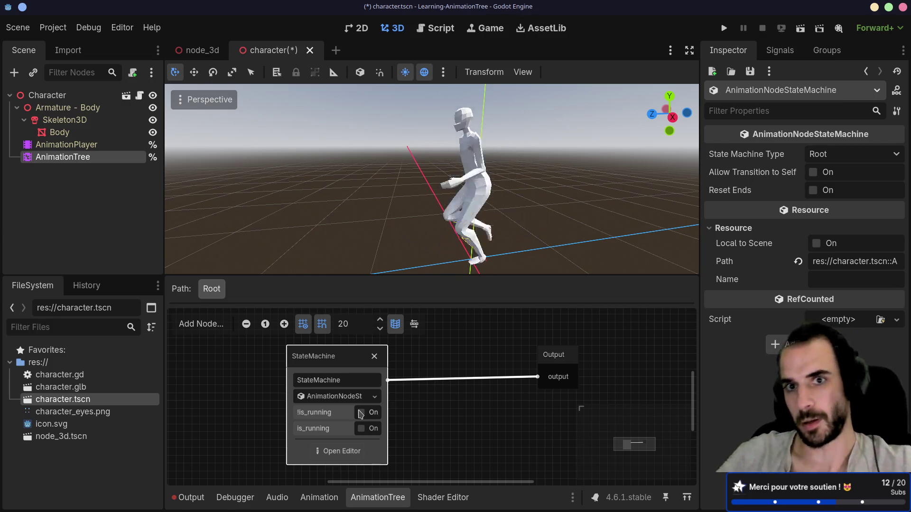
Select Skeleton3D and orbit around the running character, checking the Skeleton3D menu without choosing anything
{"action": "double_click", "coordinate": [64, 119]}
{"action": "scroll", "coordinate": [338, 200], "scroll_direction": "down", "scroll_amount": 5}
{"action": "mouse_move", "coordinate": [339, 199]}
{"action": "left_mouse_down"}
{"action": "mouse_move", "coordinate": [416, 249]}
{"action": "mouse_move", "coordinate": [392, 221]}
{"action": "left_mouse_up"}
{"action": "scroll", "coordinate": [416, 249], "scroll_direction": "up", "scroll_amount": 2}
{"action": "scroll", "coordinate": [403, 235], "scroll_direction": "up", "scroll_amount": 3}
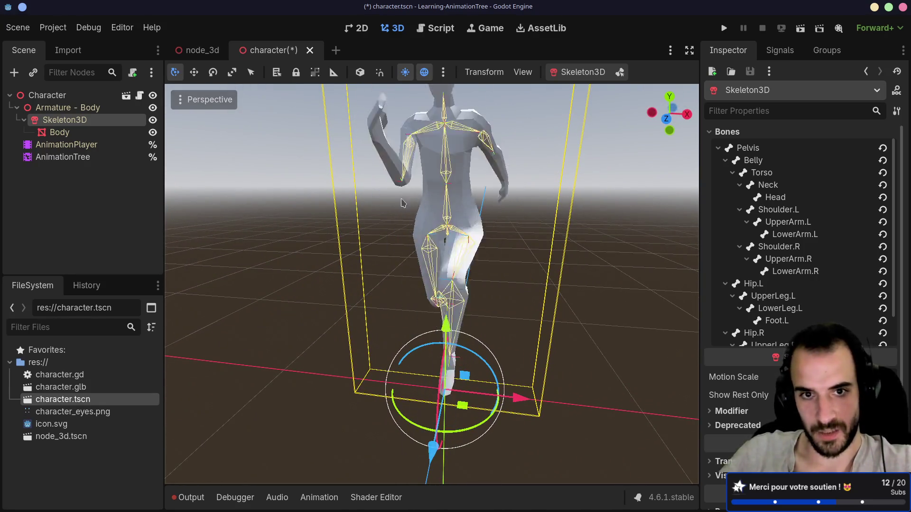
{"action": "mouse_move", "coordinate": [407, 234]}
{"action": "left_mouse_down"}
{"action": "mouse_move", "coordinate": [335, 270]}
{"action": "mouse_move", "coordinate": [328, 262]}
{"action": "left_mouse_up"}
{"action": "scroll", "coordinate": [329, 263], "scroll_direction": "up", "scroll_amount": 1}
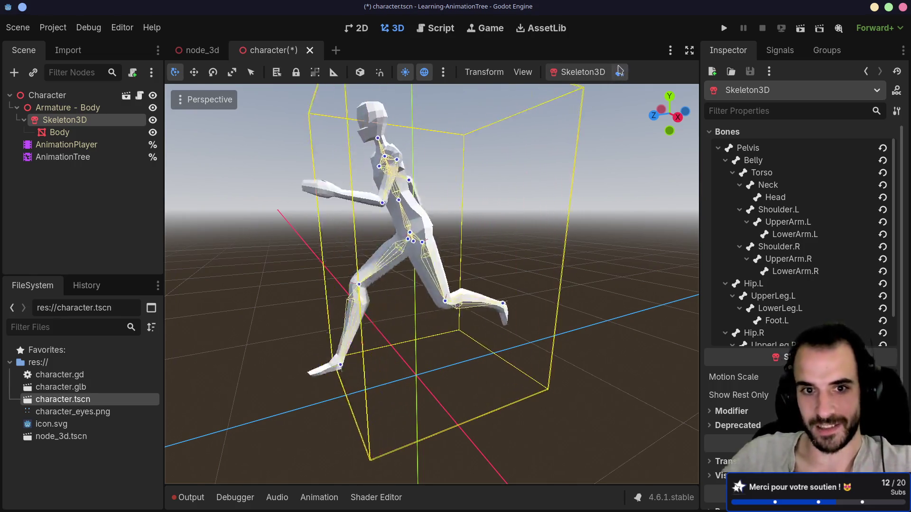
{"action": "left_click", "coordinate": [589, 75]}
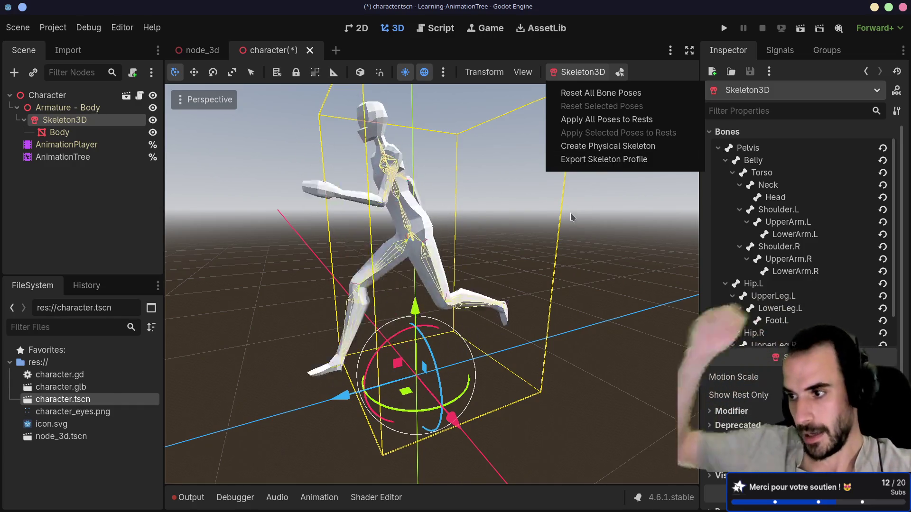
{"action": "left_click", "coordinate": [599, 265]}
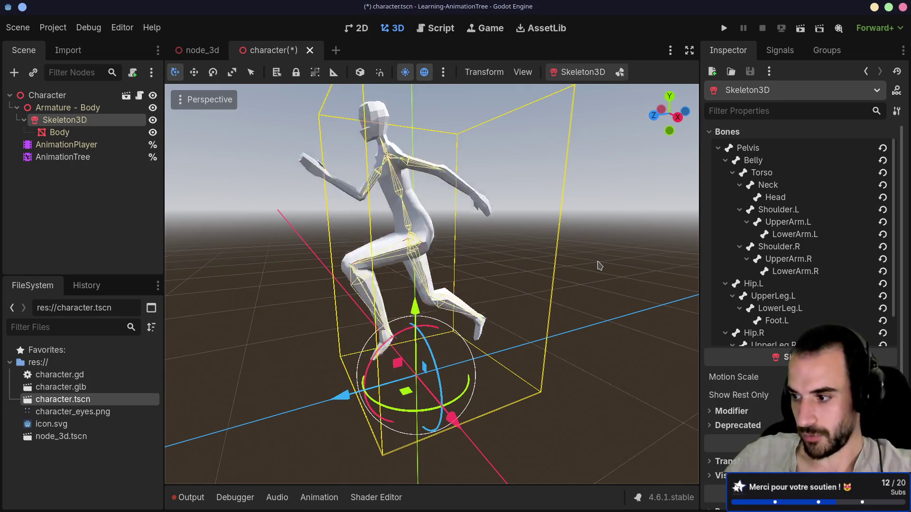
{"action": "left_click_drag", "start_coordinate": [590, 265], "coordinate": [575, 260]}
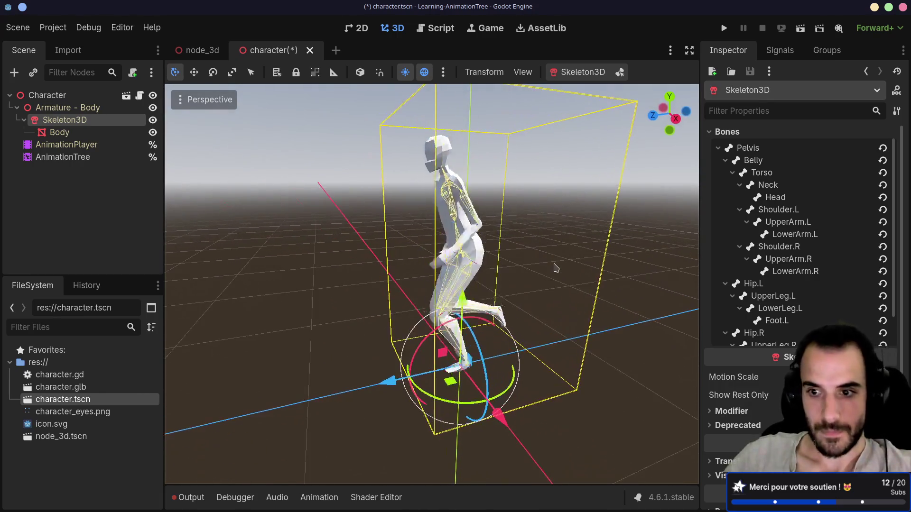
Select the AnimationTree to show its state machine graph, then move to the Blender desktop
{"action": "left_click", "coordinate": [108, 145]}
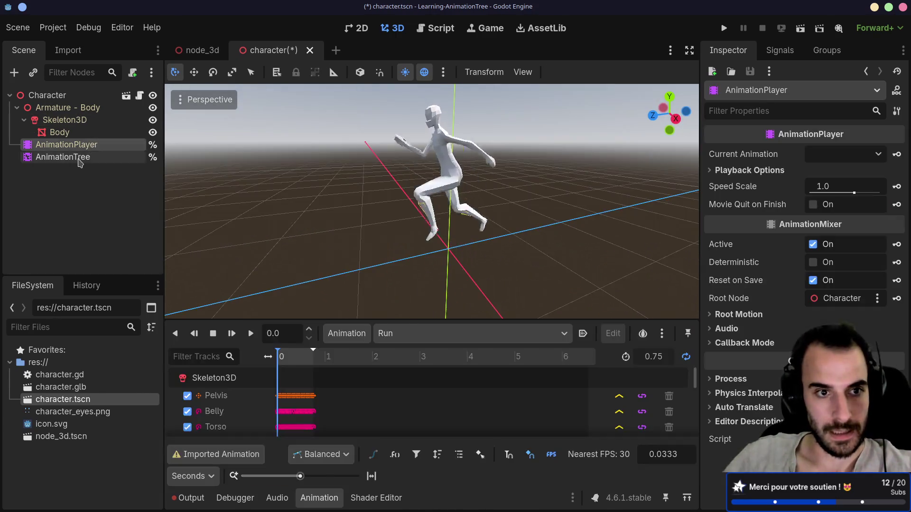
{"action": "left_click", "coordinate": [80, 157]}
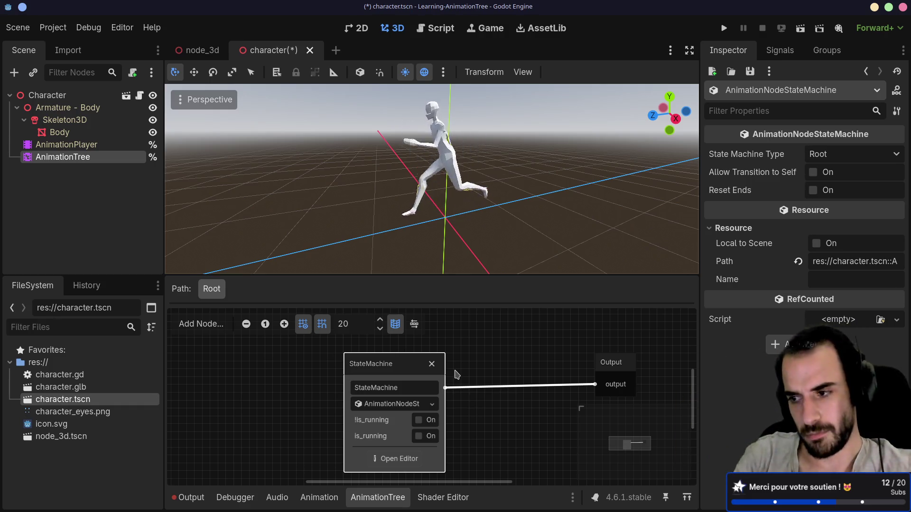
{"action": "key", "text": "ctrl+super+Left"}
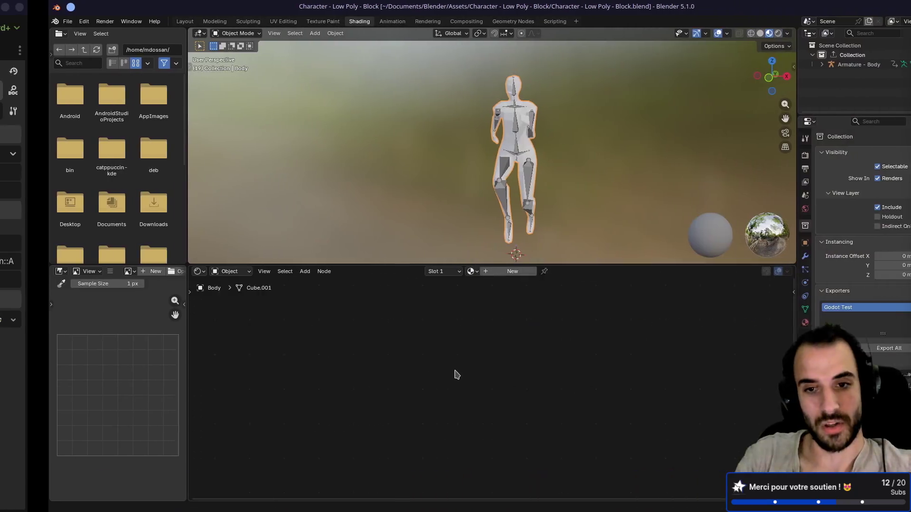
Read the Using AnimationTree docs' code example and Note on setting parameters, then return to the editors
{"action": "key", "text": "ctrl+super+Right"}
{"action": "key", "text": "ctrl+super+Right"}
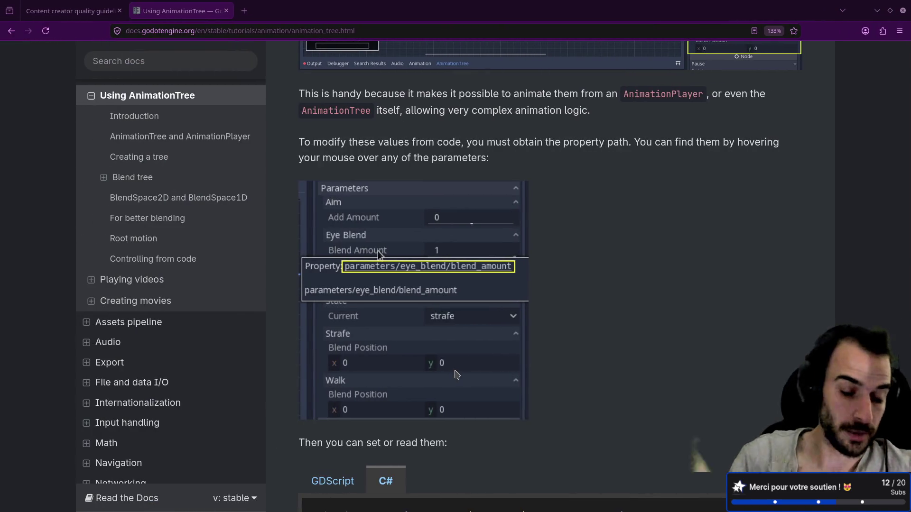
{"action": "scroll", "coordinate": [616, 223], "scroll_direction": "down", "scroll_amount": 10}
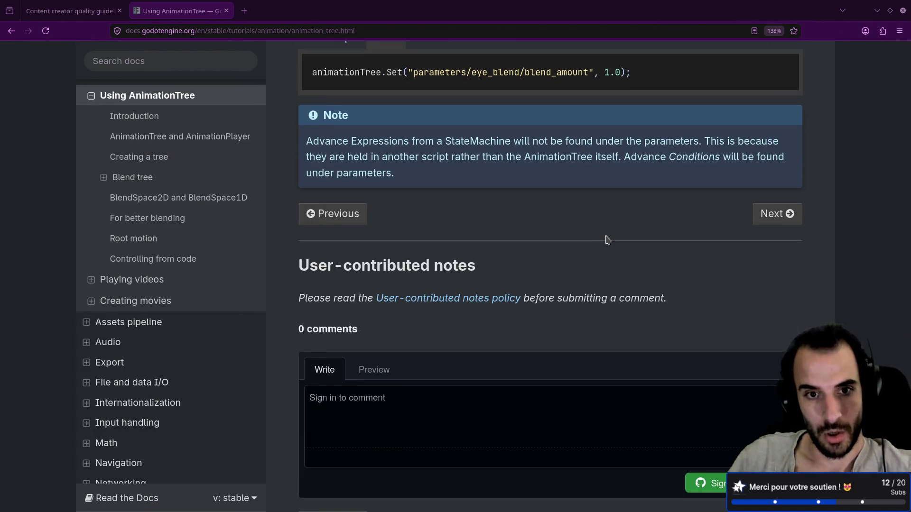
{"action": "scroll", "coordinate": [608, 238], "scroll_direction": "up", "scroll_amount": 5}
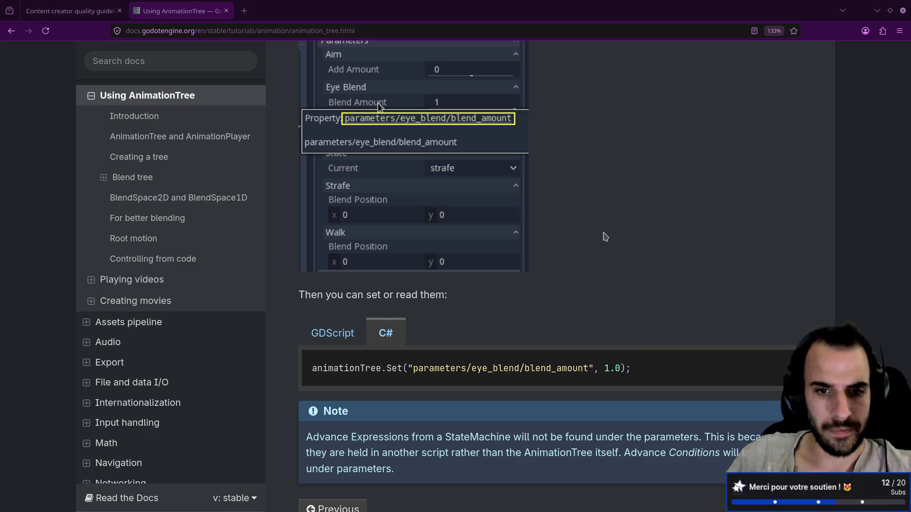
{"action": "scroll", "coordinate": [605, 236], "scroll_direction": "down", "scroll_amount": 2}
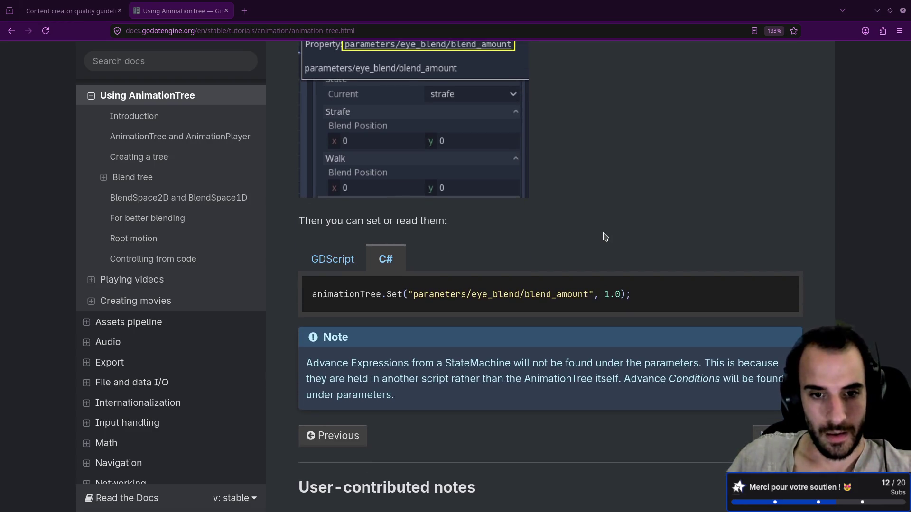
{"action": "scroll", "coordinate": [605, 236], "scroll_direction": "up", "scroll_amount": 5}
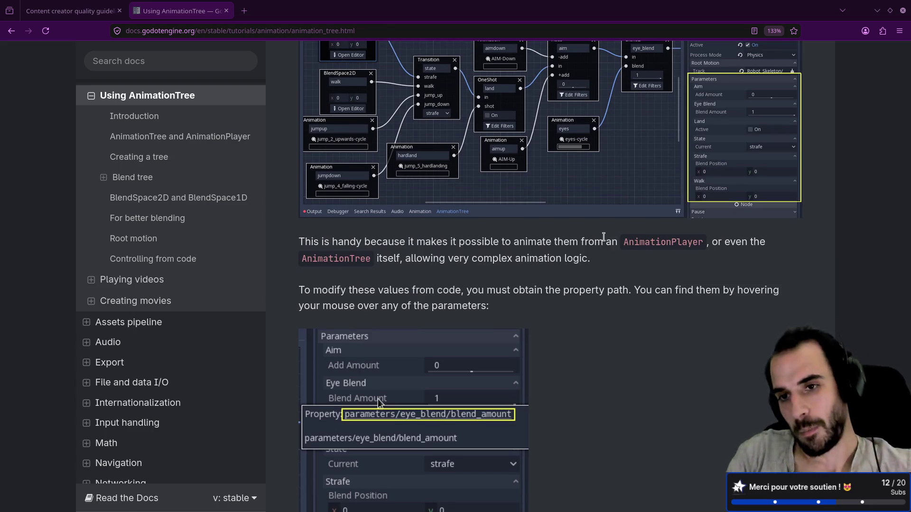
{"action": "key", "text": "alt+Tab"}
{"action": "key", "text": "alt+Tab"}
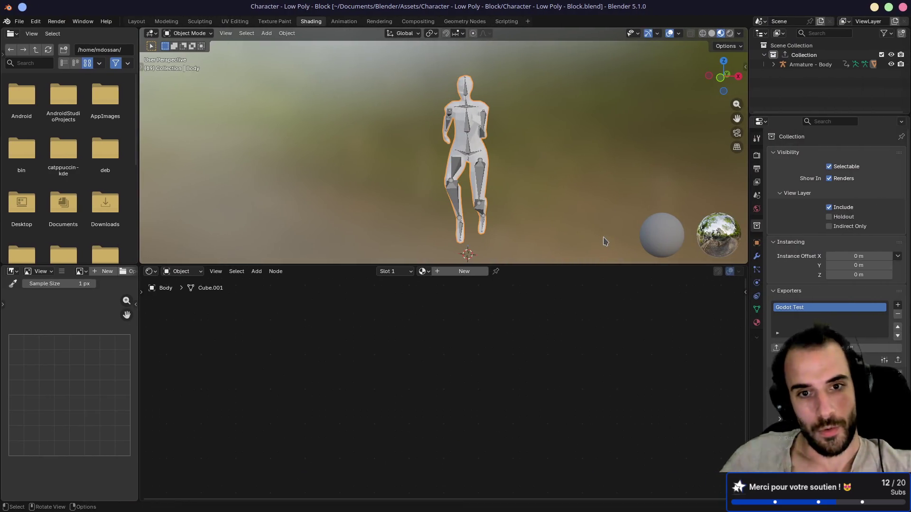
In the NLA editor, create a new blank action for the armature named Guard
{"action": "left_click", "coordinate": [137, 22]}
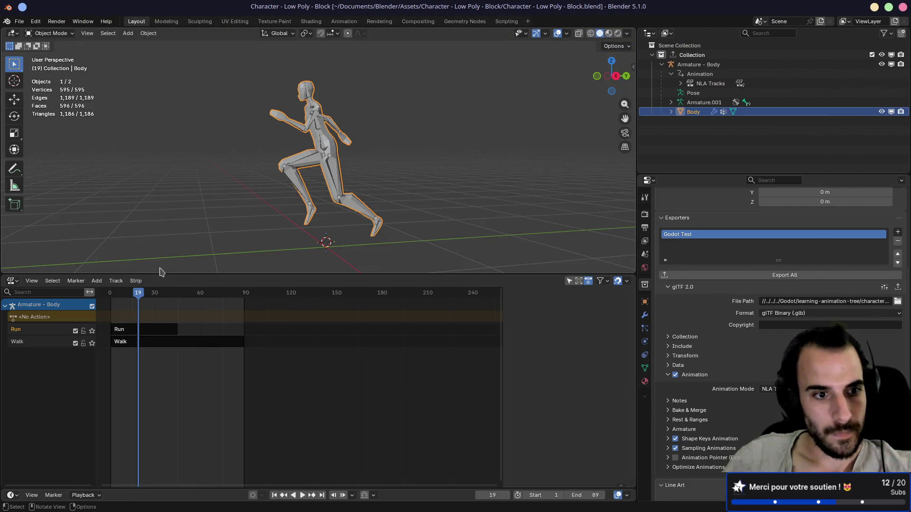
{"action": "left_click", "coordinate": [79, 314]}
{"action": "key", "text": "n"}
{"action": "left_click", "coordinate": [569, 313]}
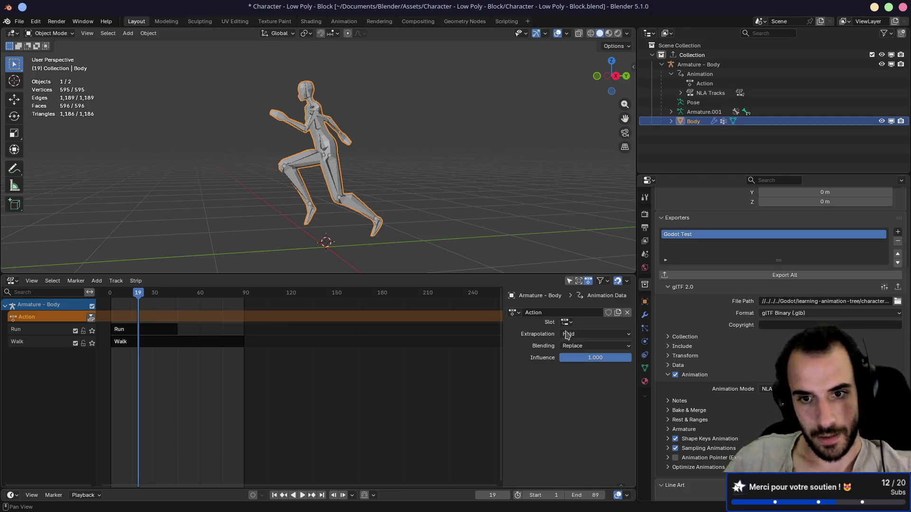
{"action": "left_click", "coordinate": [538, 310]}
{"action": "type", "text": "Guard"}
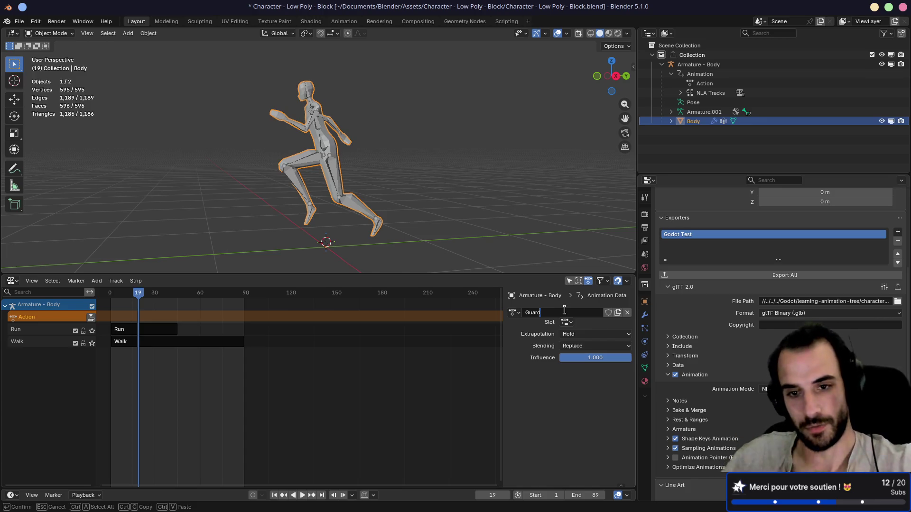
{"action": "key", "text": "Return"}
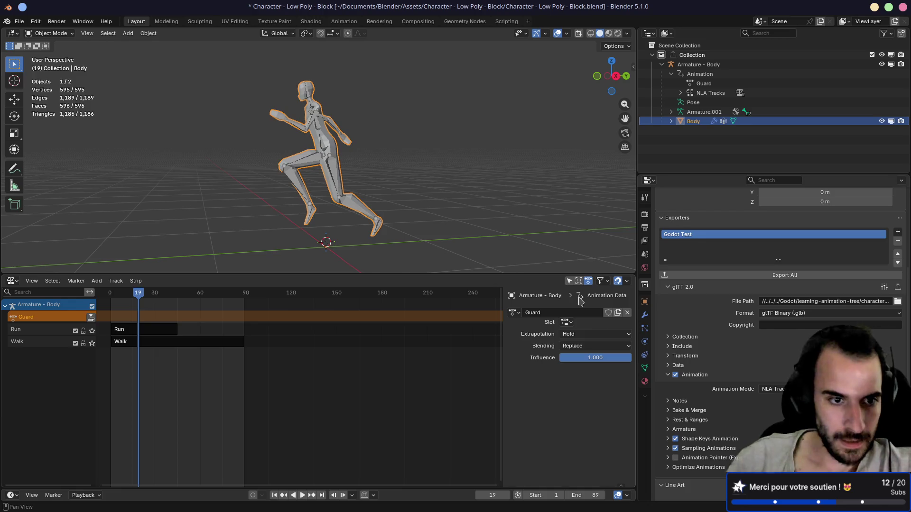
In the Action Editor, assign Guard, add an Armature - Body slot, and return to frame 1
{"action": "left_click", "coordinate": [12, 281]}
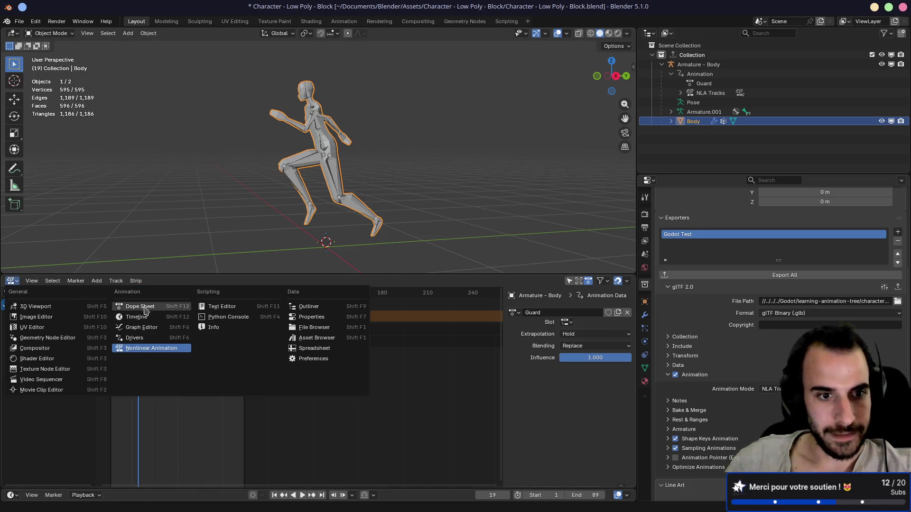
{"action": "left_click", "coordinate": [137, 306]}
{"action": "left_click", "coordinate": [284, 280]}
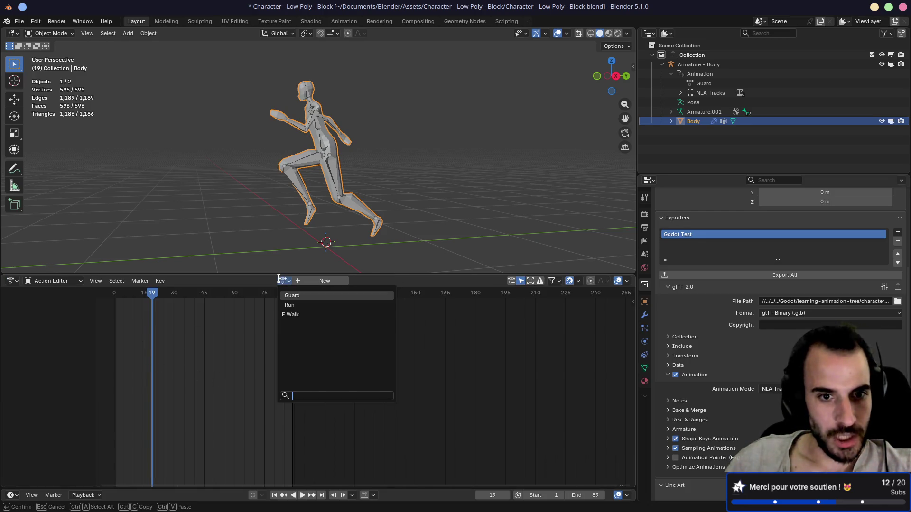
{"action": "left_click", "coordinate": [292, 297]}
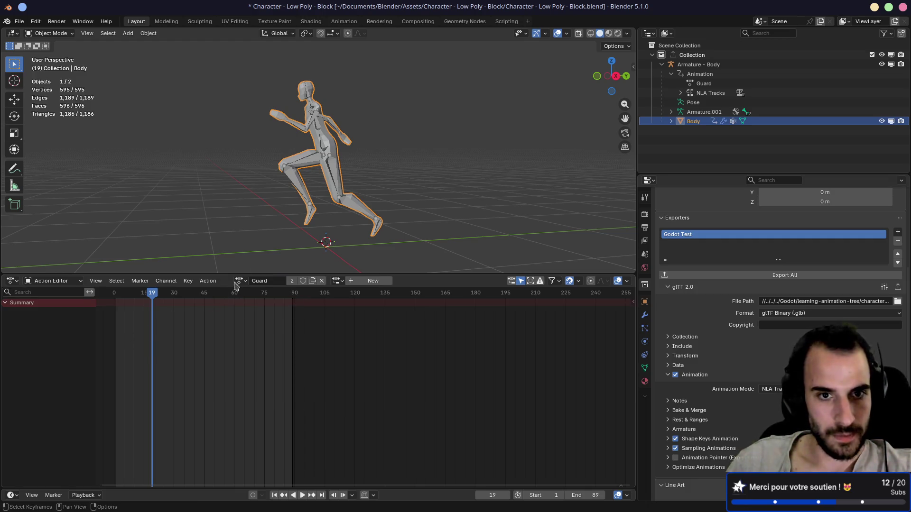
{"action": "left_click", "coordinate": [333, 175]}
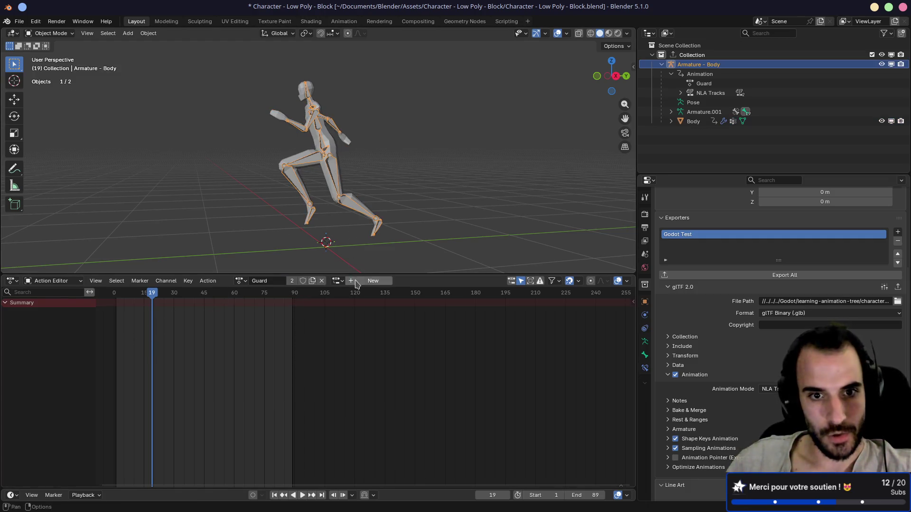
{"action": "left_click", "coordinate": [373, 281]}
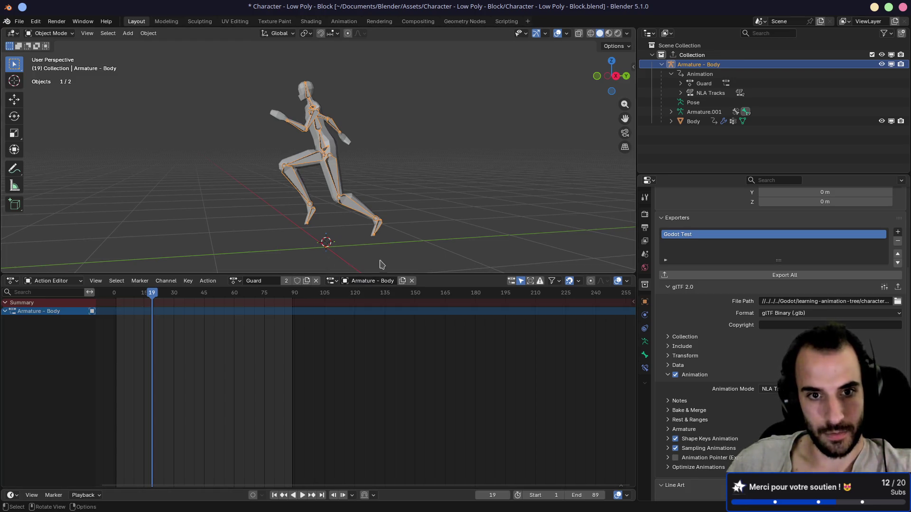
{"action": "left_click_drag", "start_coordinate": [140, 293], "coordinate": [117, 297]}
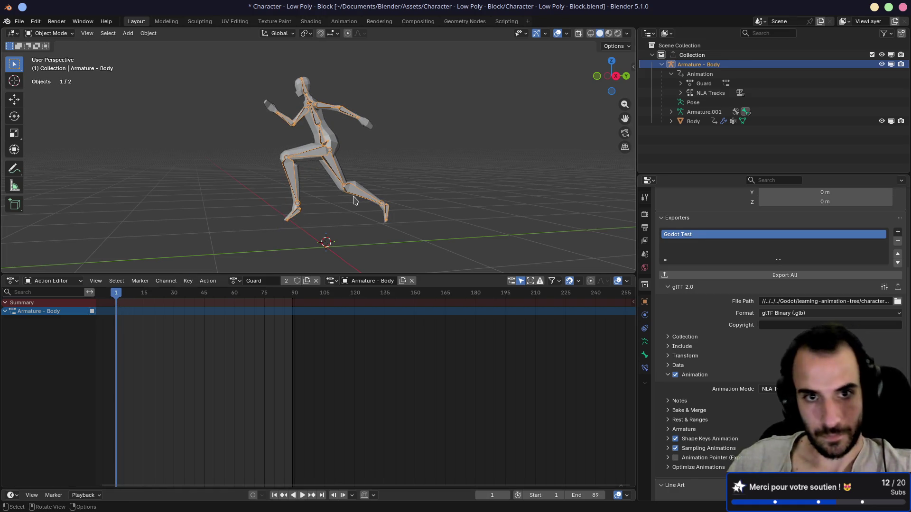
In pose mode, select all bones and clear the running pose back to rest
{"action": "key", "text": "ctrl+Tab"}
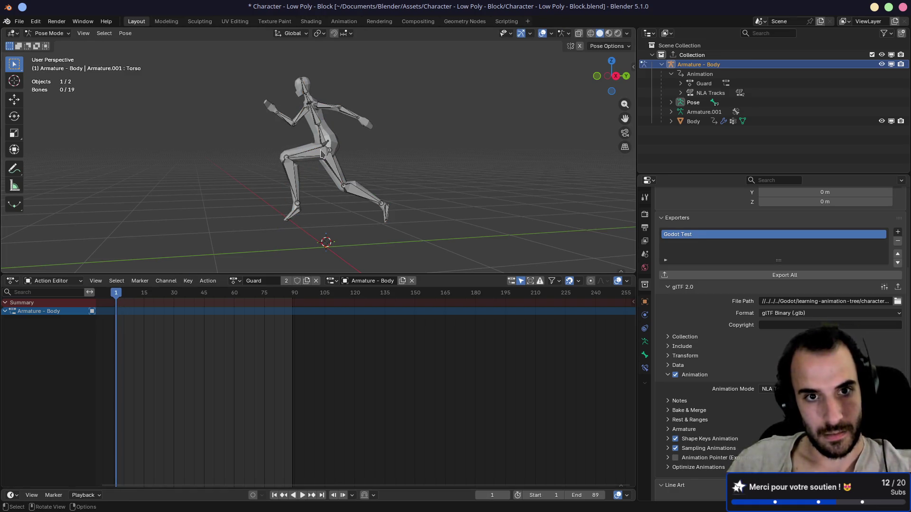
{"action": "key", "text": "a"}
{"action": "key", "text": "alt+r"}
{"action": "key", "text": "alt+g"}
{"action": "scroll", "coordinate": [352, 213], "scroll_direction": "up", "scroll_amount": 5}
{"action": "left_click_drag", "start_coordinate": [334, 100], "coordinate": [345, 146]}
From a top view, rotate both upper arms down and bring the right forearm toward the hip
{"action": "left_click", "coordinate": [347, 147]}
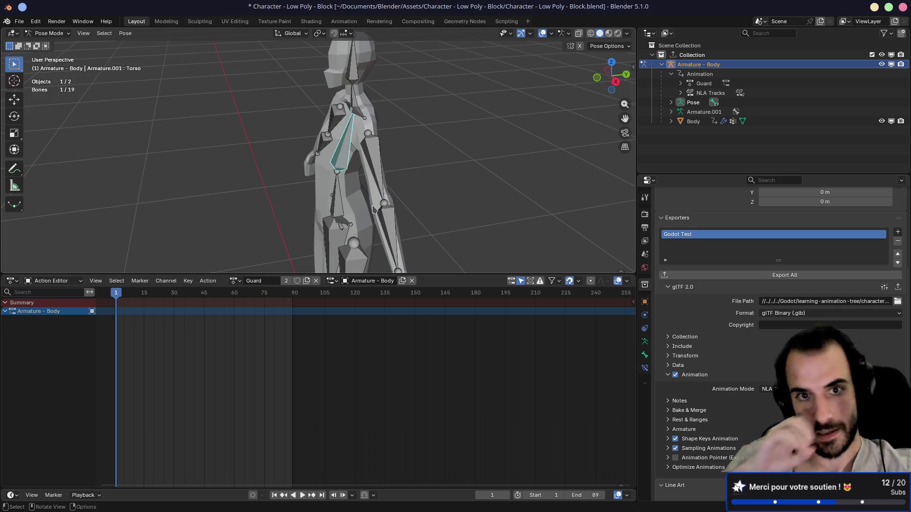
{"action": "left_click", "coordinate": [379, 175]}
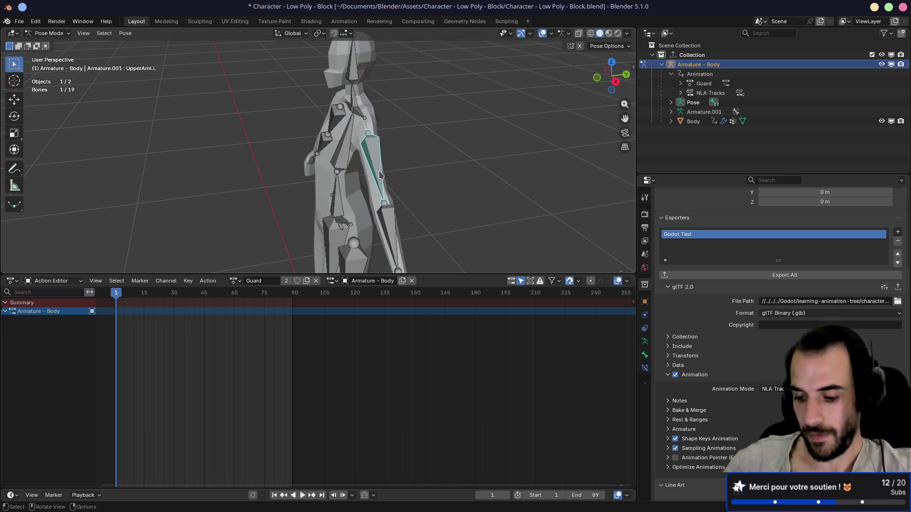
{"action": "key", "text": "KP_7"}
{"action": "key", "text": "r"}
{"action": "left_click", "coordinate": [439, 239]}
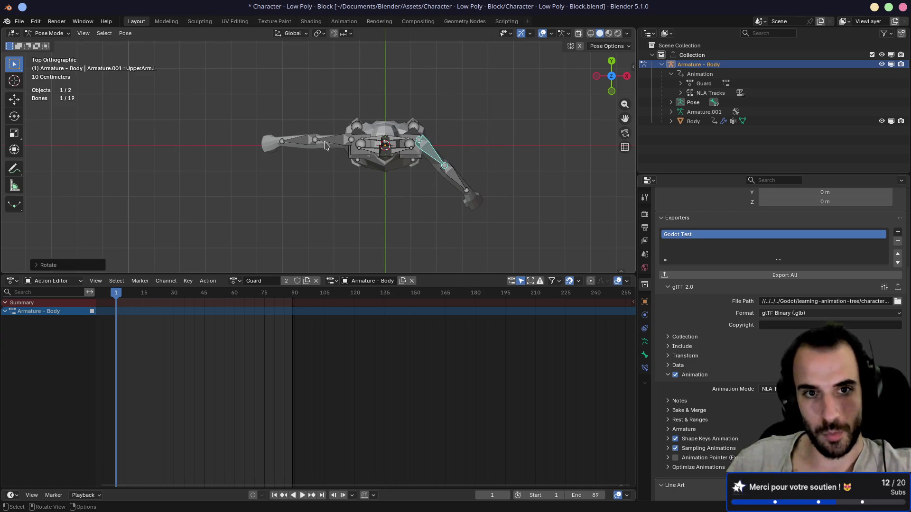
{"action": "key", "text": "ctrl+shift+m"}
{"action": "key", "text": "r"}
{"action": "left_click", "coordinate": [499, 155]}
{"action": "left_click", "coordinate": [318, 178]}
{"action": "key", "text": "r"}
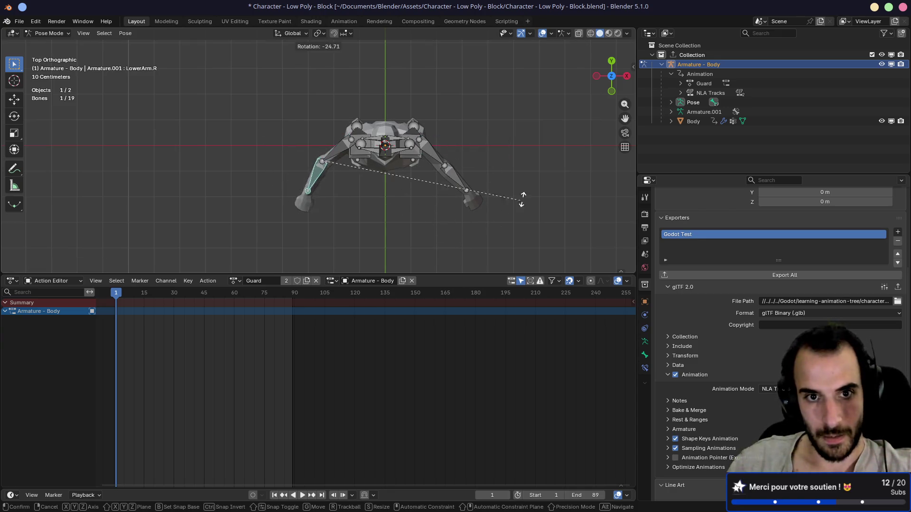
{"action": "left_click", "coordinate": [416, 81]}
{"action": "mouse_move", "coordinate": [416, 81]}
{"action": "left_mouse_down"}
{"action": "mouse_move", "coordinate": [433, 120]}
{"action": "mouse_move", "coordinate": [397, 168]}
{"action": "left_mouse_up"}
Adjust the left upper arm, left forearm, and right forearm rotations into a guard stance
{"action": "left_click", "coordinate": [434, 119]}
{"action": "key", "text": "r"}
{"action": "left_click", "coordinate": [463, 198]}
{"action": "mouse_move", "coordinate": [463, 198]}
{"action": "left_mouse_down"}
{"action": "mouse_move", "coordinate": [456, 198]}
{"action": "mouse_move", "coordinate": [474, 204]}
{"action": "left_mouse_up"}
{"action": "left_click", "coordinate": [425, 194]}
{"action": "key", "text": "r"}
{"action": "left_click", "coordinate": [417, 239]}
{"action": "mouse_move", "coordinate": [418, 239]}
{"action": "left_mouse_down"}
{"action": "mouse_move", "coordinate": [474, 185]}
{"action": "mouse_move", "coordinate": [355, 158]}
{"action": "mouse_move", "coordinate": [400, 179]}
{"action": "left_mouse_up"}
{"action": "left_click", "coordinate": [356, 158]}
{"action": "key", "text": "r"}
{"action": "left_click", "coordinate": [439, 126]}
{"action": "mouse_move", "coordinate": [439, 126]}
{"action": "left_mouse_down"}
{"action": "mouse_move", "coordinate": [291, 148]}
{"action": "mouse_move", "coordinate": [308, 140]}
{"action": "mouse_move", "coordinate": [451, 163]}
{"action": "mouse_move", "coordinate": [465, 148]}
{"action": "mouse_move", "coordinate": [383, 124]}
{"action": "mouse_move", "coordinate": [441, 129]}
{"action": "mouse_move", "coordinate": [365, 160]}
{"action": "mouse_move", "coordinate": [396, 136]}
{"action": "mouse_move", "coordinate": [412, 138]}
{"action": "mouse_move", "coordinate": [379, 123]}
{"action": "left_mouse_up"}
{"action": "key", "text": "r"}
{"action": "key", "text": "y"}
{"action": "left_click", "coordinate": [346, 124]}
Raise the right and left upper arms and left forearm into the guard pose, then save
{"action": "left_click", "coordinate": [329, 114]}
{"action": "key", "text": "r"}
{"action": "left_click", "coordinate": [425, 155]}
{"action": "left_click", "coordinate": [363, 107]}
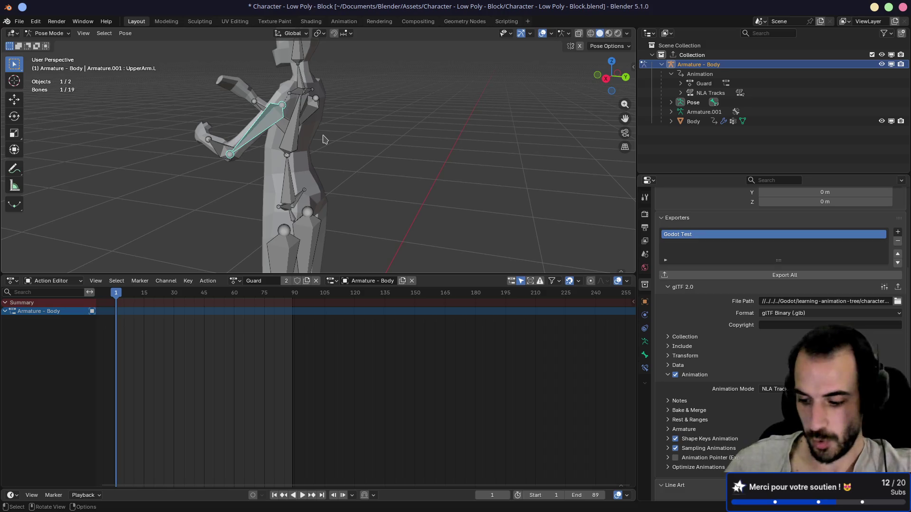
{"action": "key", "text": "KP_1"}
{"action": "key", "text": "KP_3"}
{"action": "key", "text": "r"}
{"action": "left_click", "coordinate": [422, 92]}
{"action": "key", "text": "bracketright"}
{"action": "key", "text": "r"}
{"action": "left_click", "coordinate": [398, 118]}
{"action": "mouse_move", "coordinate": [399, 119]}
{"action": "left_mouse_down"}
{"action": "mouse_move", "coordinate": [484, 121]}
{"action": "mouse_move", "coordinate": [484, 136]}
{"action": "mouse_move", "coordinate": [254, 134]}
{"action": "left_mouse_up"}
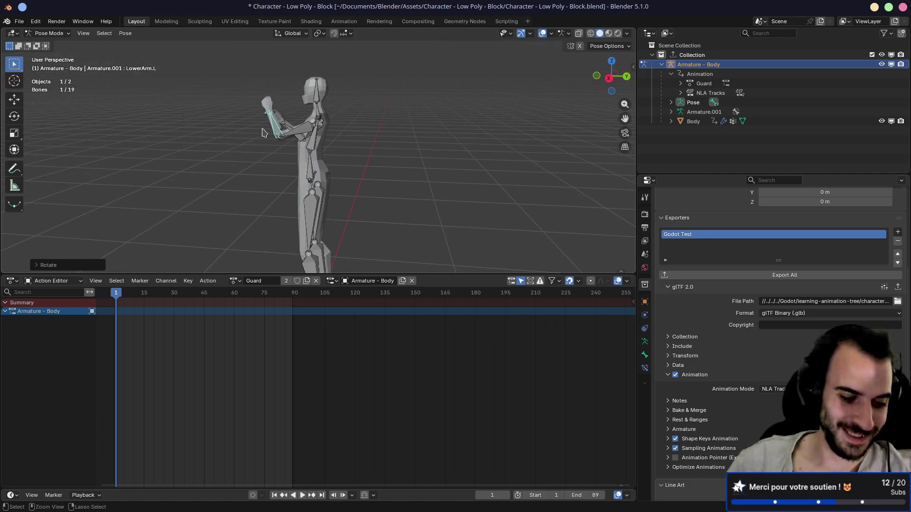
{"action": "key", "text": "ctrl+s"}
Change the bottom editor from the Action Editor to Nonlinear Animation
{"action": "left_click_drag", "start_coordinate": [209, 157], "coordinate": [276, 140]}
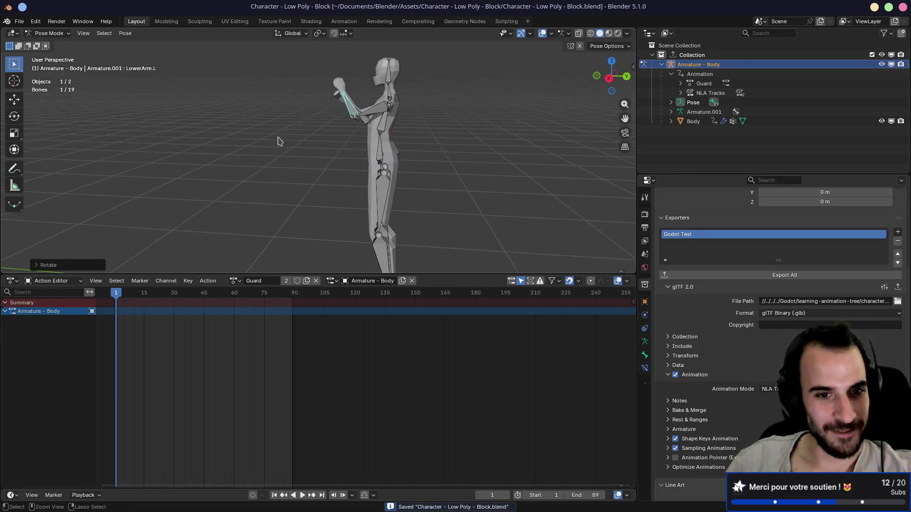
{"action": "left_click", "coordinate": [52, 281]}
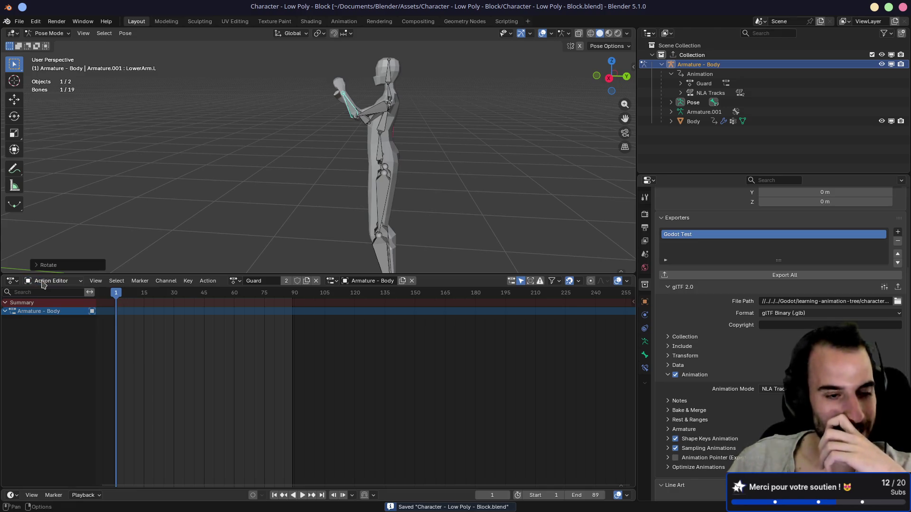
{"action": "left_click", "coordinate": [12, 281]}
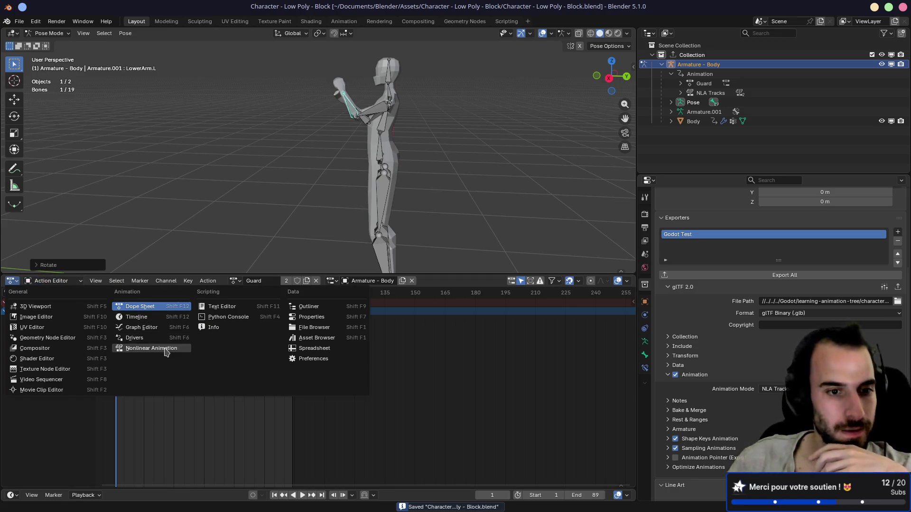
{"action": "key", "text": "Escape"}
{"action": "left_click", "coordinate": [12, 281]}
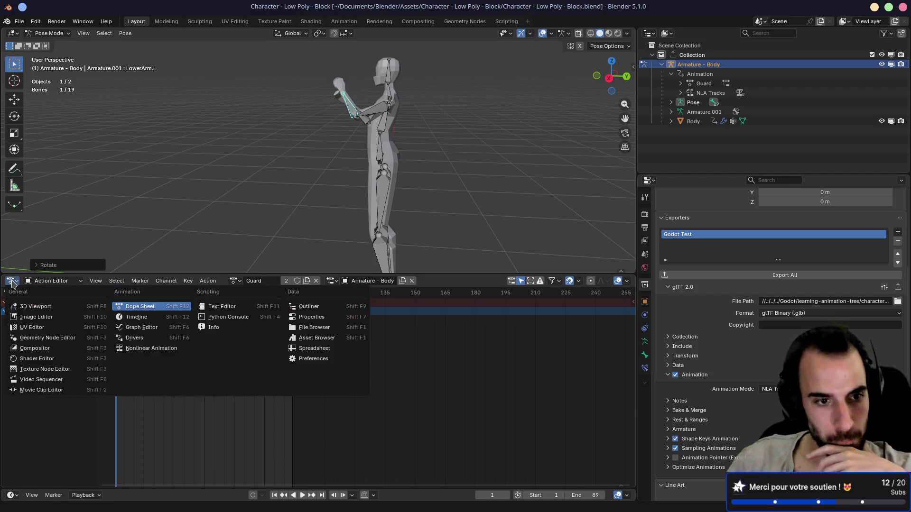
{"action": "left_click", "coordinate": [137, 350]}
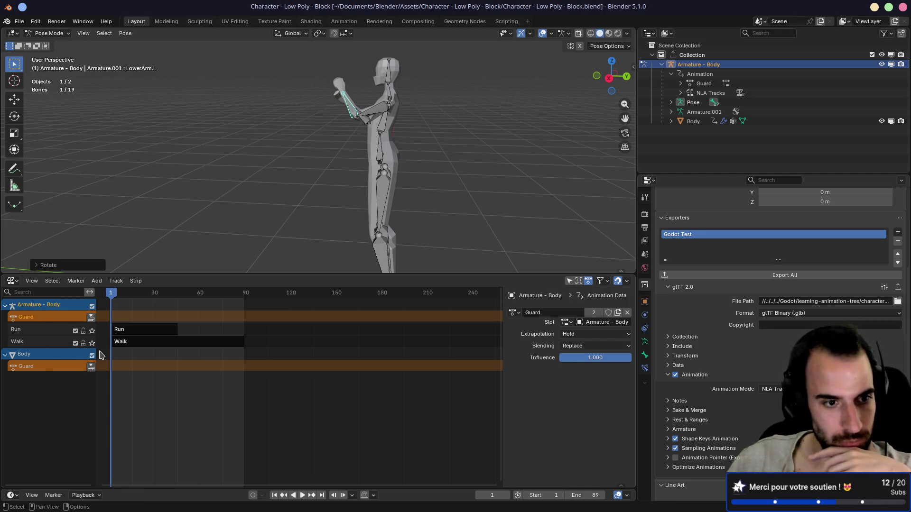
{"action": "left_click", "coordinate": [91, 318]}
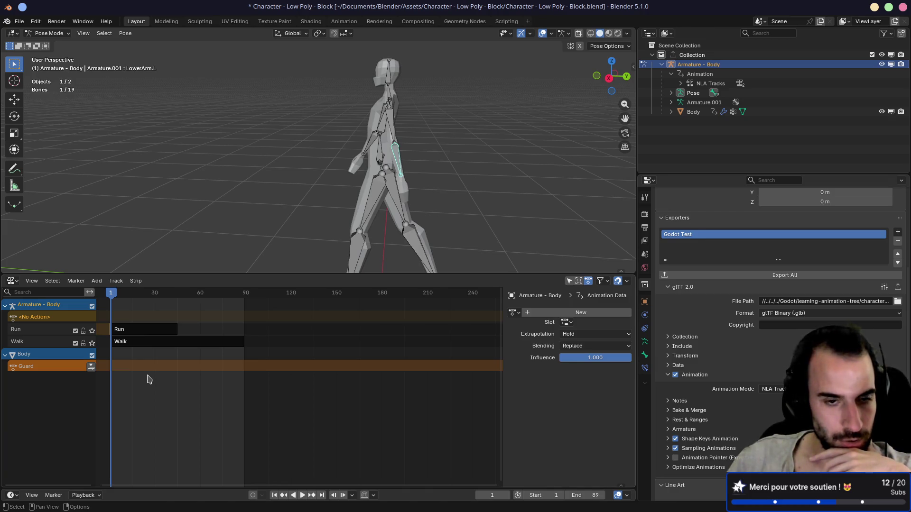
{"action": "scroll", "coordinate": [284, 341], "scroll_direction": "up", "scroll_amount": 5}
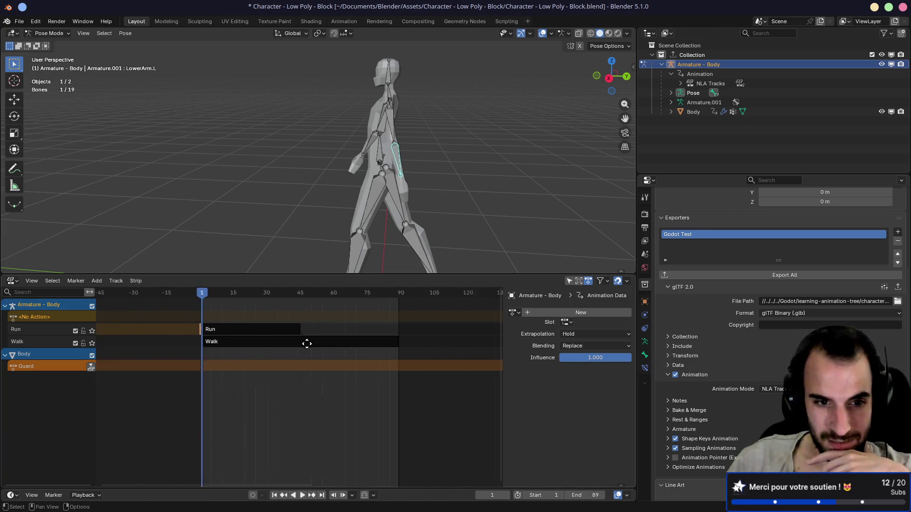
{"action": "scroll", "coordinate": [238, 338], "scroll_direction": "up", "scroll_amount": 3}
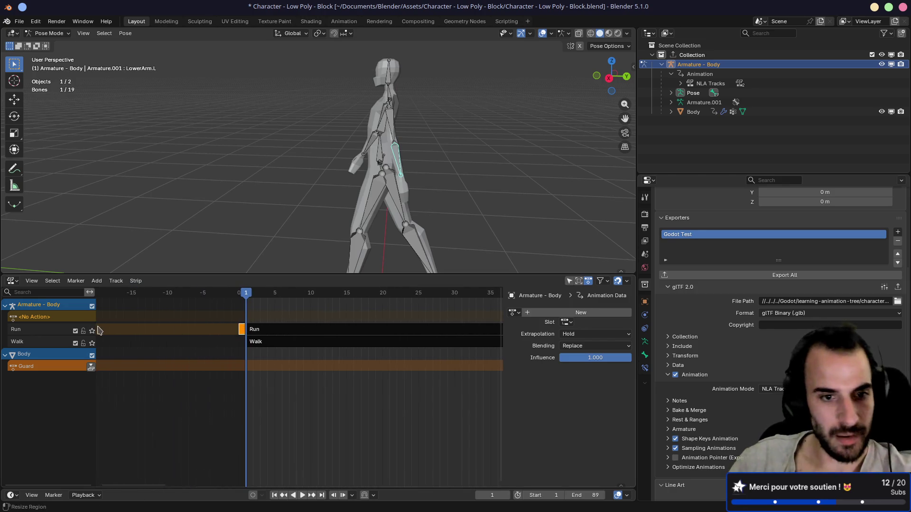
{"action": "left_click", "coordinate": [43, 332]}
{"action": "right_click", "coordinate": [42, 332]}
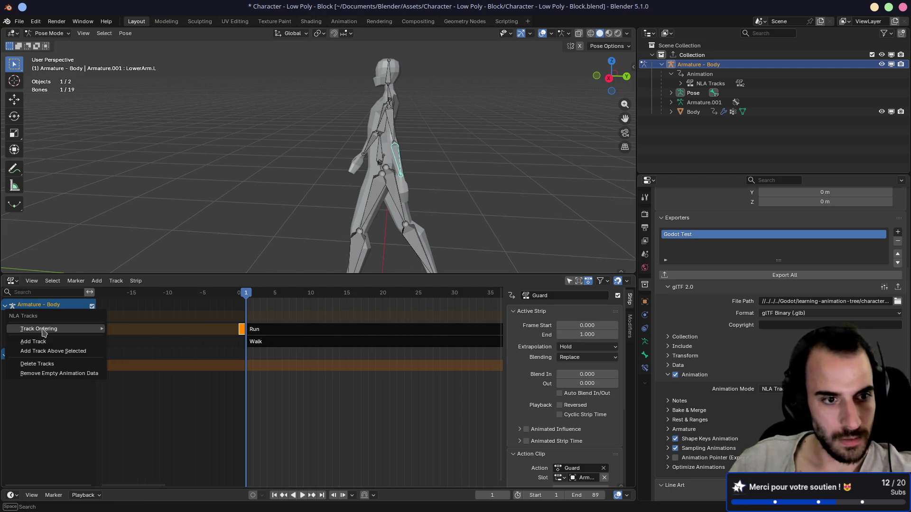
{"action": "left_click", "coordinate": [47, 344]}
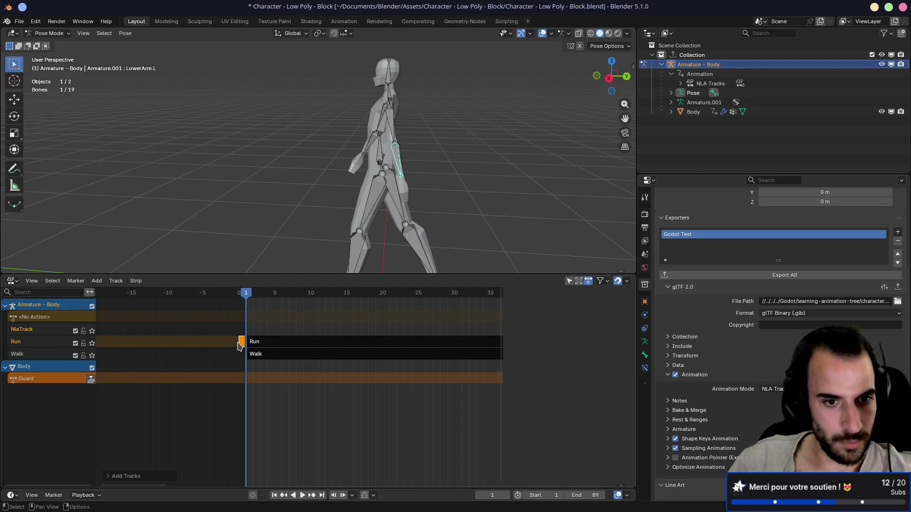
{"action": "key", "text": "n"}
{"action": "left_click_drag", "start_coordinate": [240, 345], "coordinate": [250, 333]}
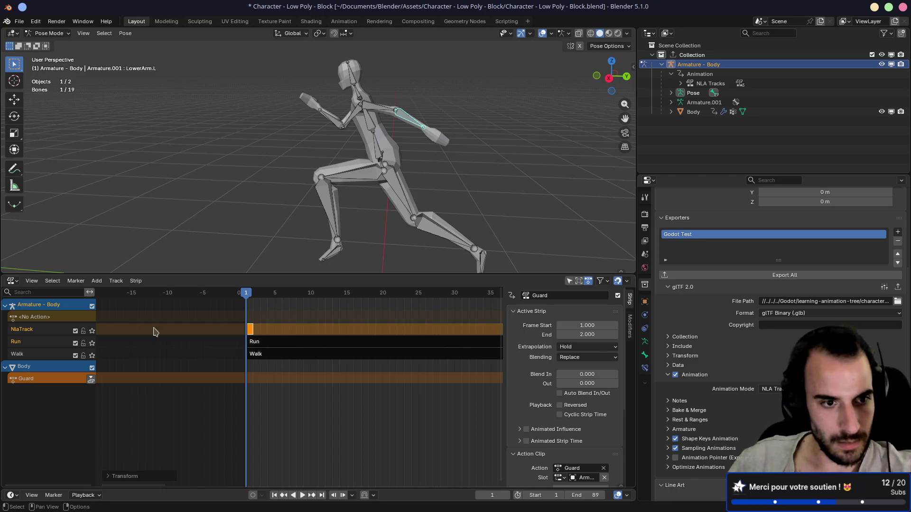
{"action": "left_click", "coordinate": [92, 331]}
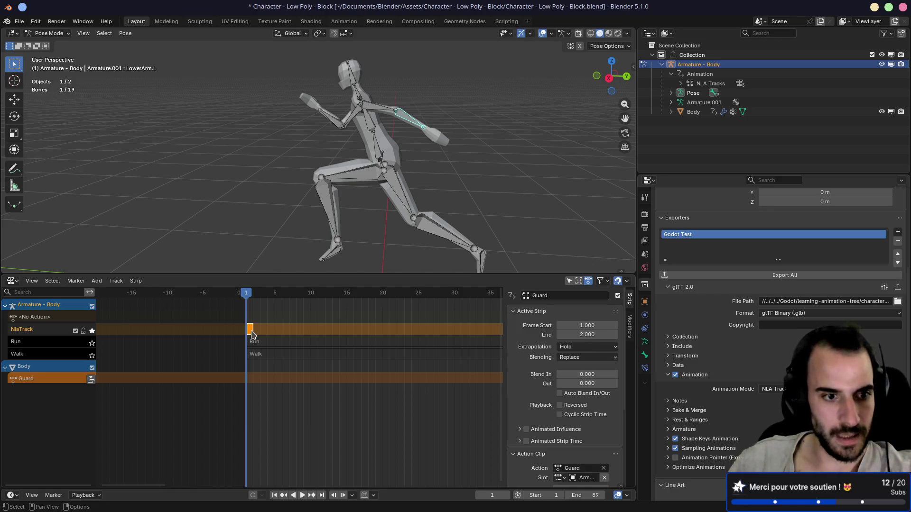
{"action": "key", "text": "Delete"}
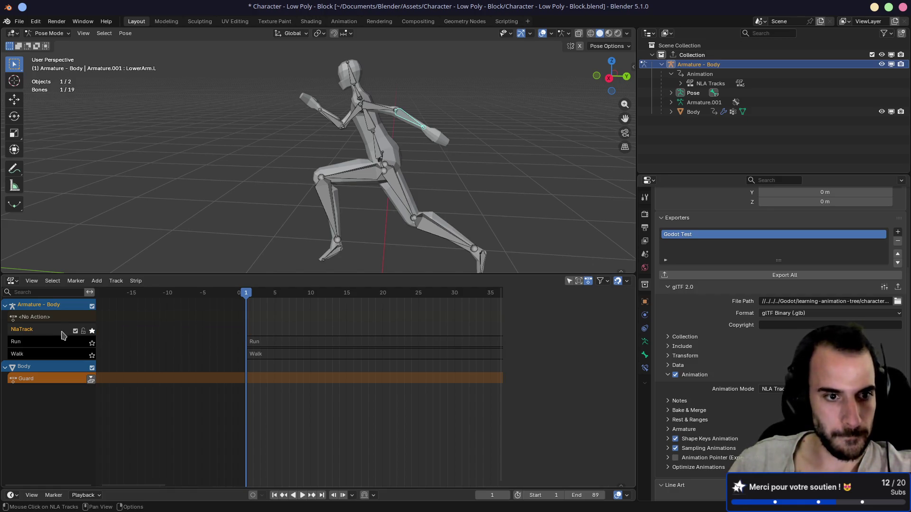
{"action": "left_click", "coordinate": [91, 331]}
{"action": "right_click", "coordinate": [53, 335]}
{"action": "left_click", "coordinate": [52, 332]}
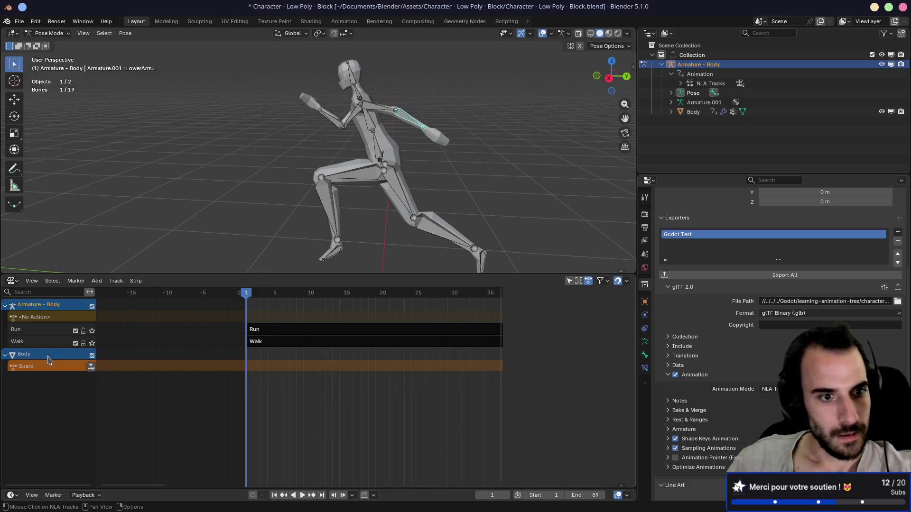
{"action": "left_click", "coordinate": [12, 281]}
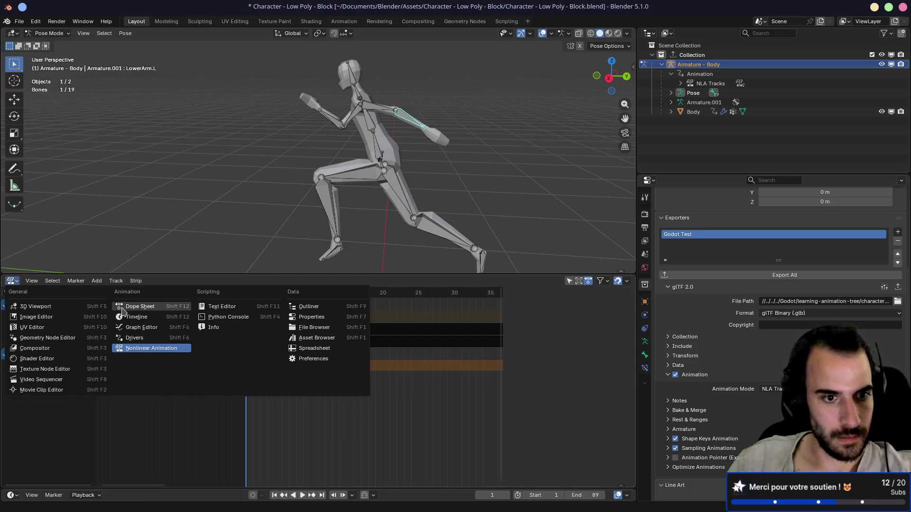
{"action": "key", "text": "Escape"}
{"action": "left_click", "coordinate": [33, 317]}
{"action": "left_click", "coordinate": [514, 312]}
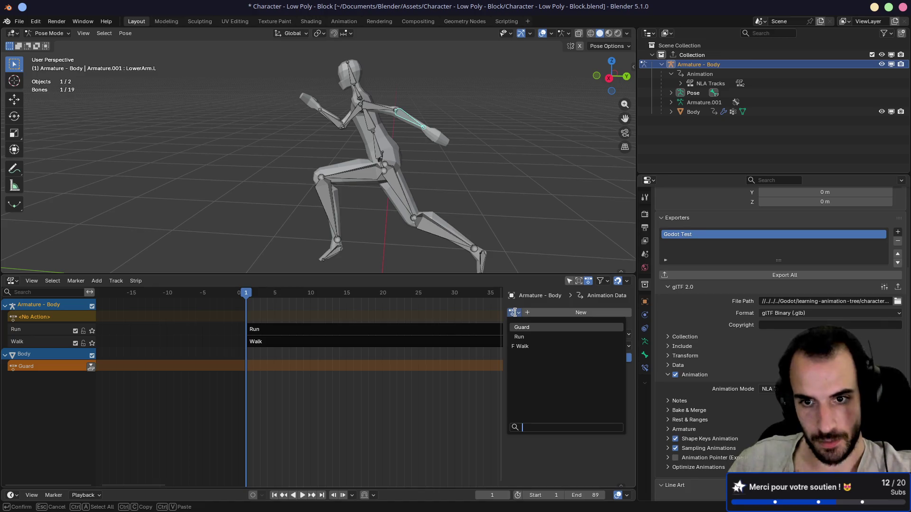
{"action": "left_click", "coordinate": [522, 327]}
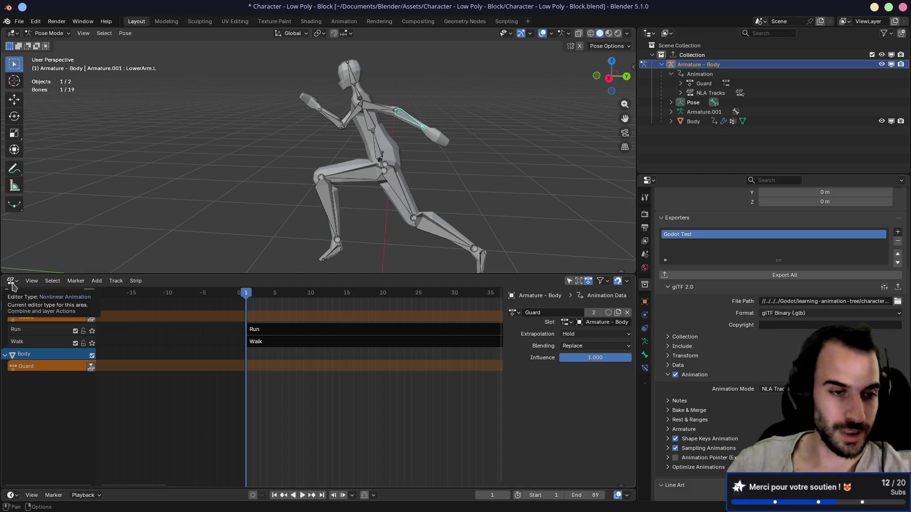
Switch back to the Action Editor and clear all bones to the rest pose
{"action": "left_click", "coordinate": [15, 283]}
{"action": "left_click", "coordinate": [140, 307]}
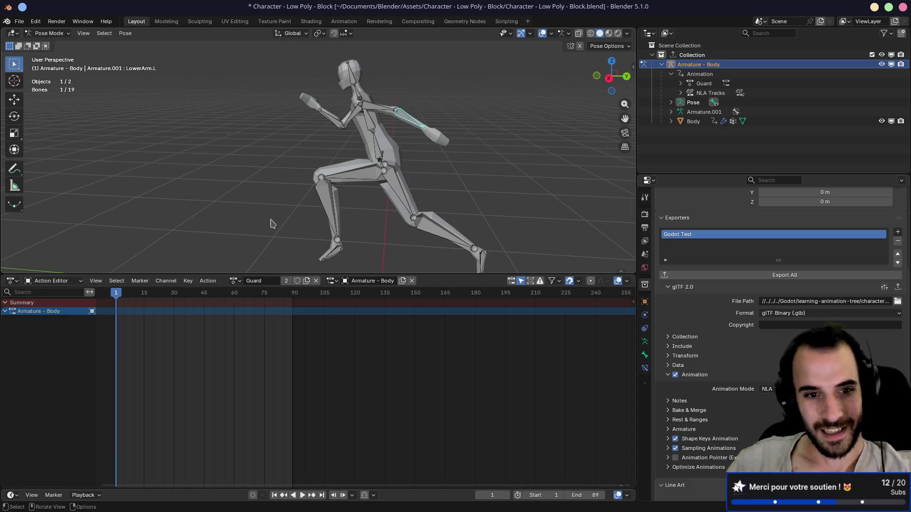
{"action": "key", "text": "a"}
{"action": "key", "text": "alt+r"}
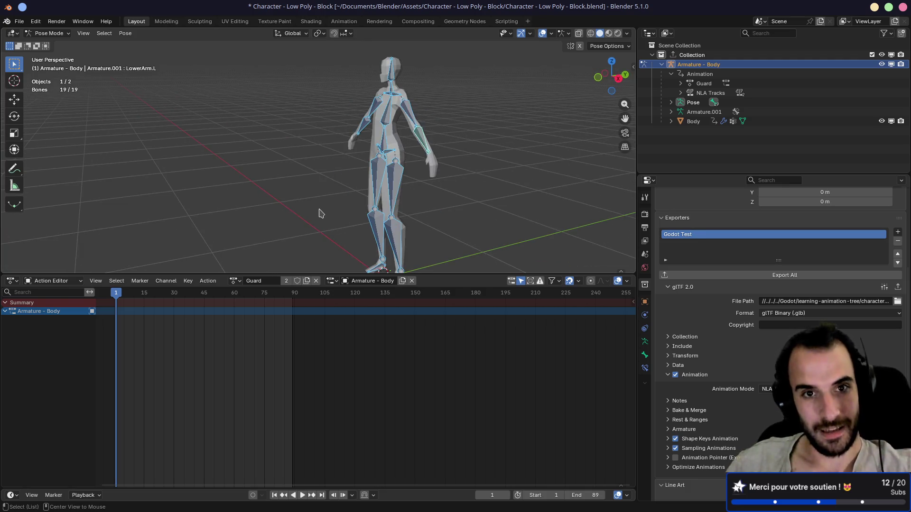
From a top view, rotate the left upper arm down and mirror it onto the right
{"action": "left_click", "coordinate": [420, 118]}
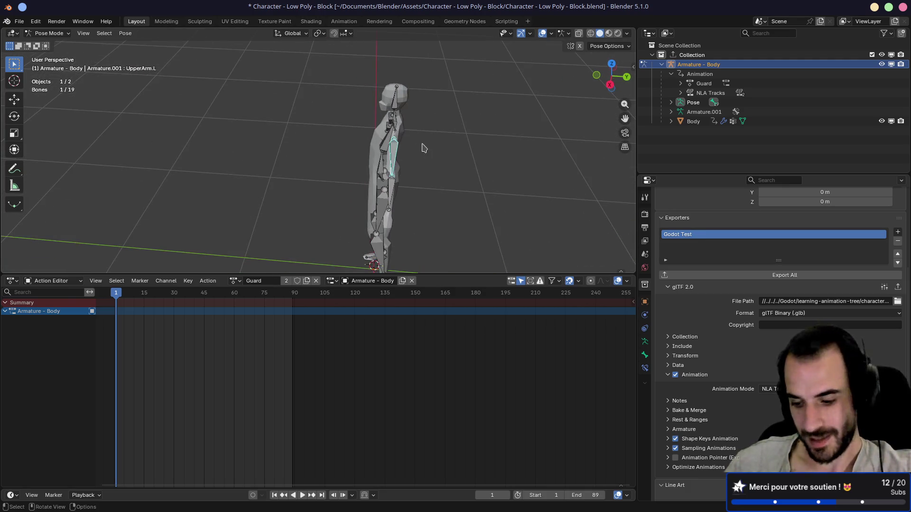
{"action": "key", "text": "KP_7"}
{"action": "key", "text": "r"}
{"action": "left_click", "coordinate": [377, 177]}
{"action": "key", "text": "ctrl+shift+m"}
{"action": "key", "text": "r"}
{"action": "left_click", "coordinate": [441, 47]}
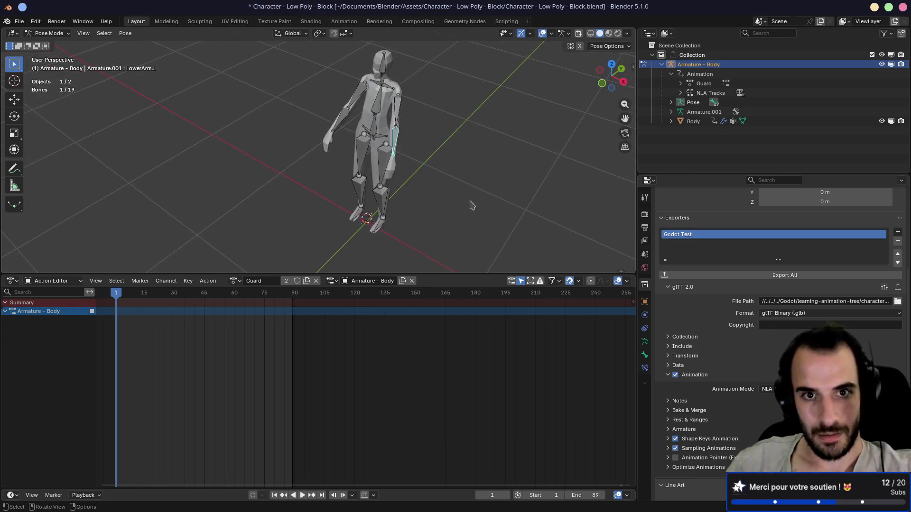
Rotate the left forearm and twist the right upper arm around its length
{"action": "left_click", "coordinate": [396, 143]}
{"action": "key", "text": "r"}
{"action": "left_click", "coordinate": [339, 149]}
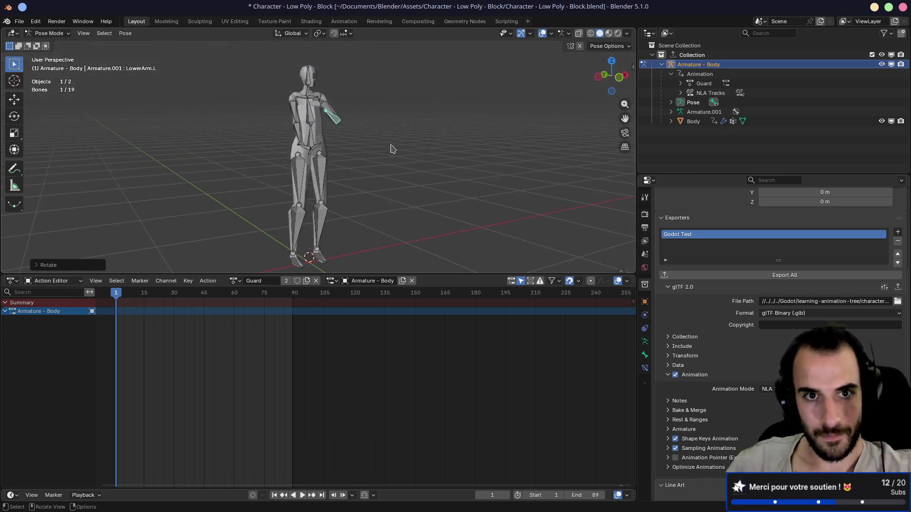
{"action": "left_click", "coordinate": [338, 107]}
{"action": "key", "text": "r"}
{"action": "key", "text": "y"}
{"action": "key", "text": "y"}
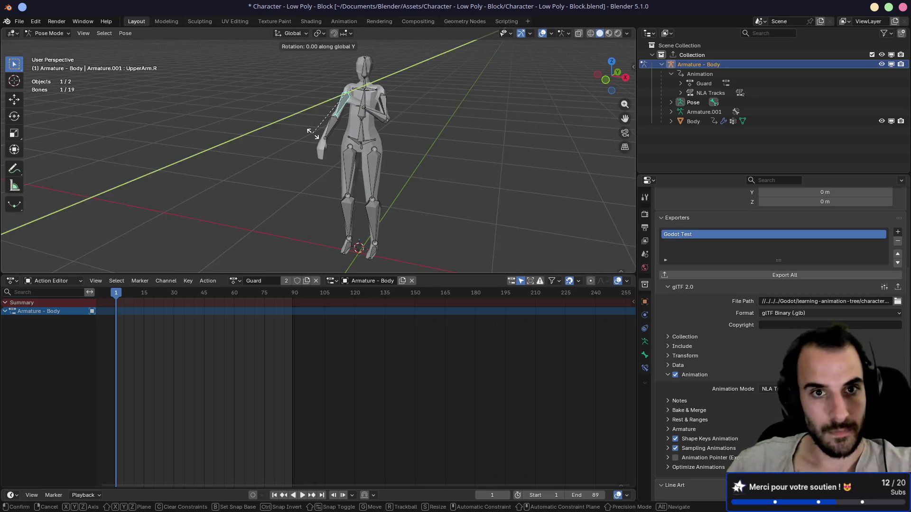
{"action": "left_click", "coordinate": [315, 109]}
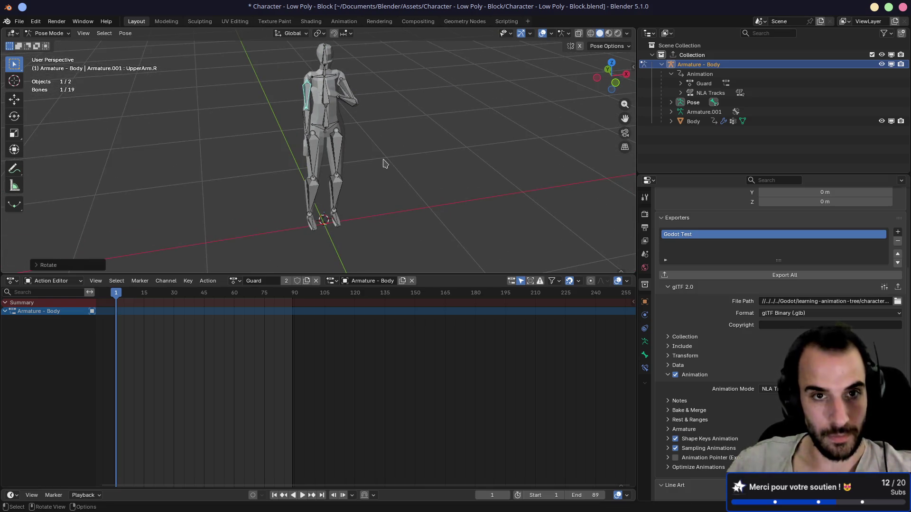
{"action": "scroll", "coordinate": [385, 164], "scroll_direction": "up", "scroll_amount": 8}
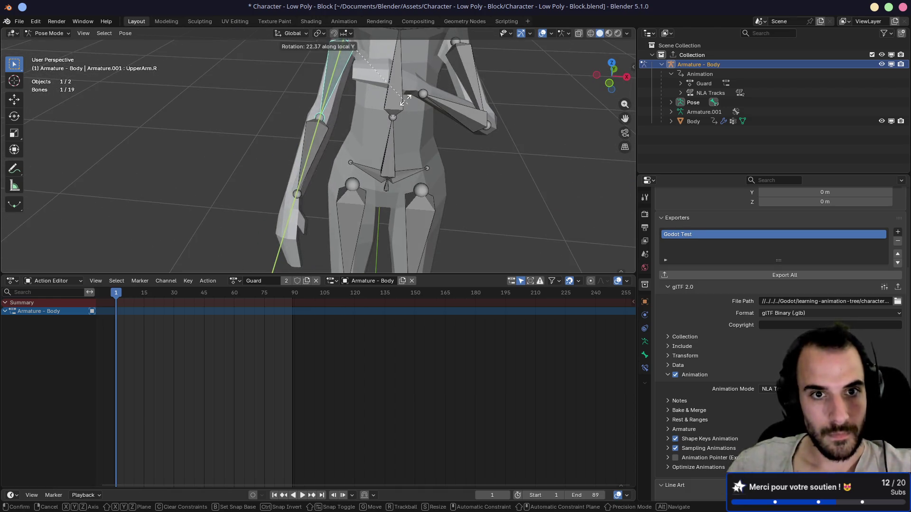
{"action": "left_click", "coordinate": [311, 152]}
Using right and left side views, point both upper arms forward
{"action": "mouse_move", "coordinate": [365, 165]}
{"action": "left_mouse_down"}
{"action": "mouse_move", "coordinate": [439, 179]}
{"action": "mouse_move", "coordinate": [458, 247]}
{"action": "left_mouse_up"}
{"action": "mouse_move", "coordinate": [460, 77]}
{"action": "left_mouse_down"}
{"action": "mouse_move", "coordinate": [398, 114]}
{"action": "mouse_move", "coordinate": [408, 110]}
{"action": "left_mouse_up"}
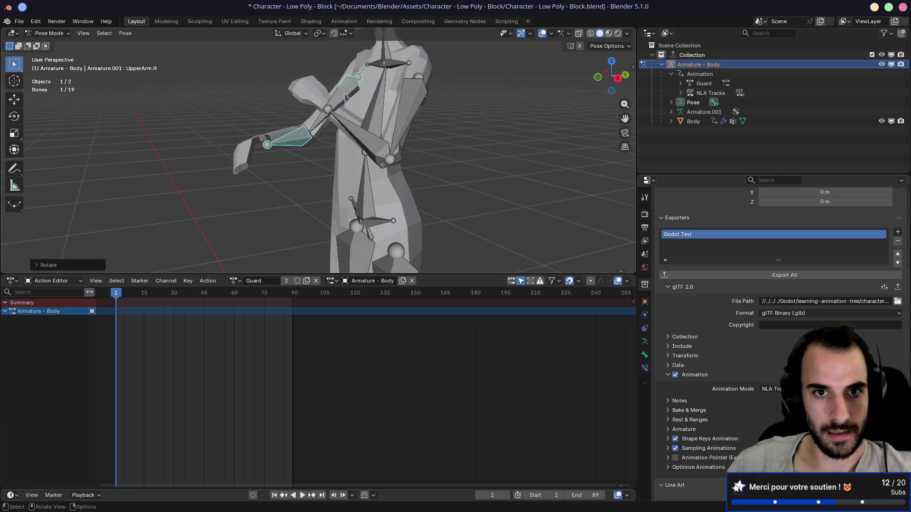
{"action": "left_click", "coordinate": [409, 109]}
{"action": "key", "text": "KP_1"}
{"action": "key", "text": "KP_3"}
{"action": "key", "text": "r"}
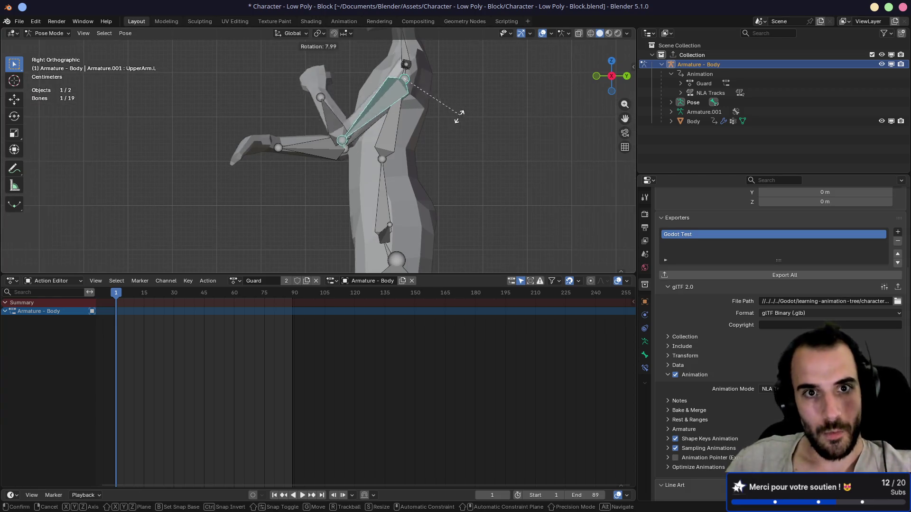
{"action": "left_click", "coordinate": [429, 138]}
{"action": "key", "text": "ctrl+KP_3"}
{"action": "left_click", "coordinate": [269, 131]}
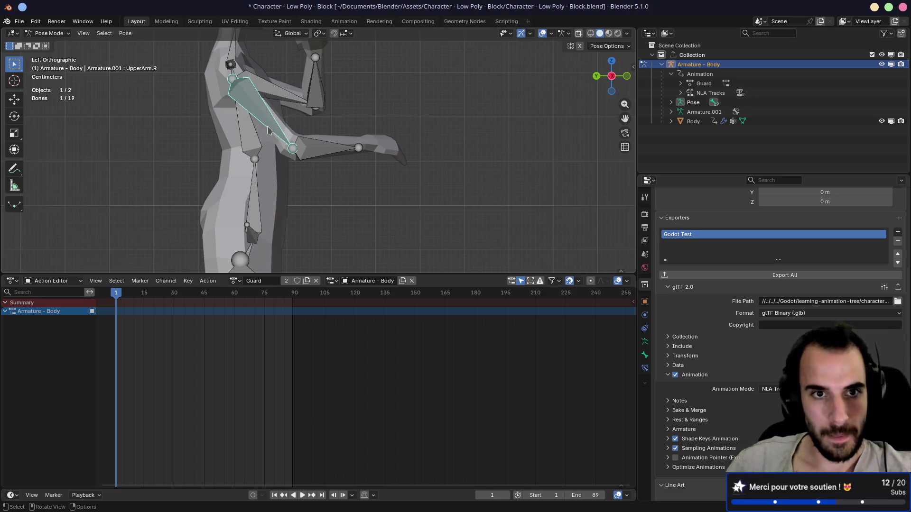
{"action": "key", "text": "r"}
{"action": "left_click", "coordinate": [359, 98]}
Rotate the right forearm to finish the raised-arms guard pose
{"action": "left_click_drag", "start_coordinate": [358, 97], "coordinate": [427, 127]}
{"action": "left_click", "coordinate": [341, 112]}
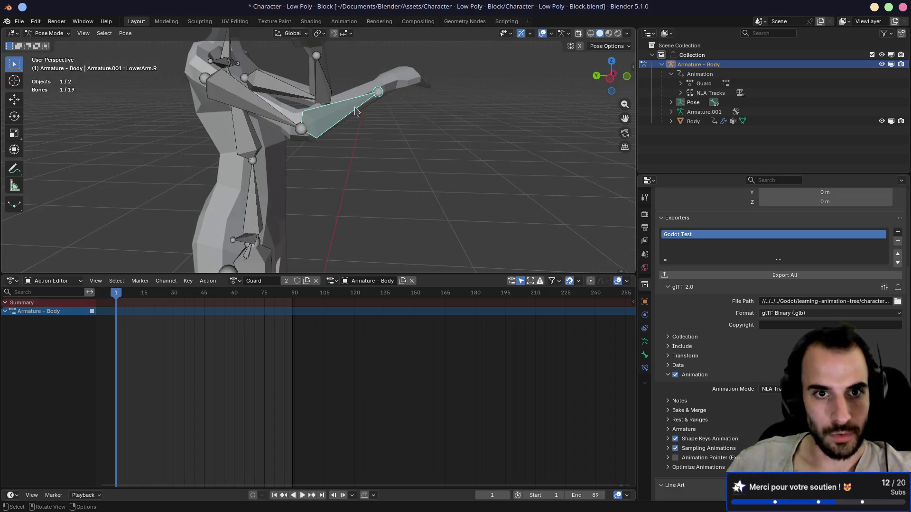
{"action": "left_click_drag", "start_coordinate": [342, 111], "coordinate": [429, 175]}
{"action": "key", "text": "r"}
{"action": "left_click", "coordinate": [432, 178]}
{"action": "scroll", "coordinate": [392, 121], "scroll_direction": "down", "scroll_amount": 5}
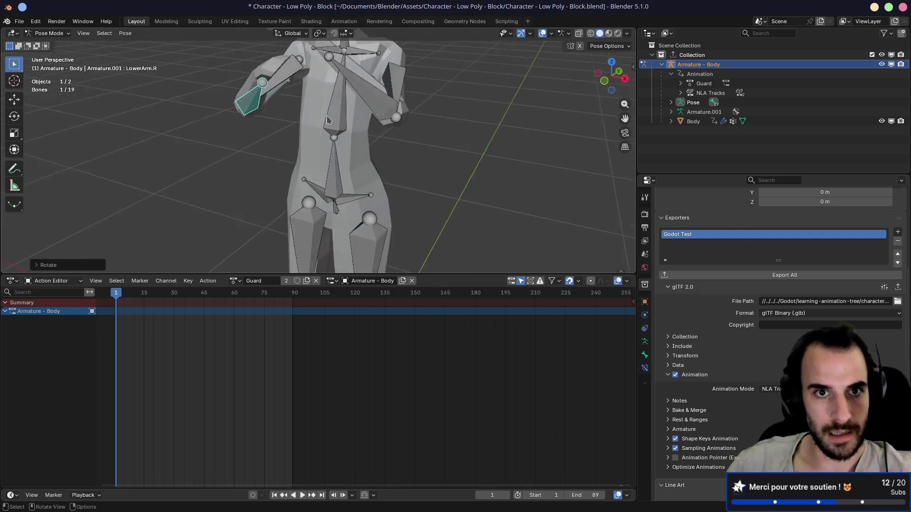
{"action": "left_click_drag", "start_coordinate": [321, 104], "coordinate": [352, 152]}
Key all 19 bones of the guard pose at frame 1 and save the .blend file
{"action": "key", "text": "a"}
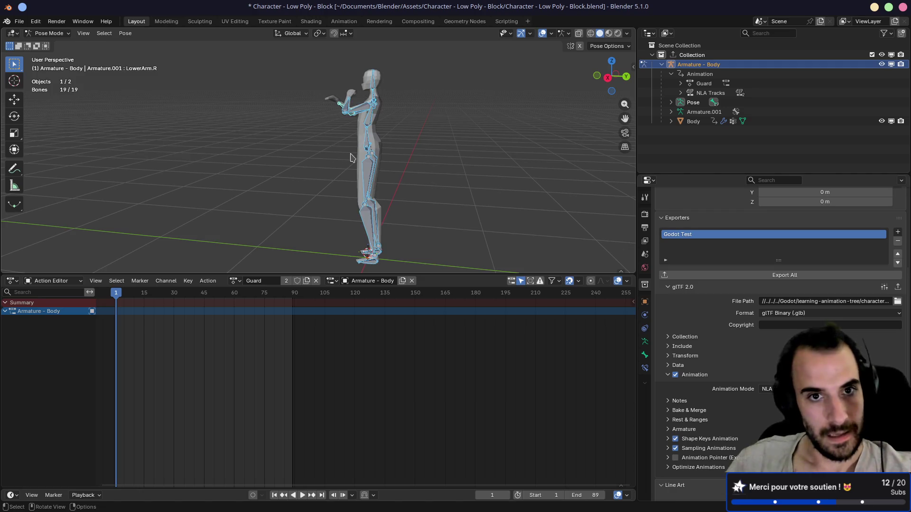
{"action": "key", "text": "i"}
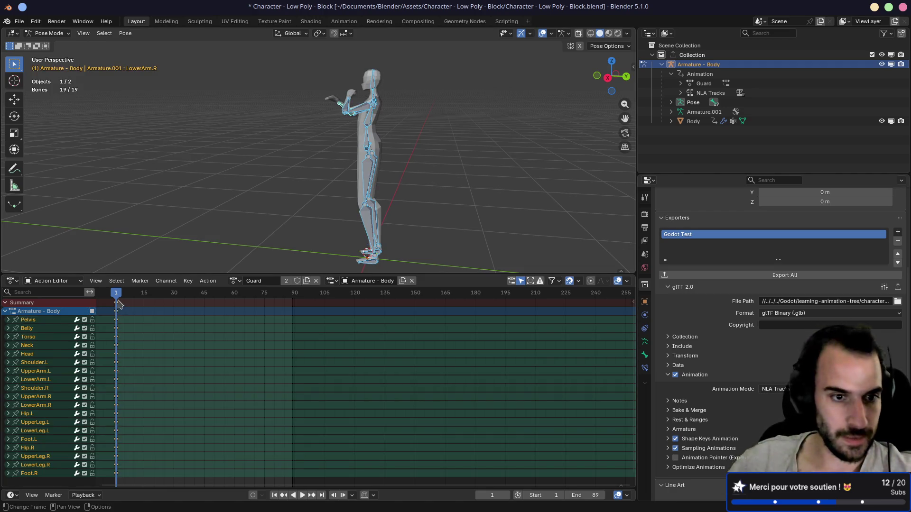
{"action": "left_click", "coordinate": [11, 314]}
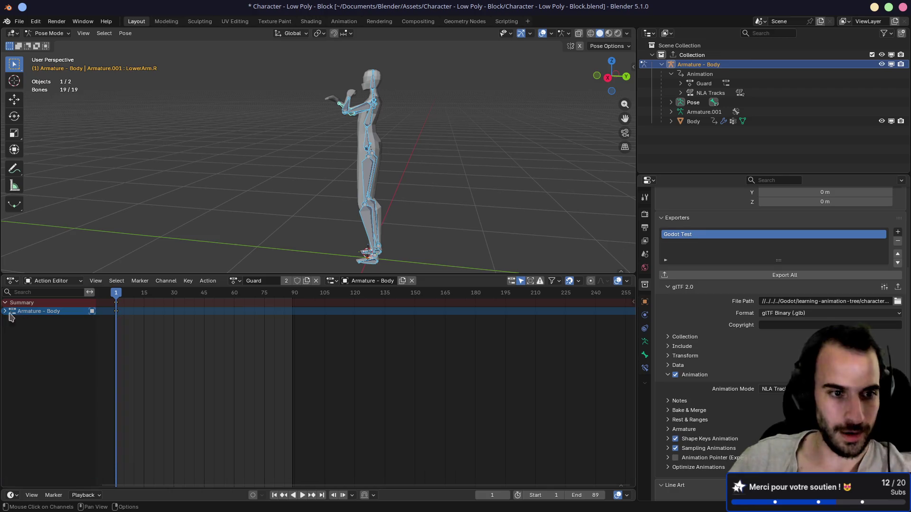
{"action": "key", "text": "ctrl+s"}
Switch the bottom panel to the Nonlinear Animation editor and return to frame 1
{"action": "left_click", "coordinate": [12, 281]}
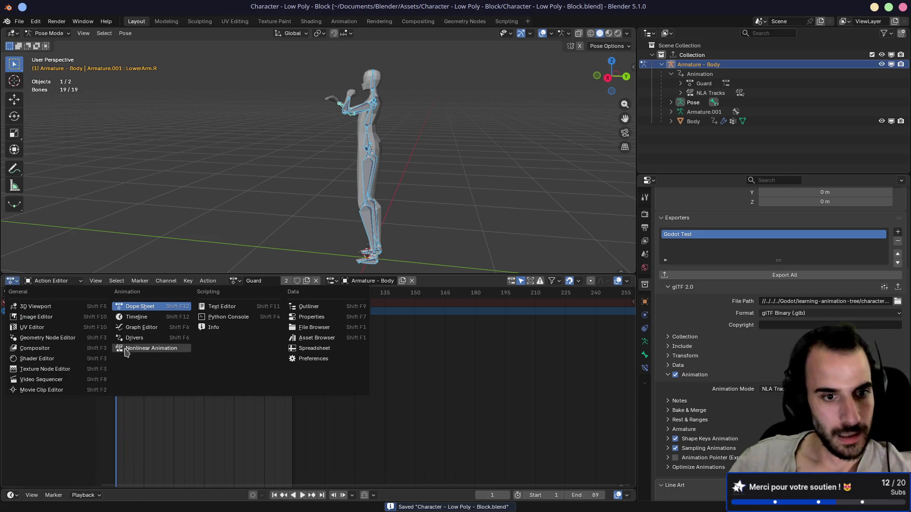
{"action": "left_click", "coordinate": [162, 348]}
{"action": "key", "text": "Right"}
{"action": "key", "text": "Right"}
{"action": "key", "text": "Right"}
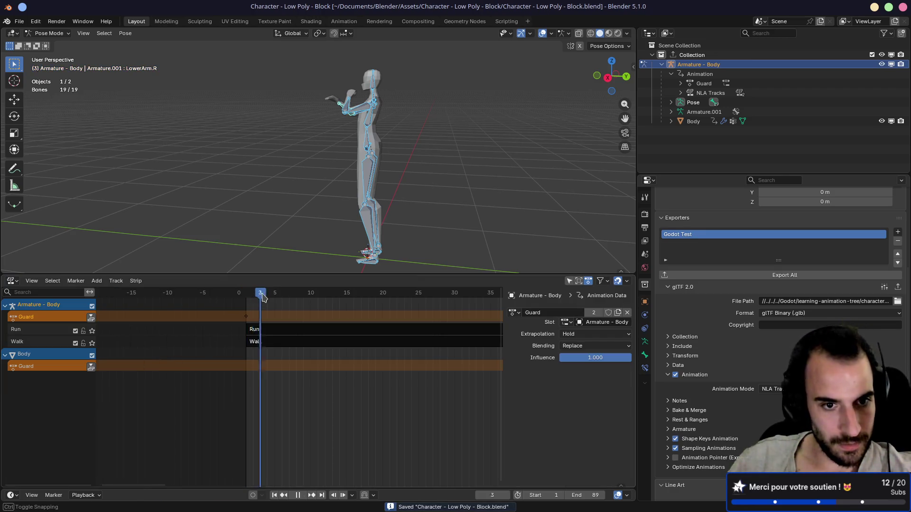
{"action": "scroll", "coordinate": [245, 321], "scroll_direction": "up", "scroll_amount": 5}
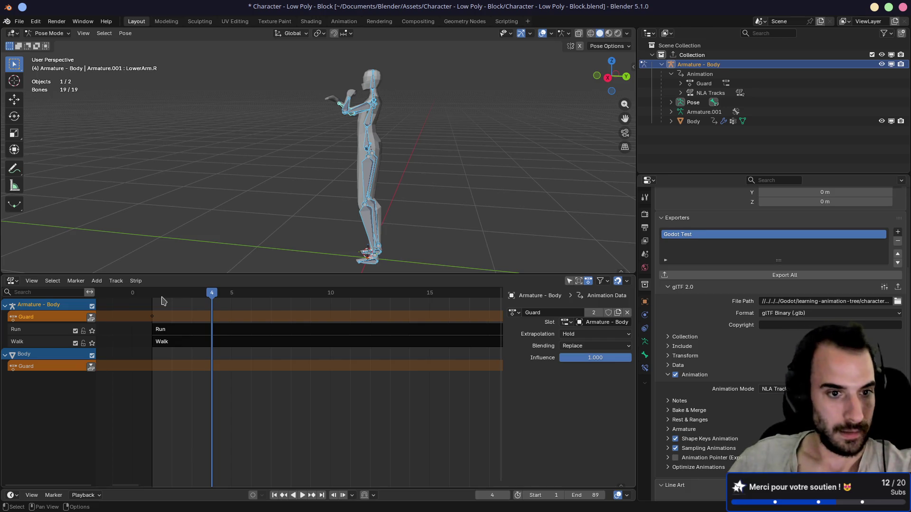
{"action": "left_click", "coordinate": [159, 293]}
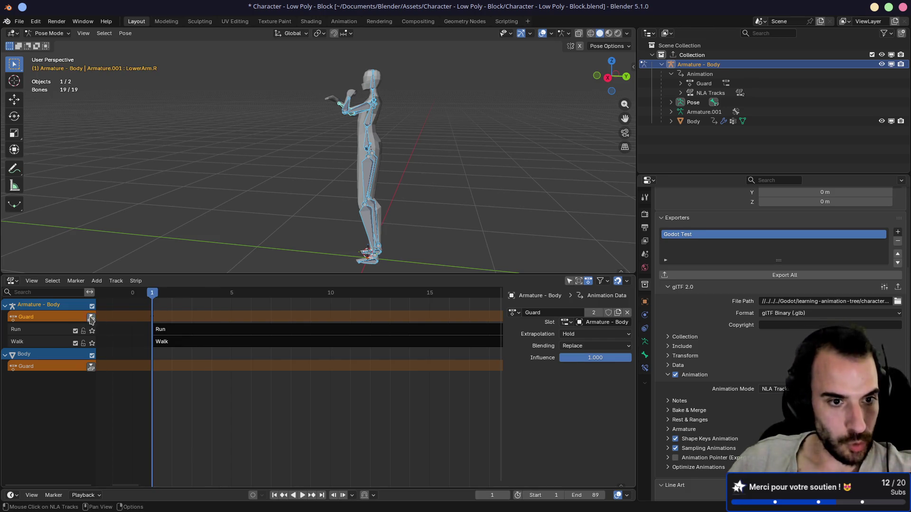
Push the Guard action down into its own NLA strip and preview the playback
{"action": "left_click", "coordinate": [91, 317]}
{"action": "key", "text": "space"}
{"action": "left_click_drag", "start_coordinate": [152, 299], "coordinate": [166, 302]}
{"action": "key", "text": "space"}
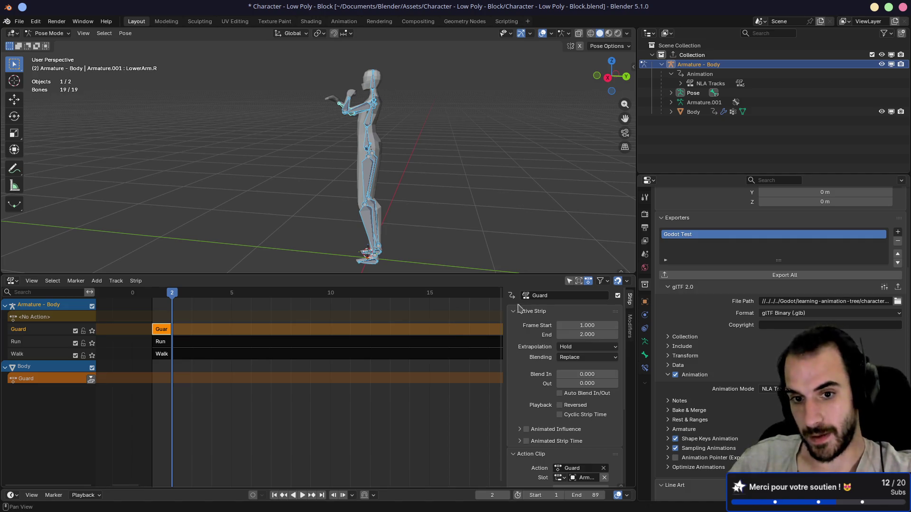
Export the animated character to the Godot project via glTF Export All, save, and switch to Godot
{"action": "left_click", "coordinate": [724, 282]}
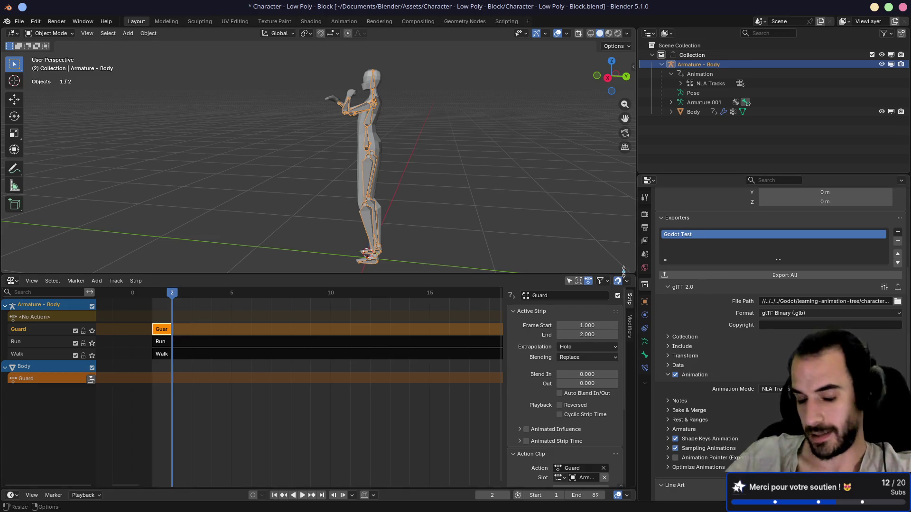
{"action": "mouse_move", "coordinate": [327, 198]}
{"action": "left_mouse_down"}
{"action": "mouse_move", "coordinate": [398, 202]}
{"action": "mouse_move", "coordinate": [417, 179]}
{"action": "mouse_move", "coordinate": [457, 173]}
{"action": "mouse_move", "coordinate": [437, 160]}
{"action": "mouse_move", "coordinate": [361, 154]}
{"action": "left_mouse_up"}
{"action": "key", "text": "ctrl+s"}
{"action": "left_click_drag", "start_coordinate": [294, 206], "coordinate": [209, 246]}
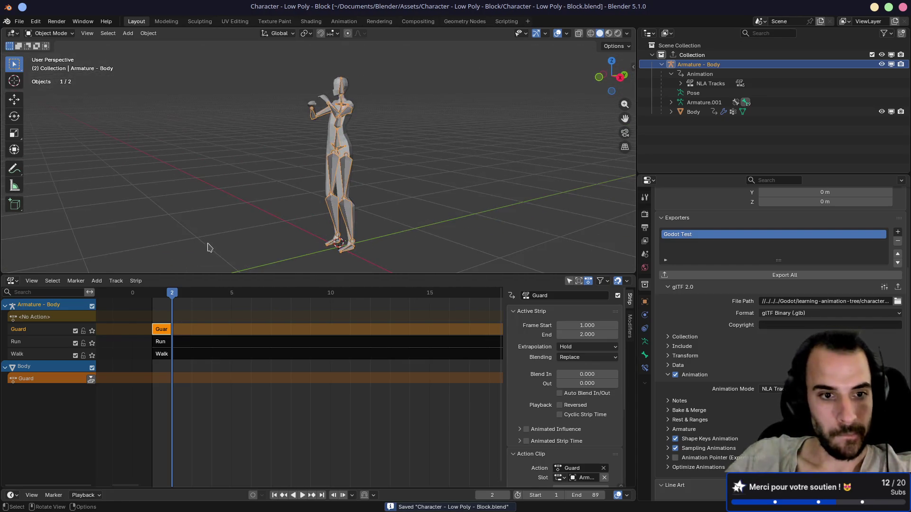
{"action": "key", "text": "alt+Tab"}
{"action": "key", "text": "alt+Tab"}
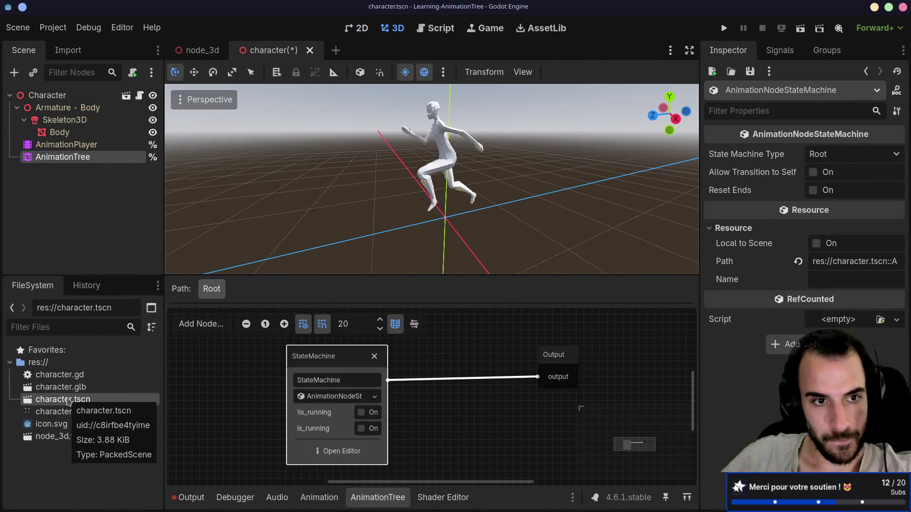
Set the AnimationPlayer's Guard animation to autoplay on load and preview it
{"action": "left_click", "coordinate": [76, 147]}
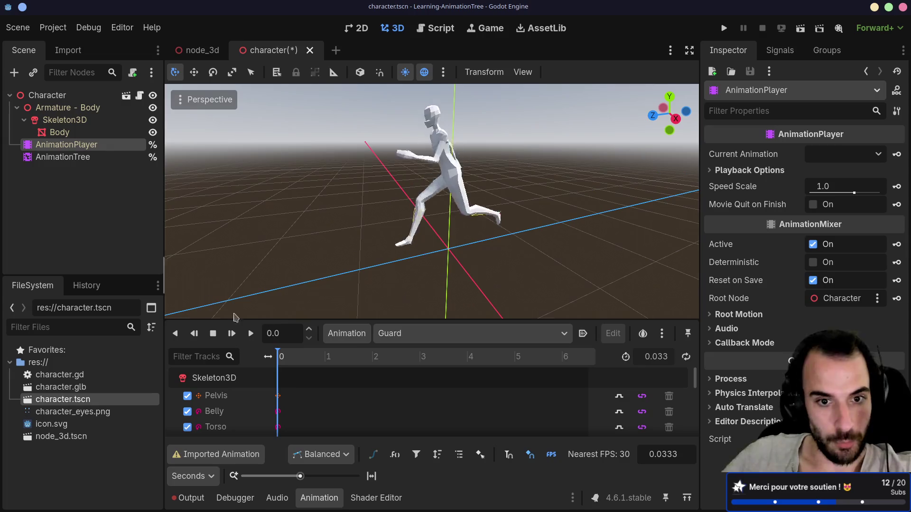
{"action": "left_click", "coordinate": [251, 334]}
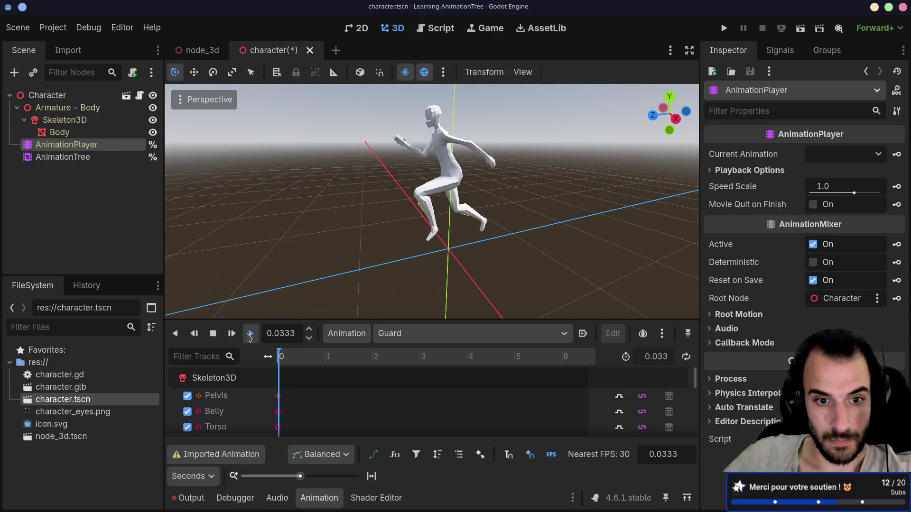
{"action": "left_click", "coordinate": [583, 334]}
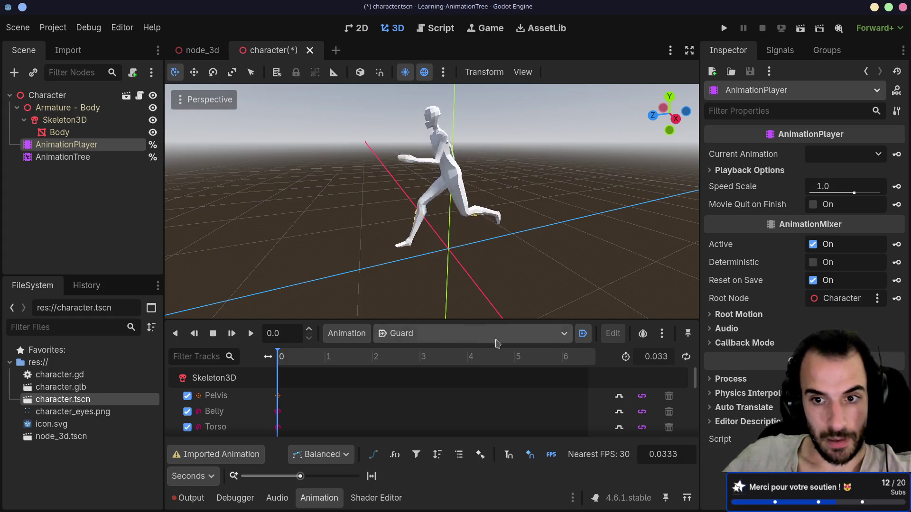
{"action": "left_click", "coordinate": [250, 334]}
Delete the StateMachine node from the AnimationTree graph, leaving an empty BlendTree
{"action": "left_click_drag", "start_coordinate": [296, 297], "coordinate": [326, 284]}
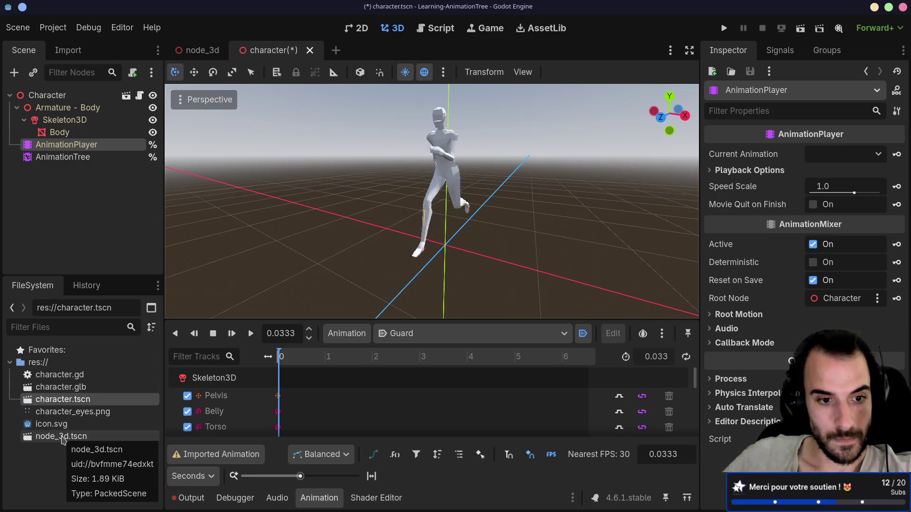
{"action": "left_click", "coordinate": [64, 157]}
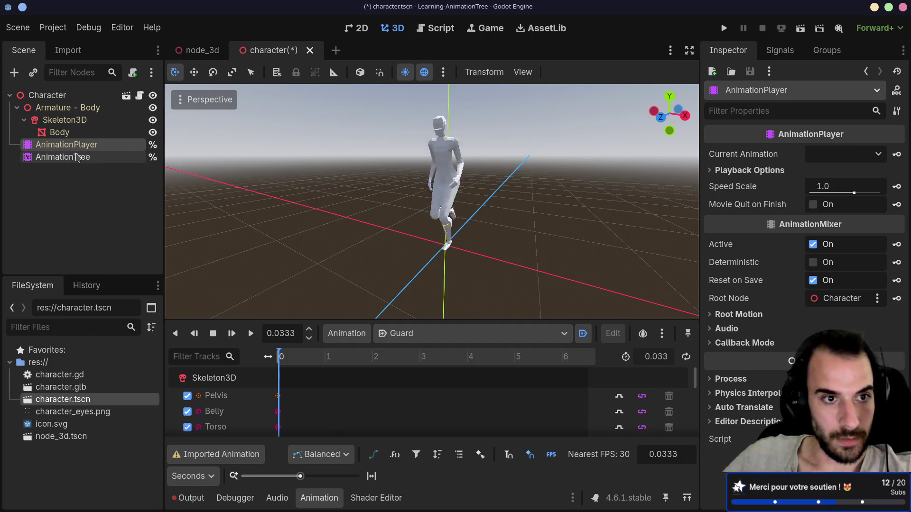
{"action": "left_click", "coordinate": [375, 358]}
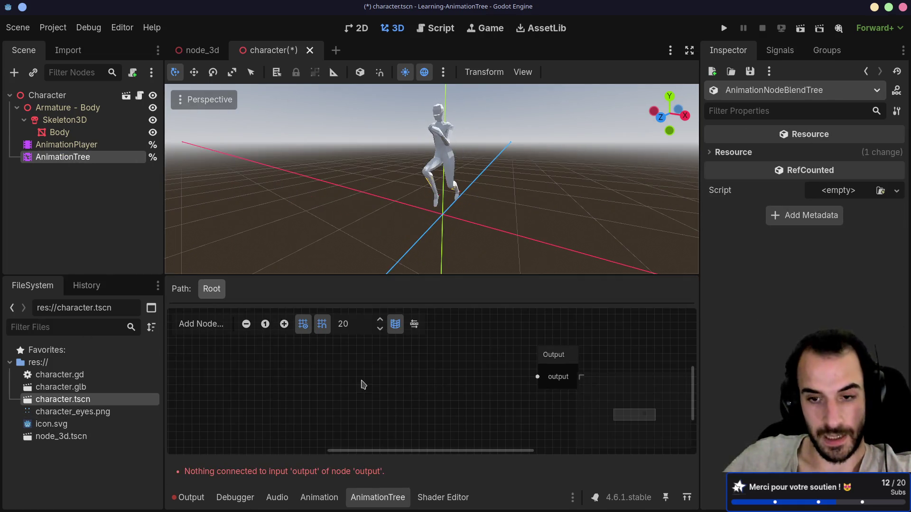
Add a Transition node to the blend tree and give it three inputs
{"action": "right_click", "coordinate": [450, 363]}
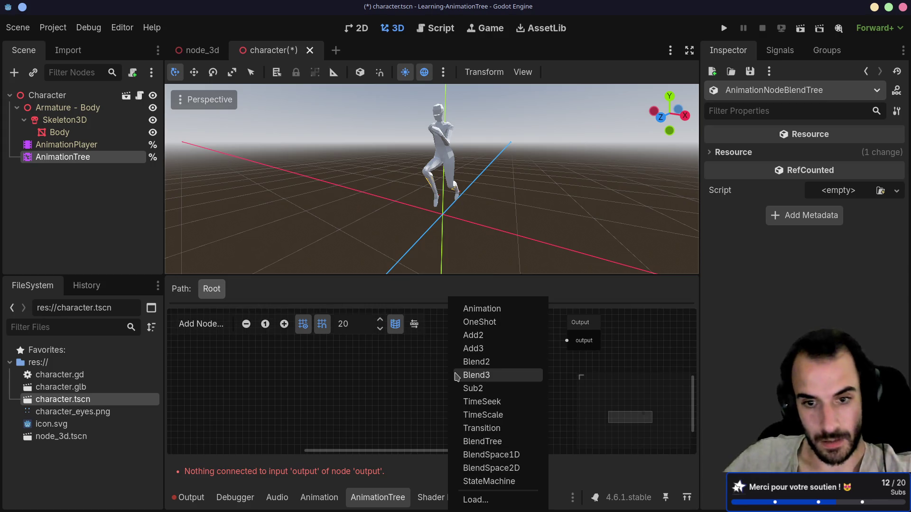
{"action": "left_click", "coordinate": [481, 428]}
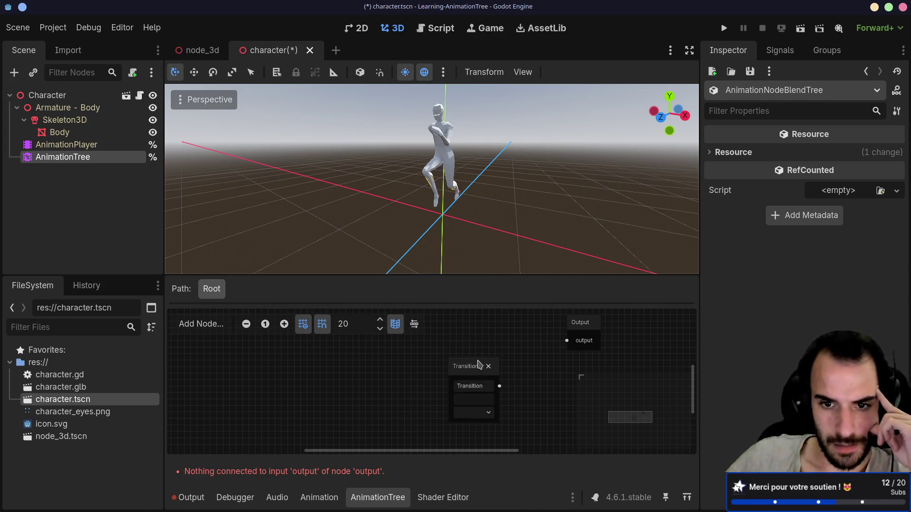
{"action": "left_click", "coordinate": [486, 355]}
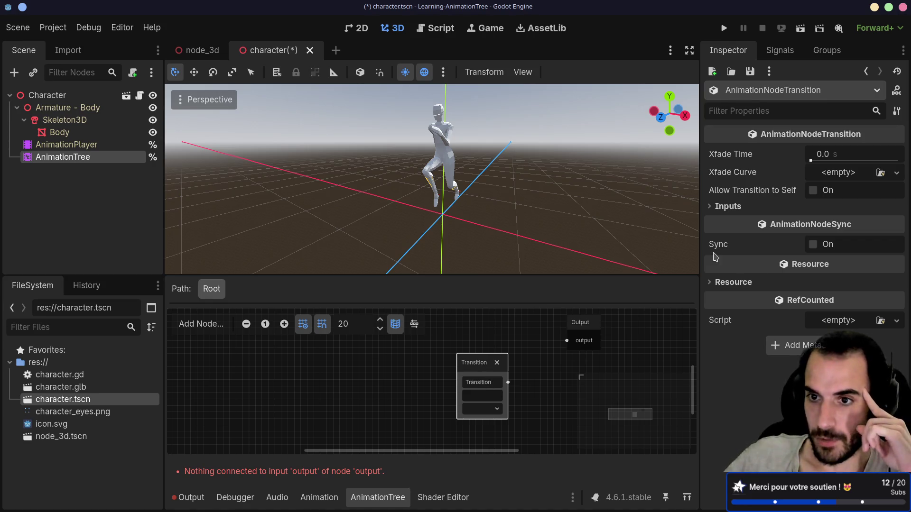
{"action": "left_click", "coordinate": [726, 206]}
{"action": "left_click", "coordinate": [802, 224]}
{"action": "left_click", "coordinate": [801, 305]}
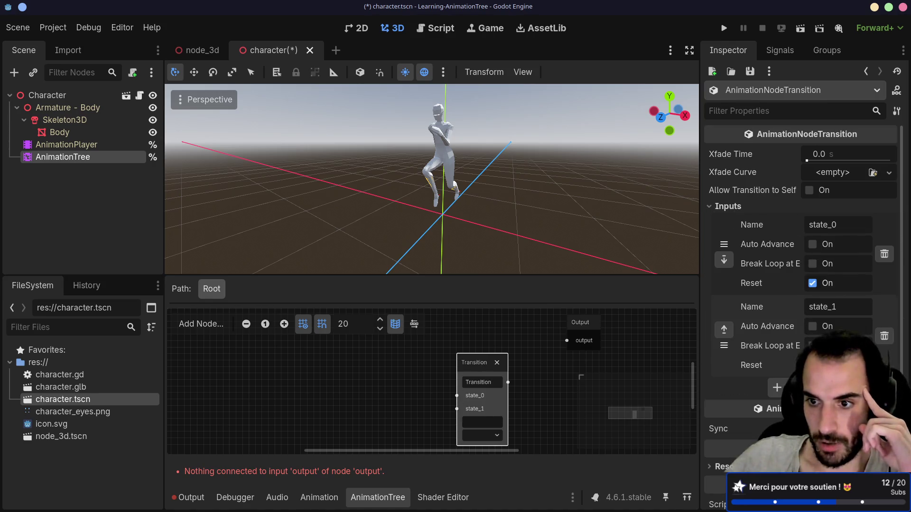
{"action": "left_click", "coordinate": [782, 387]}
Rename the Transition inputs to walk and run and delete the third input
{"action": "left_click", "coordinate": [831, 224]}
{"action": "type", "text": "walk"}
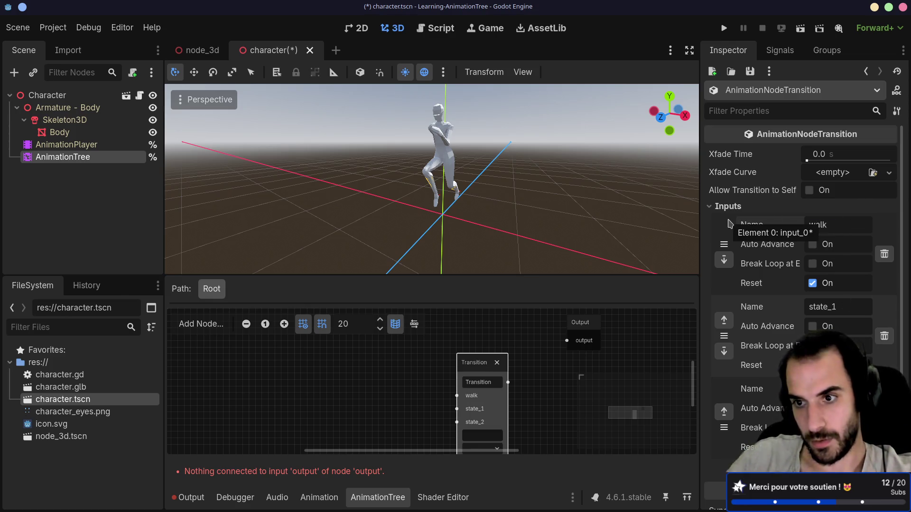
{"action": "left_click", "coordinate": [799, 306]}
{"action": "type", "text": "run"}
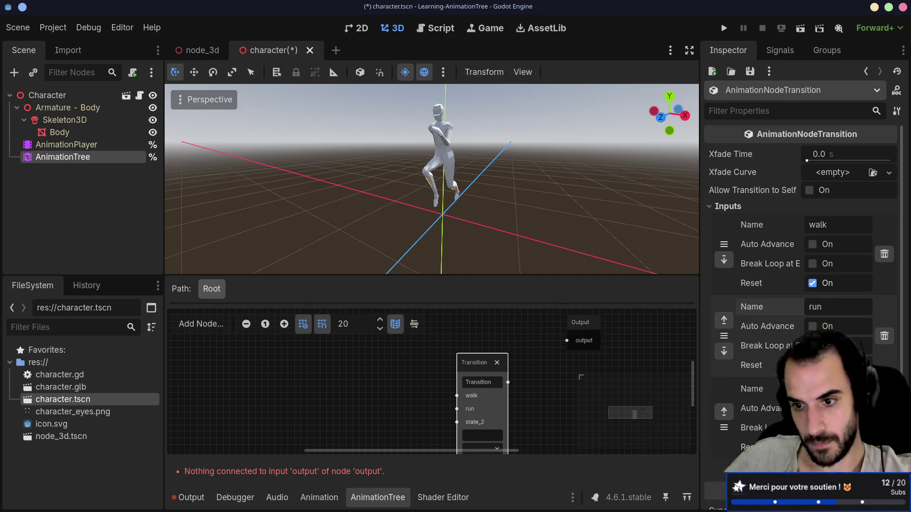
{"action": "left_click", "coordinate": [884, 418]}
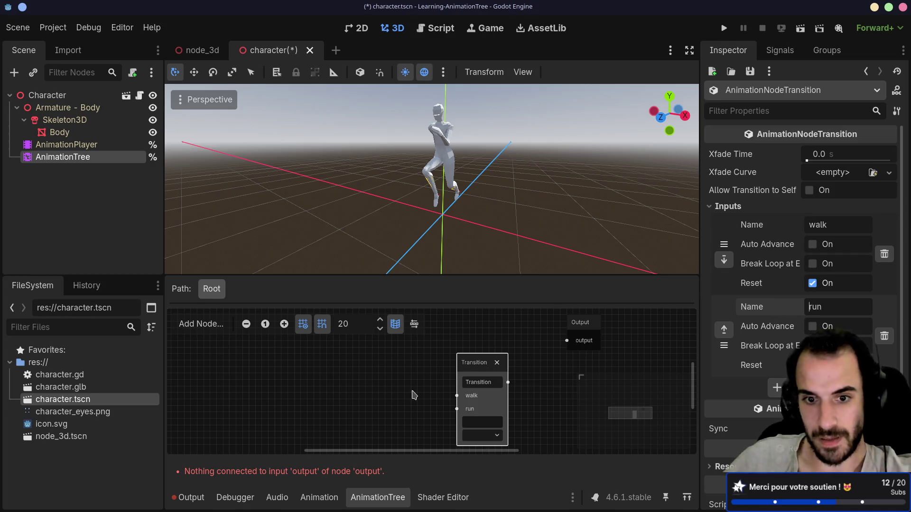
{"action": "right_click", "coordinate": [366, 364]}
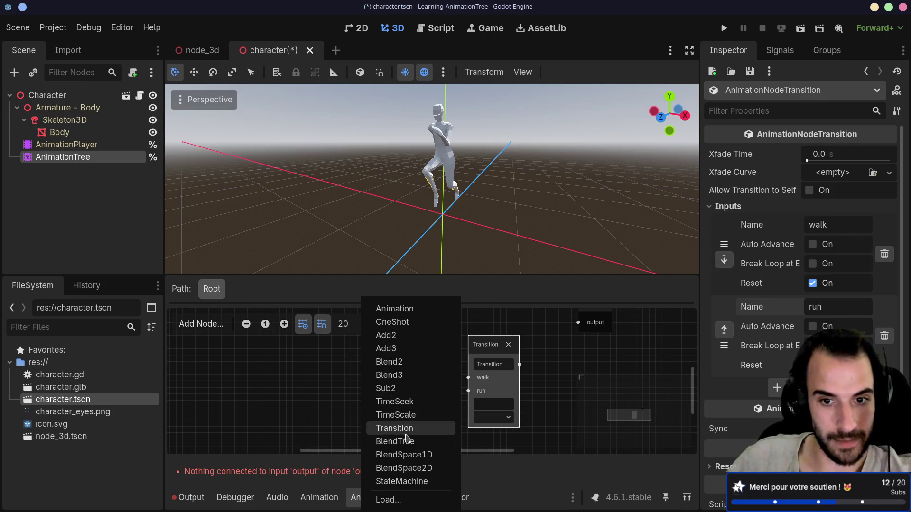
Add an Animation node playing Walk that feeds the Transition's walk input
{"action": "left_click", "coordinate": [395, 309]}
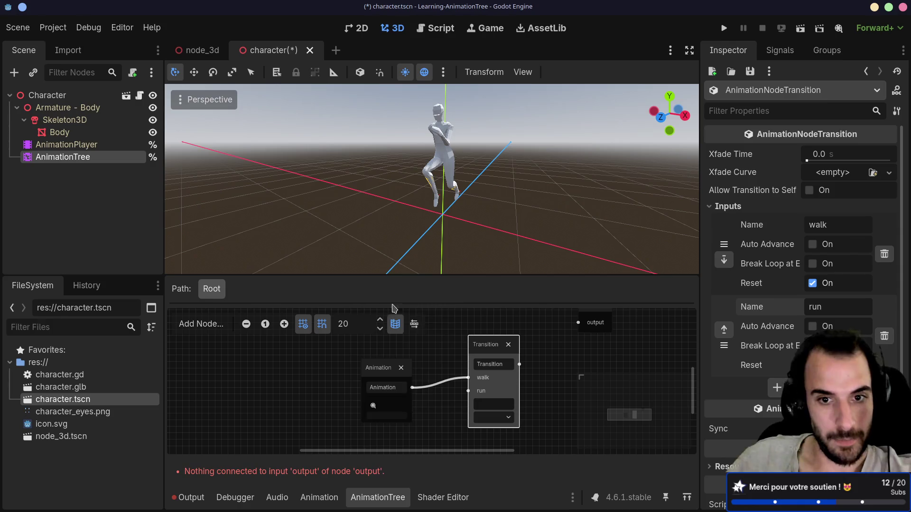
{"action": "left_click", "coordinate": [388, 397]}
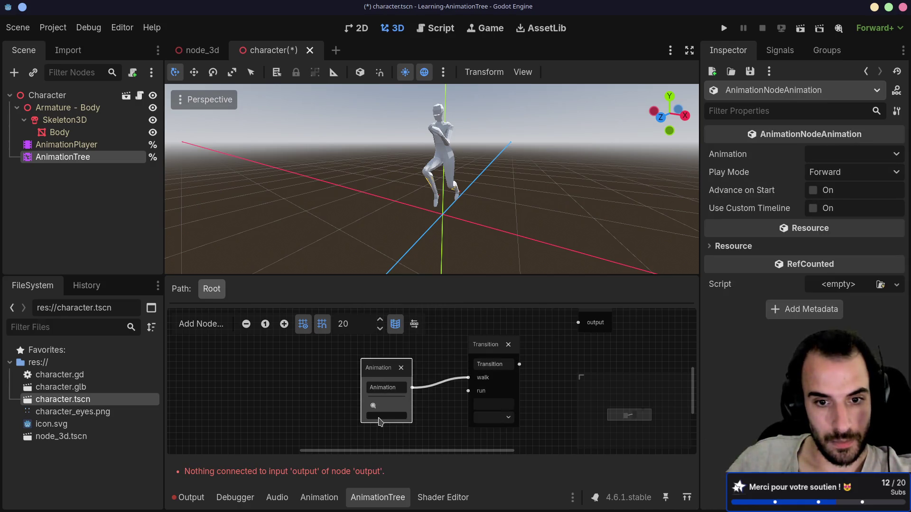
{"action": "left_click", "coordinate": [379, 421]}
{"action": "left_click", "coordinate": [396, 441]}
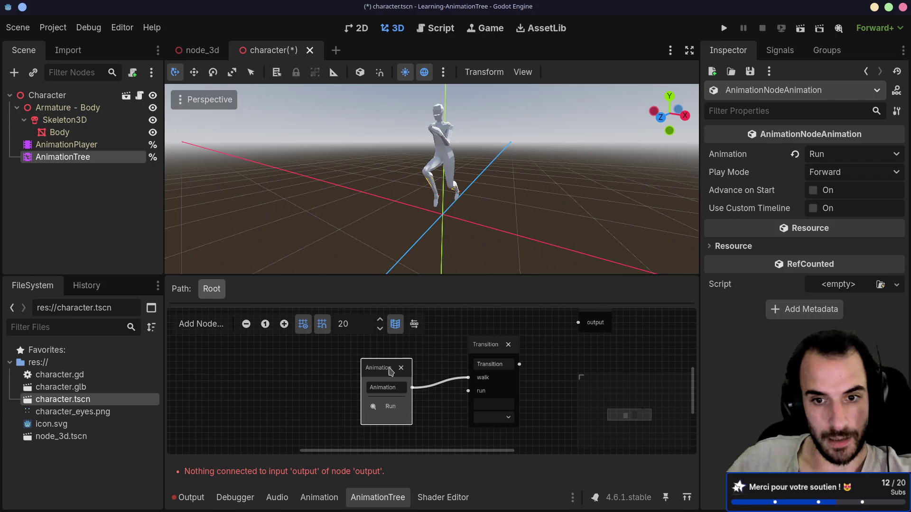
{"action": "left_click_drag", "start_coordinate": [390, 369], "coordinate": [381, 352]}
{"action": "left_click", "coordinate": [380, 390]}
{"action": "left_click", "coordinate": [383, 435]}
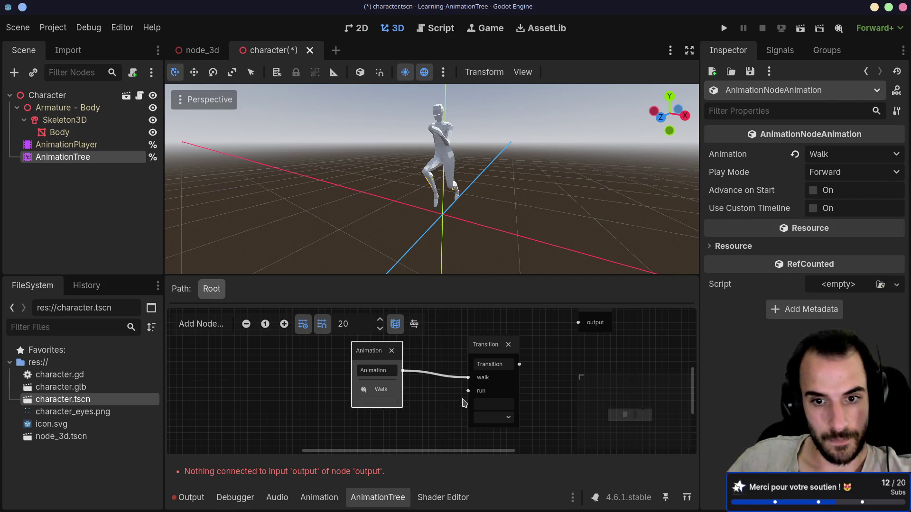
Add a second Animation node for Run and place it beside the Walk node
{"action": "right_click", "coordinate": [387, 434]}
{"action": "left_click", "coordinate": [425, 311]}
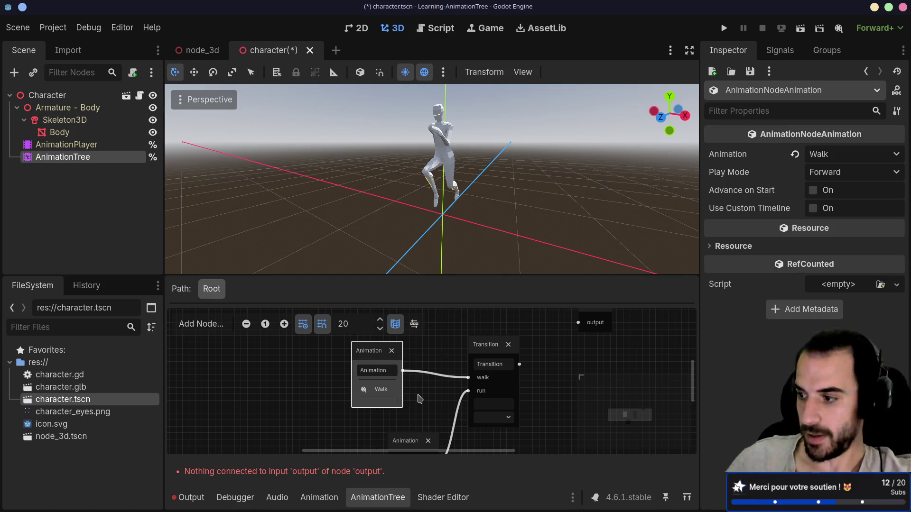
{"action": "scroll", "coordinate": [420, 399], "scroll_direction": "down", "scroll_amount": 3}
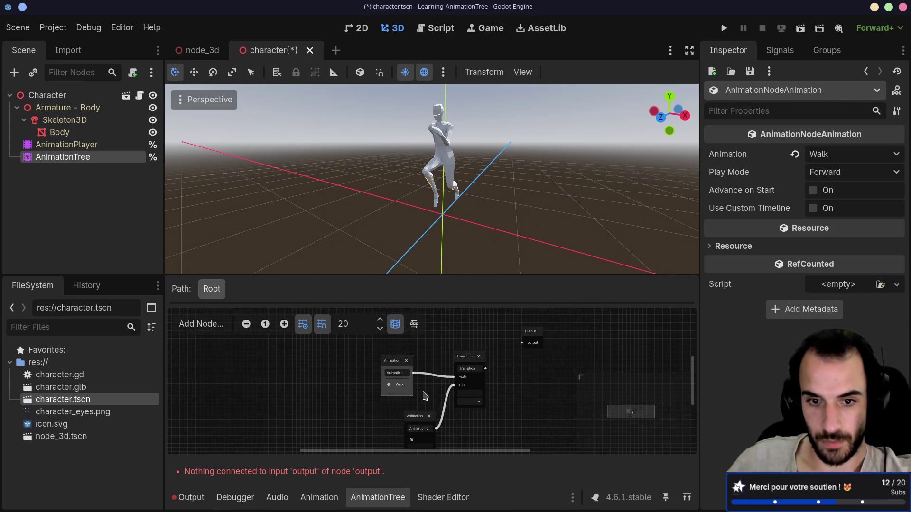
{"action": "scroll", "coordinate": [424, 396], "scroll_direction": "up", "scroll_amount": 2}
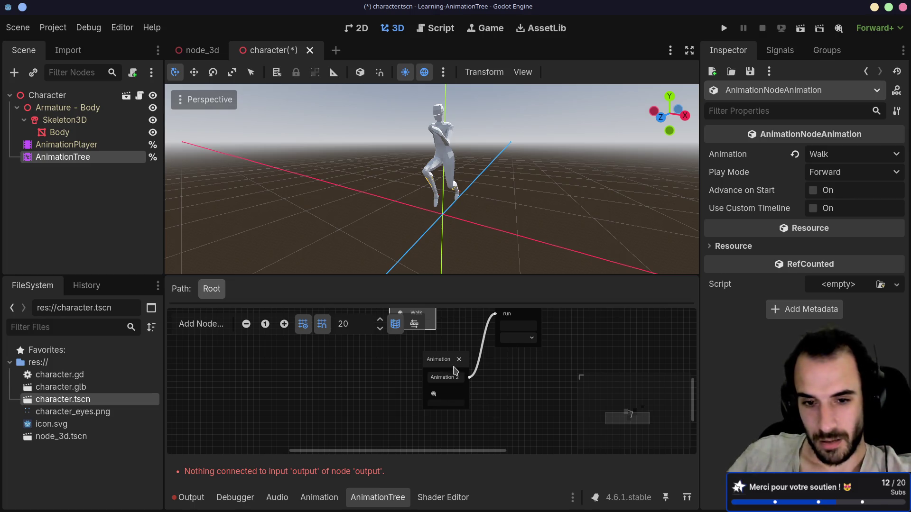
{"action": "left_click_drag", "start_coordinate": [453, 368], "coordinate": [443, 362]}
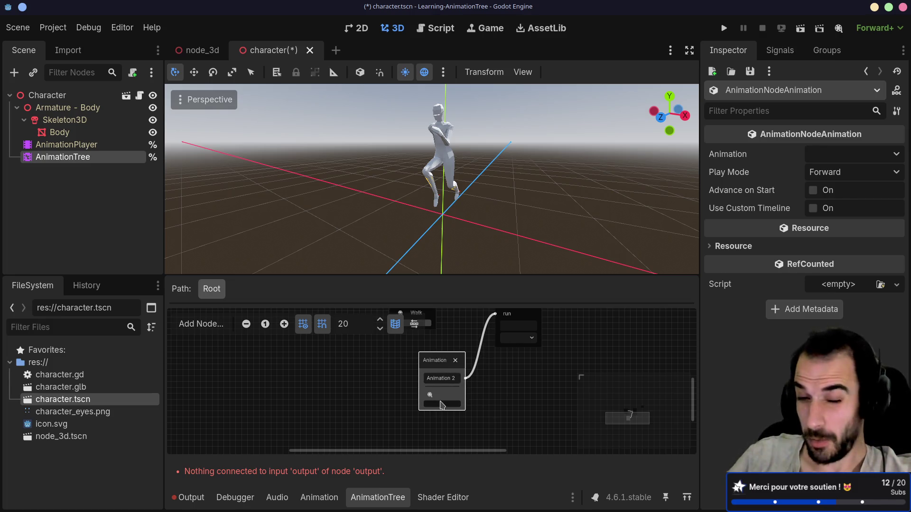
{"action": "left_click", "coordinate": [447, 437]}
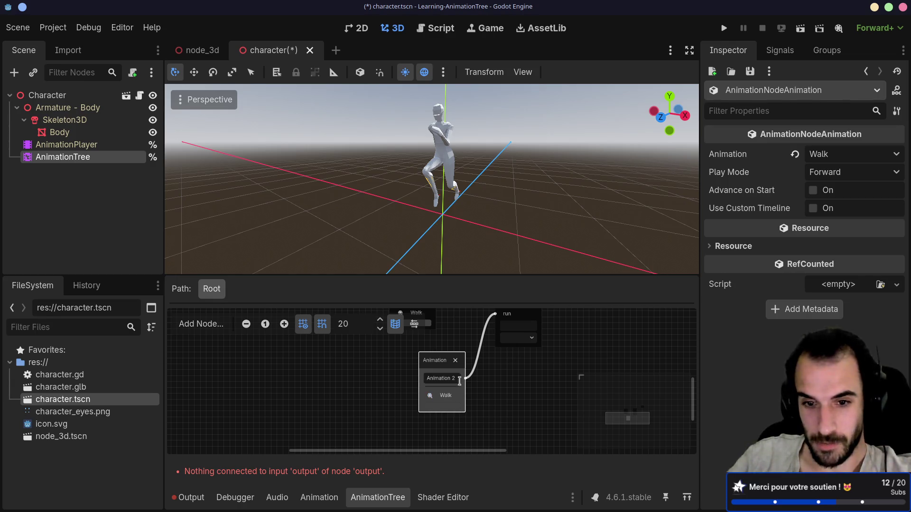
{"action": "left_click", "coordinate": [434, 414]}
{"action": "scroll", "coordinate": [447, 420], "scroll_direction": "up", "scroll_amount": 1}
{"action": "scroll", "coordinate": [447, 420], "scroll_direction": "right", "scroll_amount": 2}
{"action": "left_click_drag", "start_coordinate": [410, 391], "coordinate": [380, 373]}
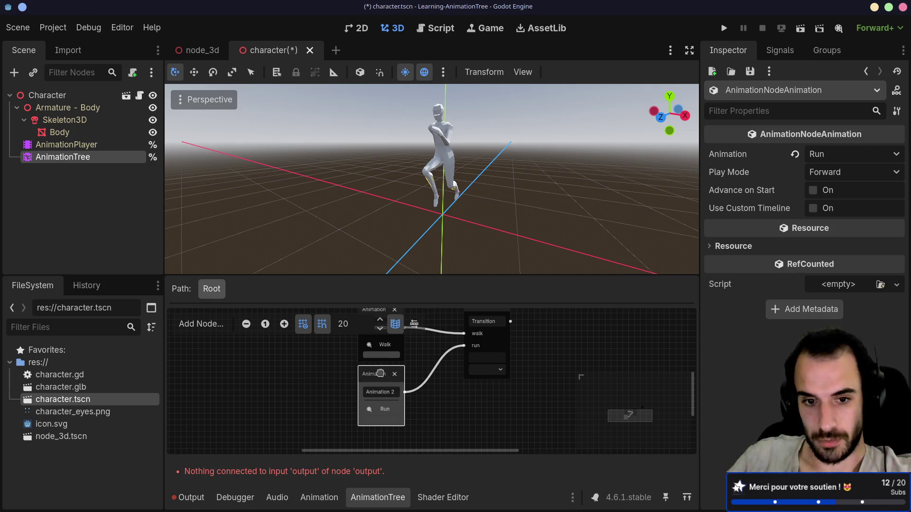
{"action": "scroll", "coordinate": [407, 349], "scroll_direction": "up", "scroll_amount": 2}
{"action": "scroll", "coordinate": [407, 349], "scroll_direction": "right", "scroll_amount": 2}
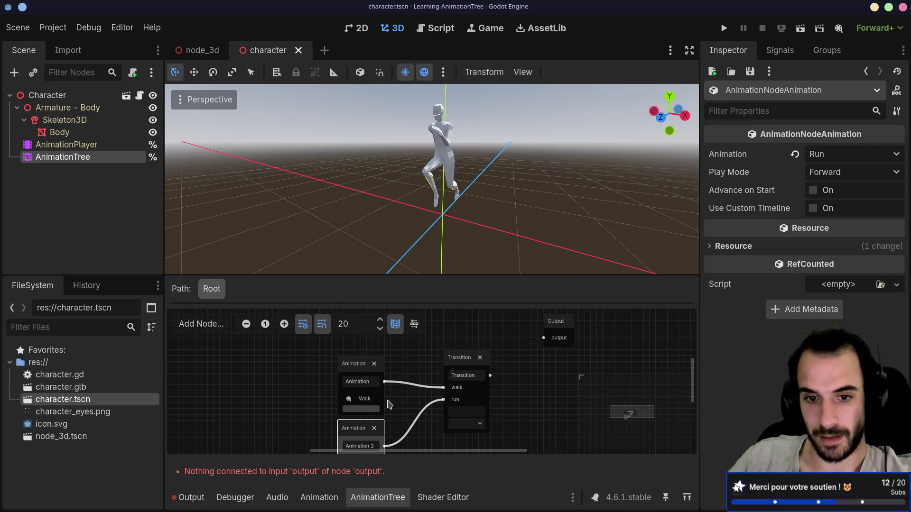
Connect the Transition to the Output and tidy the Walk, Run and Transition node layout
{"action": "left_click", "coordinate": [433, 365]}
{"action": "left_click_drag", "start_coordinate": [433, 364], "coordinate": [427, 365]}
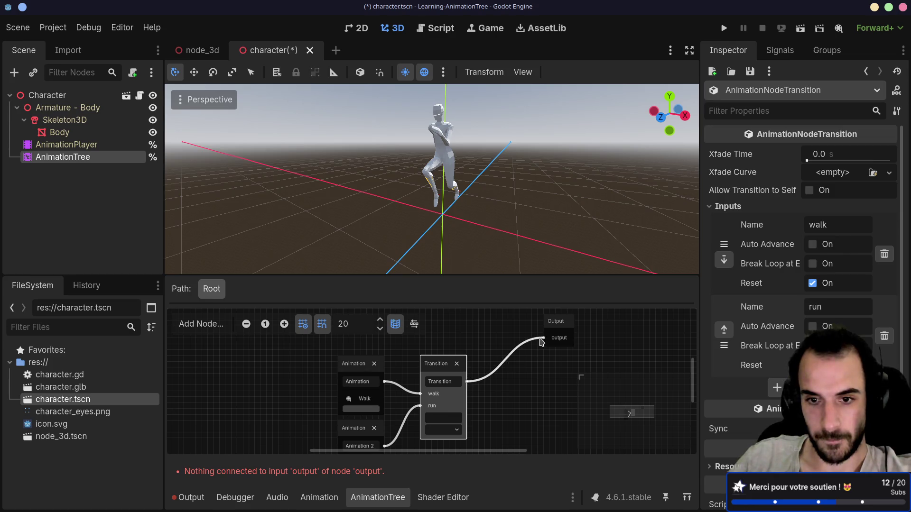
{"action": "left_click_drag", "start_coordinate": [541, 342], "coordinate": [543, 338]}
{"action": "scroll", "coordinate": [493, 374], "scroll_direction": "down", "scroll_amount": 1}
{"action": "scroll", "coordinate": [493, 375], "scroll_direction": "left", "scroll_amount": 1}
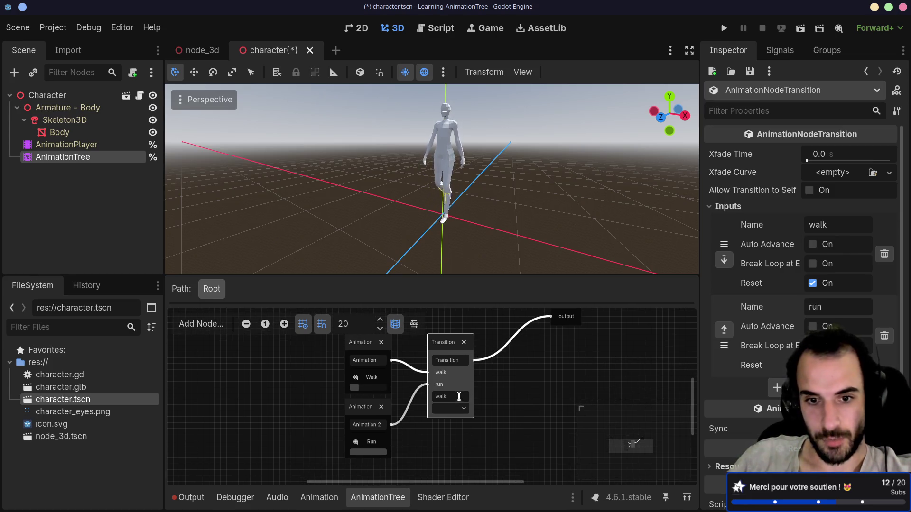
{"action": "scroll", "coordinate": [393, 372], "scroll_direction": "left", "scroll_amount": 3}
{"action": "left_click_drag", "start_coordinate": [426, 355], "coordinate": [390, 355]}
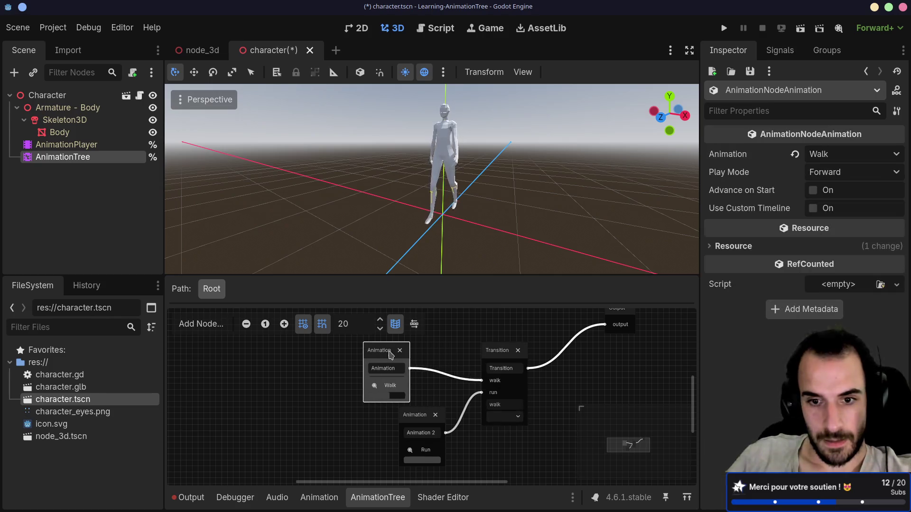
{"action": "mouse_move", "coordinate": [422, 418]}
{"action": "left_mouse_down"}
{"action": "mouse_move", "coordinate": [366, 417]}
{"action": "mouse_move", "coordinate": [388, 416]}
{"action": "left_mouse_up"}
{"action": "mouse_move", "coordinate": [496, 357]}
{"action": "left_mouse_down"}
{"action": "mouse_move", "coordinate": [474, 353]}
{"action": "mouse_move", "coordinate": [568, 390]}
{"action": "left_mouse_up"}
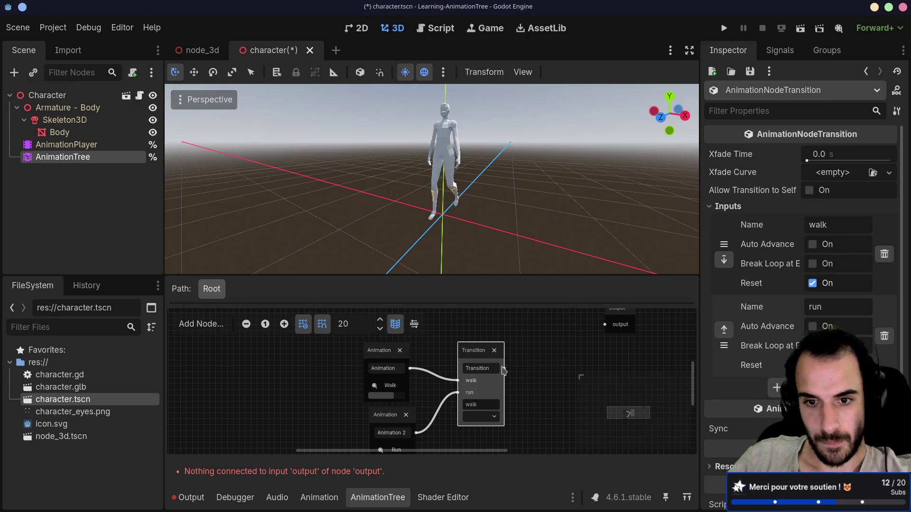
{"action": "left_click_drag", "start_coordinate": [504, 370], "coordinate": [545, 376]}
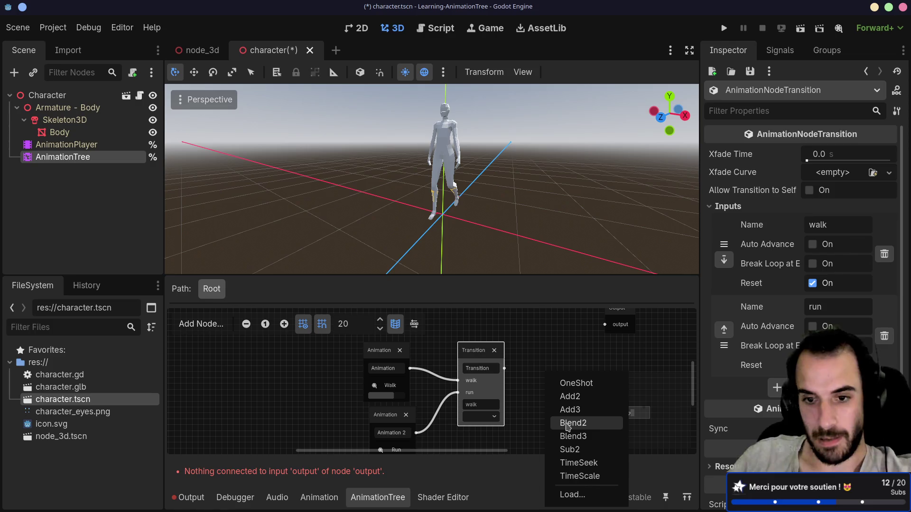
Add a Blend2 node fed by the Transition's output
{"action": "left_click", "coordinate": [568, 423]}
{"action": "mouse_move", "coordinate": [557, 385]}
{"action": "left_mouse_down"}
{"action": "mouse_move", "coordinate": [554, 339]}
{"action": "mouse_move", "coordinate": [579, 361]}
{"action": "mouse_move", "coordinate": [516, 346]}
{"action": "left_mouse_up"}
{"action": "scroll", "coordinate": [516, 346], "scroll_direction": "down", "scroll_amount": 2}
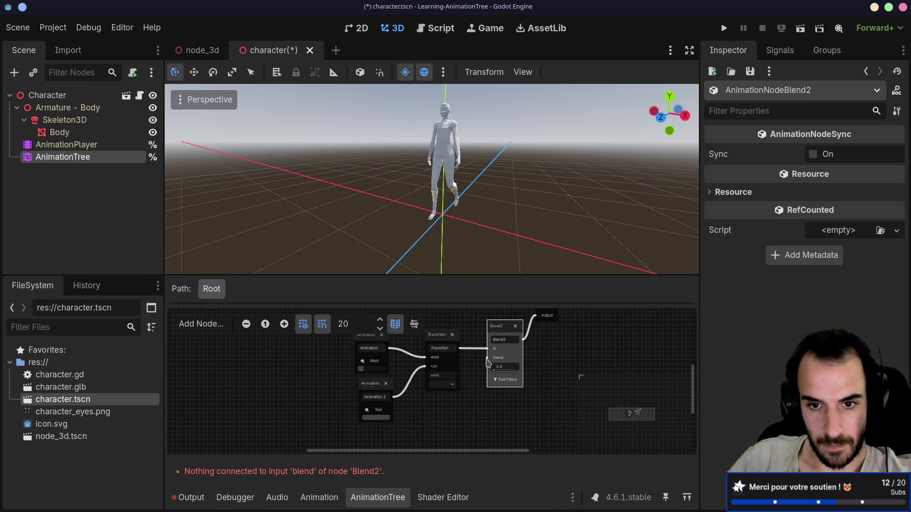
Feed the Blend2 blend input with a new Animation node playing Guard
{"action": "left_click_drag", "start_coordinate": [457, 427], "coordinate": [457, 427]}
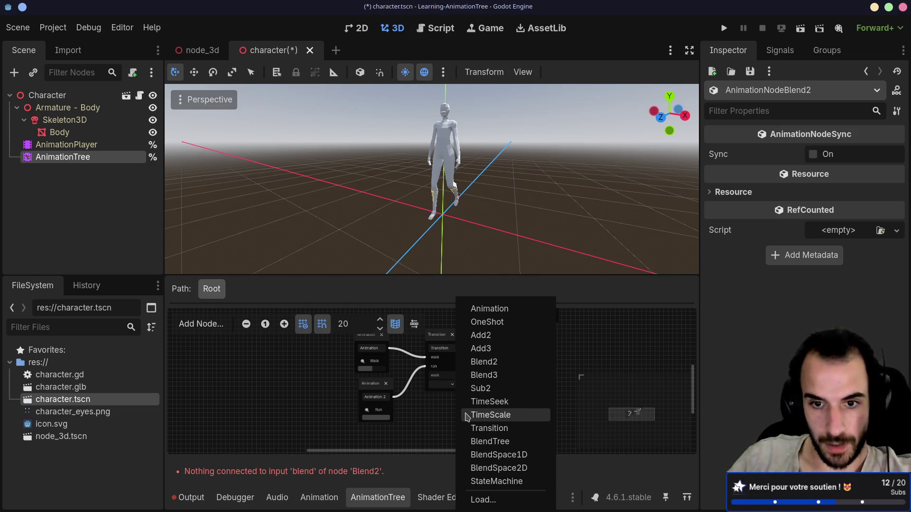
{"action": "left_click", "coordinate": [507, 313]}
{"action": "scroll", "coordinate": [492, 361], "scroll_direction": "down", "scroll_amount": 3}
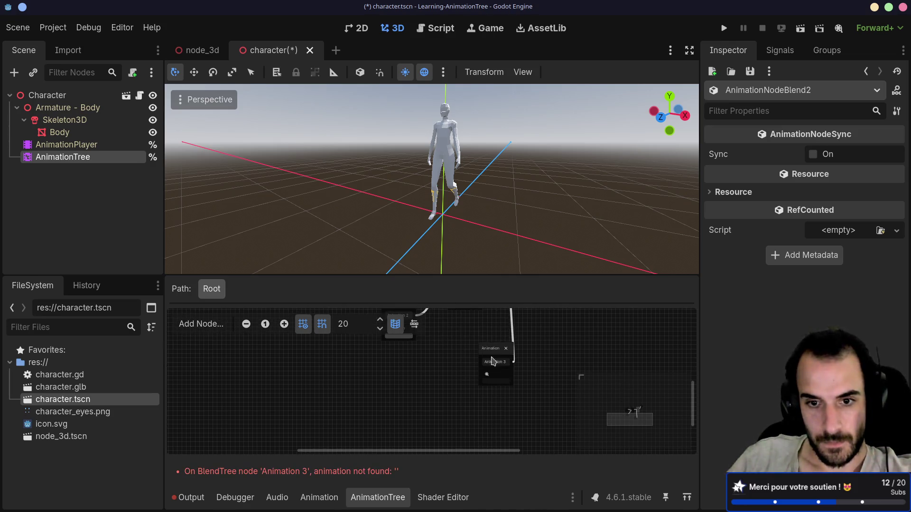
{"action": "left_click", "coordinate": [501, 400]}
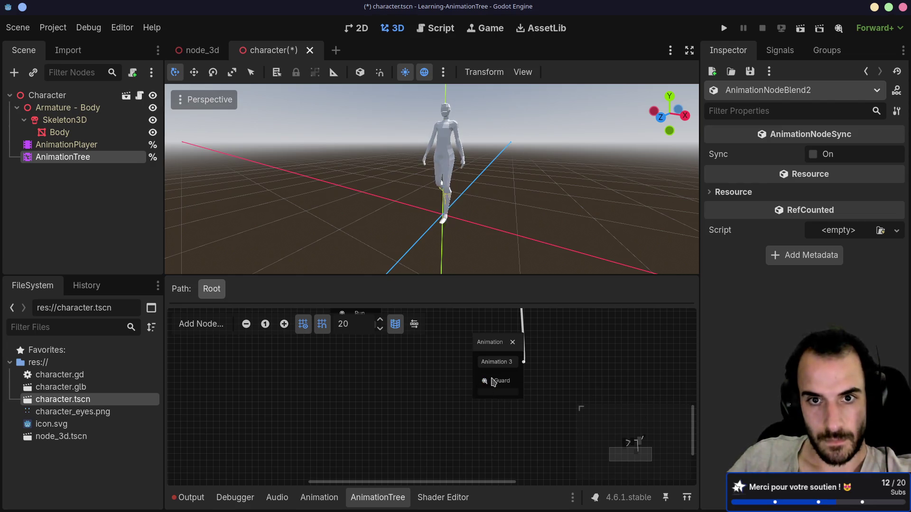
{"action": "left_click", "coordinate": [493, 347]}
Raise the Blend2 blend amount to 1.0 and view the character from the side
{"action": "scroll", "coordinate": [479, 365], "scroll_direction": "up", "scroll_amount": 5}
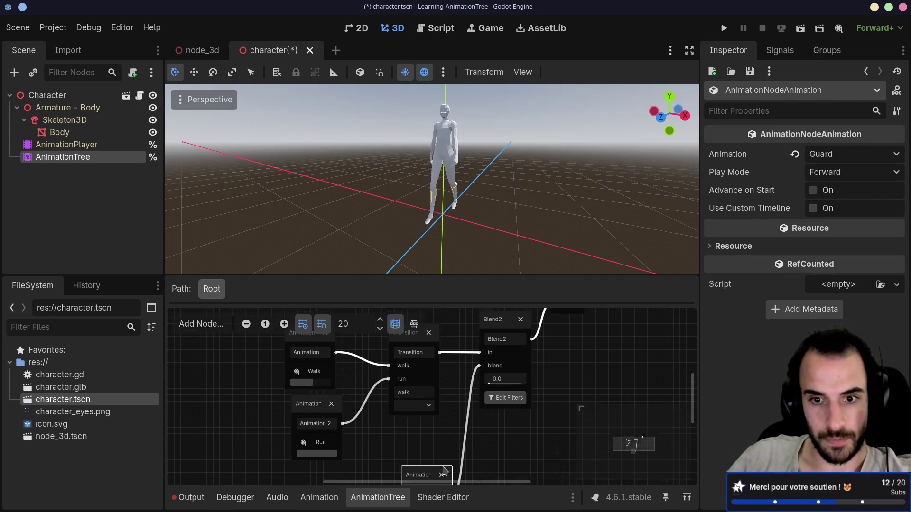
{"action": "scroll", "coordinate": [471, 382], "scroll_direction": "up", "scroll_amount": 3}
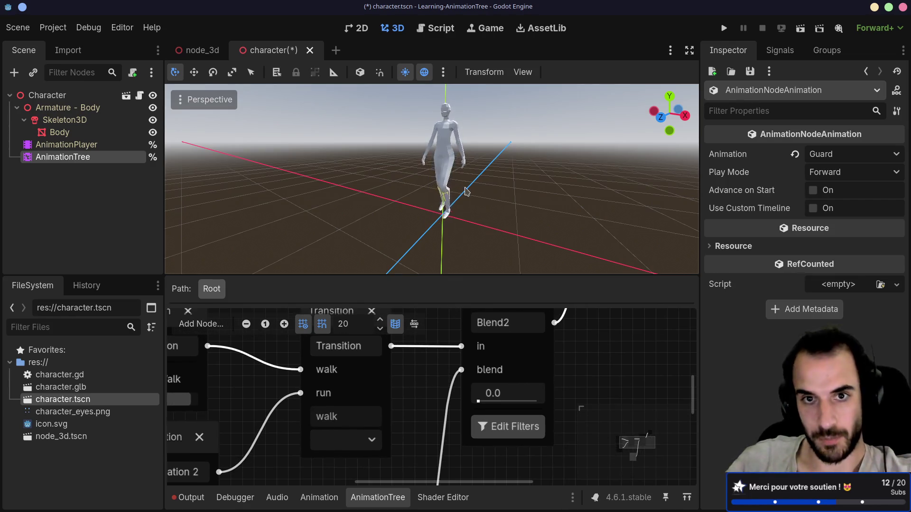
{"action": "scroll", "coordinate": [460, 199], "scroll_direction": "up", "scroll_amount": 4}
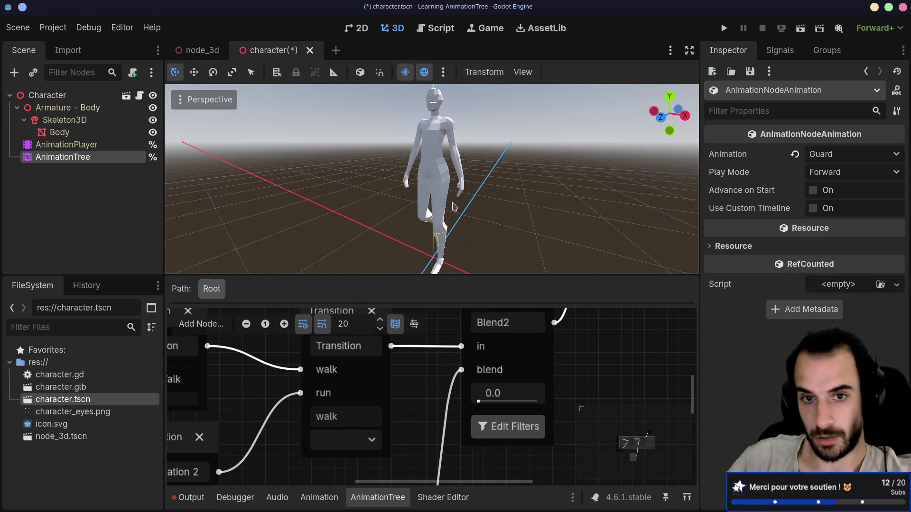
{"action": "left_click_drag", "start_coordinate": [478, 401], "coordinate": [530, 401]}
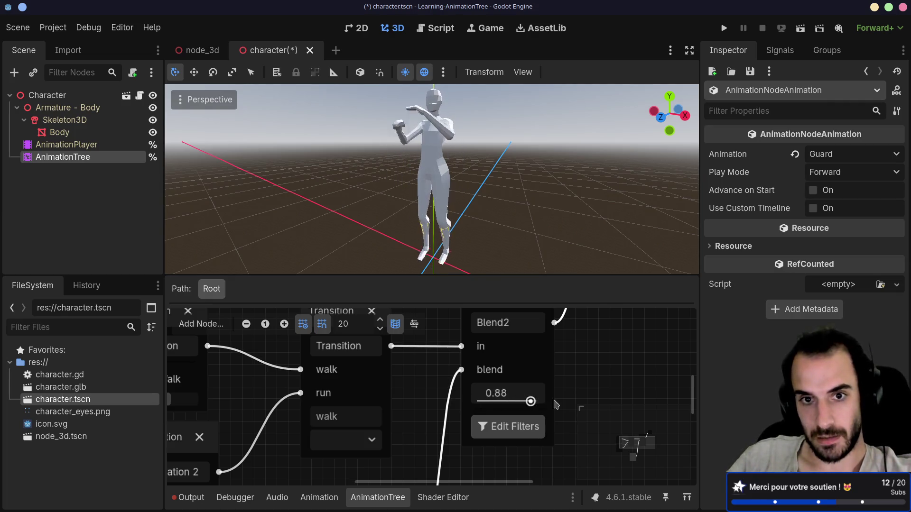
{"action": "mouse_move", "coordinate": [503, 209]}
{"action": "left_mouse_down"}
{"action": "mouse_move", "coordinate": [468, 218]}
{"action": "mouse_move", "coordinate": [524, 228]}
{"action": "left_mouse_up"}
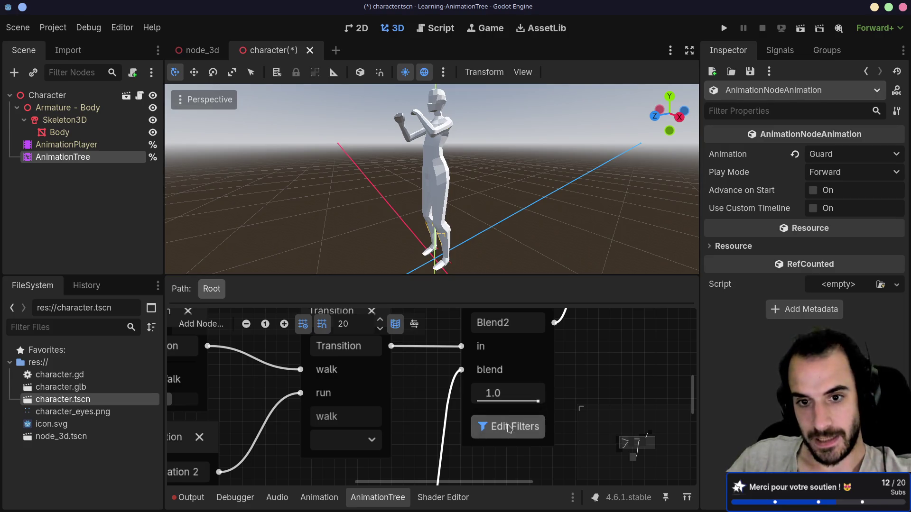
Filter the Blend2 to the Shoulder, UpperArm and LowerArm bones on both L and R sides
{"action": "left_click", "coordinate": [509, 428]}
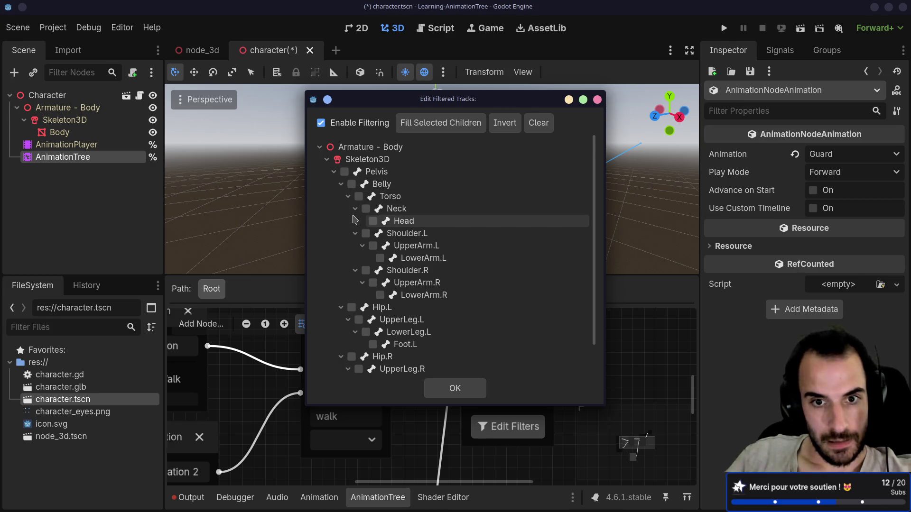
{"action": "left_click", "coordinate": [372, 282]}
{"action": "left_click", "coordinate": [380, 295]}
{"action": "left_click", "coordinate": [366, 233]}
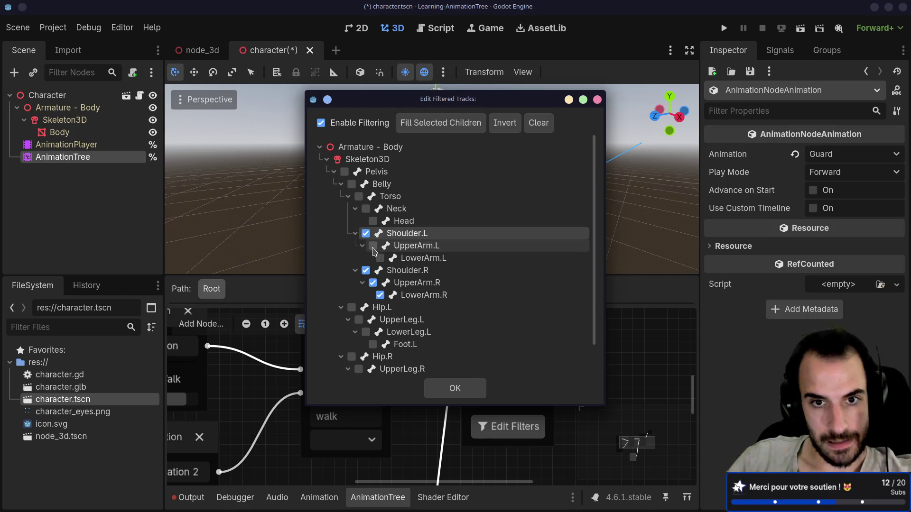
{"action": "left_click", "coordinate": [373, 246]}
{"action": "left_click", "coordinate": [380, 258]}
{"action": "left_click", "coordinate": [473, 393]}
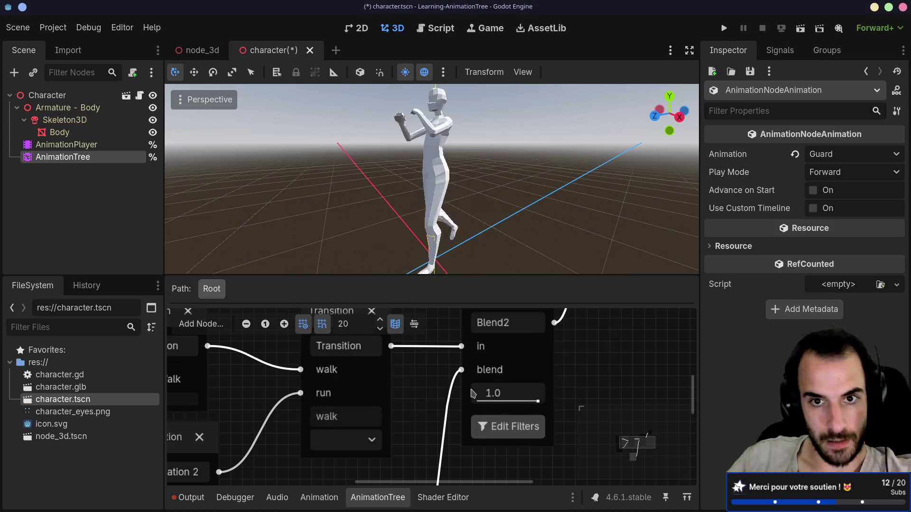
Orbit around the walking character and raise the blend amount to nearly full
{"action": "left_click_drag", "start_coordinate": [387, 203], "coordinate": [474, 214]}
{"action": "scroll", "coordinate": [474, 213], "scroll_direction": "down", "scroll_amount": 3}
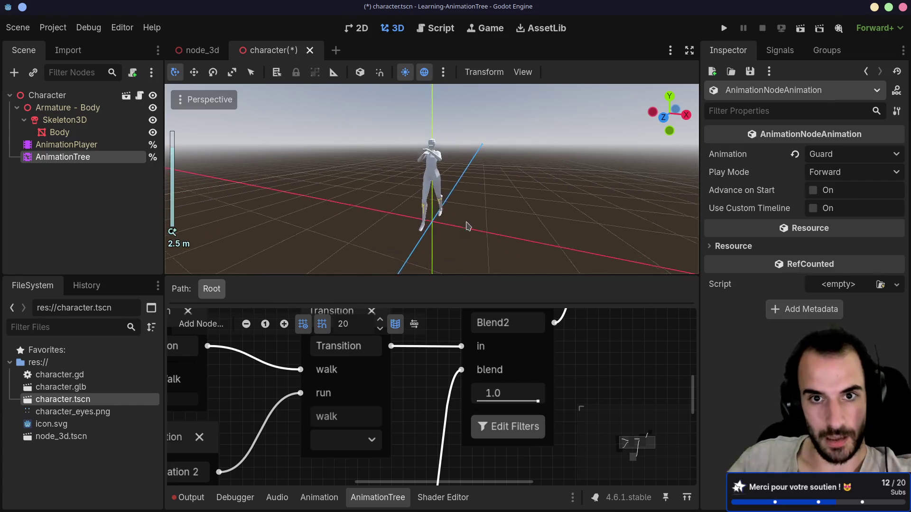
{"action": "left_click_drag", "start_coordinate": [557, 228], "coordinate": [519, 383]}
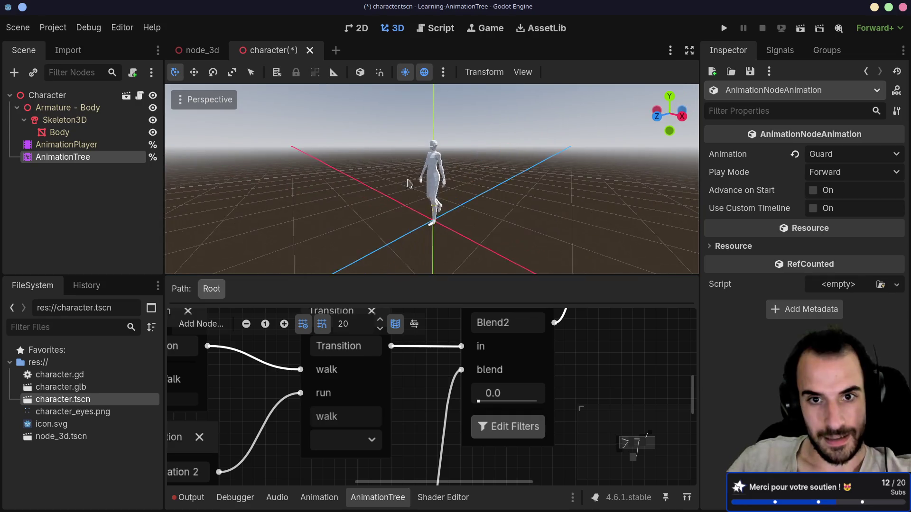
{"action": "left_click_drag", "start_coordinate": [533, 183], "coordinate": [423, 182]}
{"action": "scroll", "coordinate": [423, 182], "scroll_direction": "up", "scroll_amount": 3}
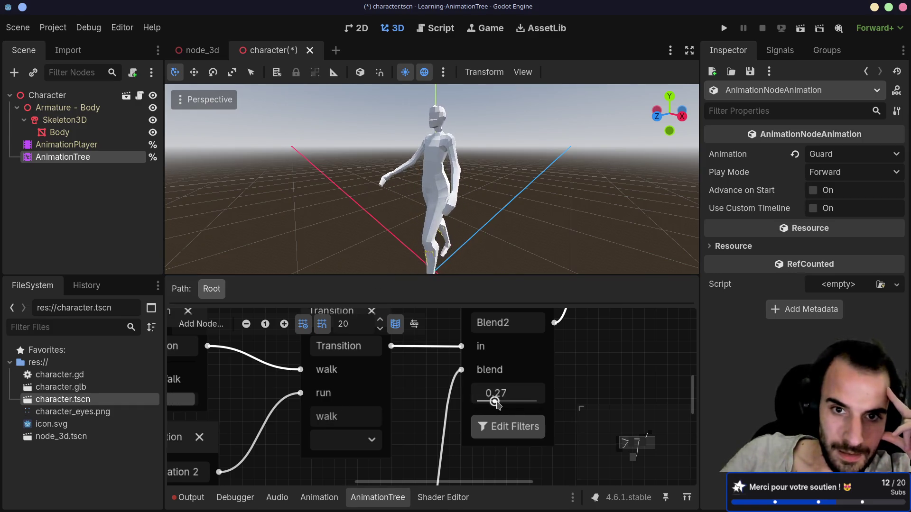
{"action": "left_click_drag", "start_coordinate": [446, 205], "coordinate": [604, 209]}
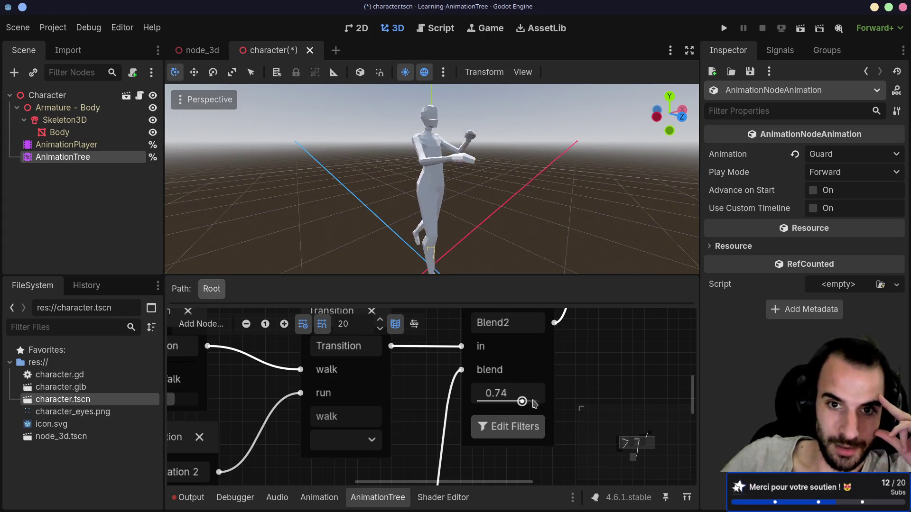
{"action": "left_click_drag", "start_coordinate": [560, 266], "coordinate": [480, 272]}
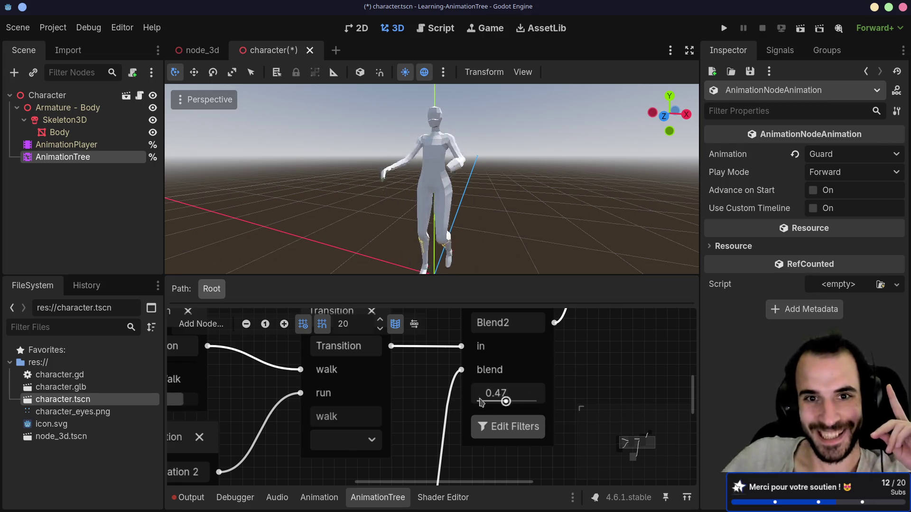
{"action": "mouse_move", "coordinate": [478, 401]}
{"action": "left_mouse_down"}
{"action": "mouse_move", "coordinate": [535, 402]}
{"action": "mouse_move", "coordinate": [555, 385]}
{"action": "mouse_move", "coordinate": [582, 385]}
{"action": "left_mouse_up"}
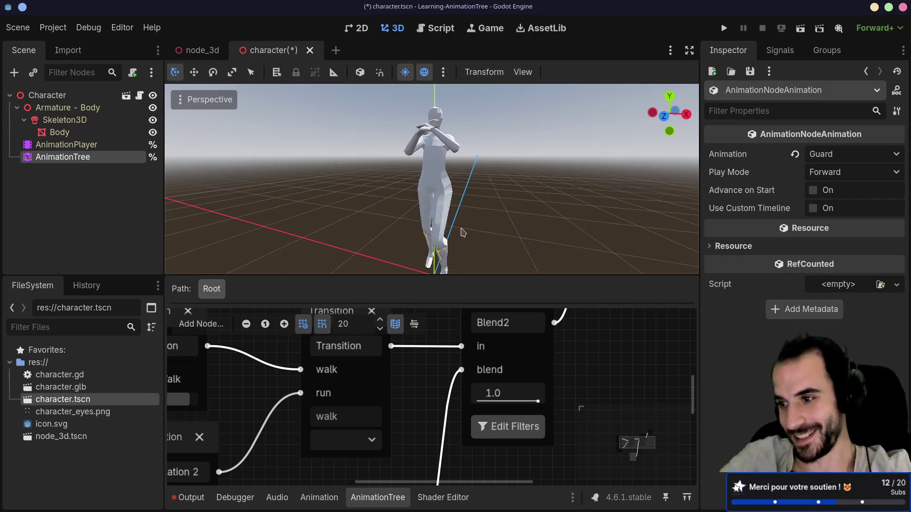
View the character from behind and slide the blend amount to its extremes, ending at 0.0
{"action": "mouse_move", "coordinate": [470, 207]}
{"action": "left_mouse_down"}
{"action": "mouse_move", "coordinate": [403, 192]}
{"action": "mouse_move", "coordinate": [269, 185]}
{"action": "mouse_move", "coordinate": [492, 178]}
{"action": "mouse_move", "coordinate": [452, 167]}
{"action": "mouse_move", "coordinate": [465, 143]}
{"action": "mouse_move", "coordinate": [423, 139]}
{"action": "left_mouse_up"}
{"action": "scroll", "coordinate": [446, 159], "scroll_direction": "up", "scroll_amount": 5}
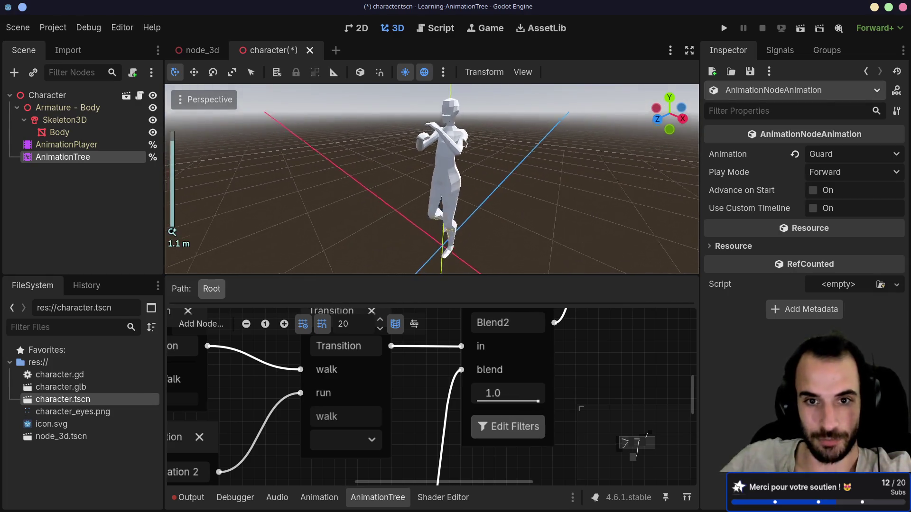
{"action": "scroll", "coordinate": [422, 219], "scroll_direction": "down", "scroll_amount": 2}
{"action": "scroll", "coordinate": [402, 383], "scroll_direction": "down", "scroll_amount": 2}
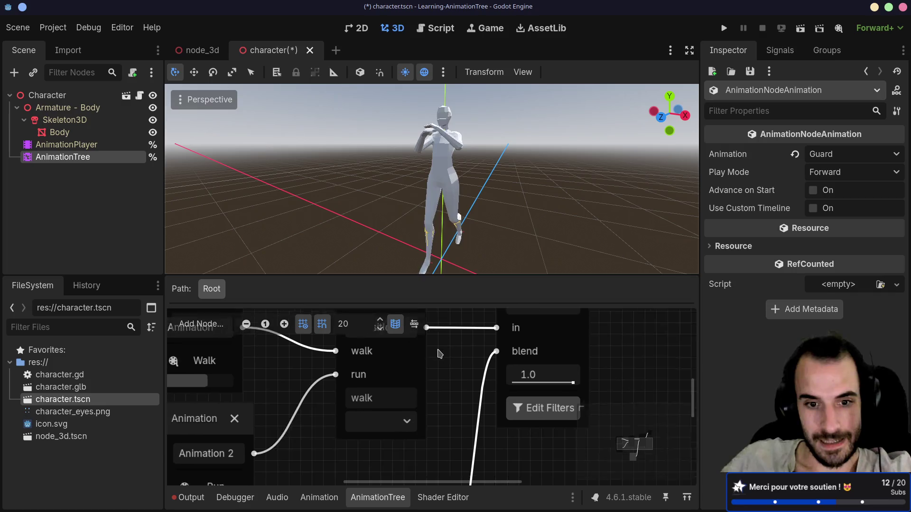
{"action": "scroll", "coordinate": [403, 383], "scroll_direction": "down", "scroll_amount": 1}
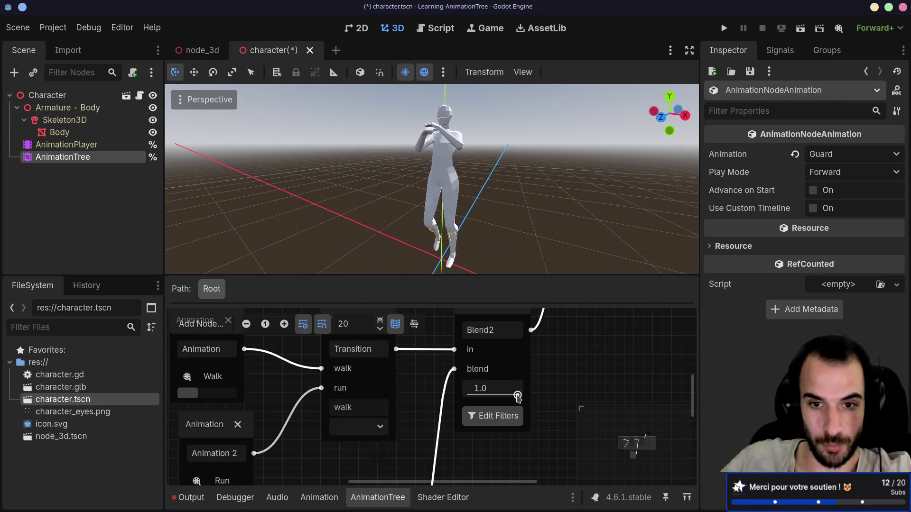
{"action": "left_click_drag", "start_coordinate": [473, 397], "coordinate": [517, 395]}
{"action": "left_click", "coordinate": [474, 397]}
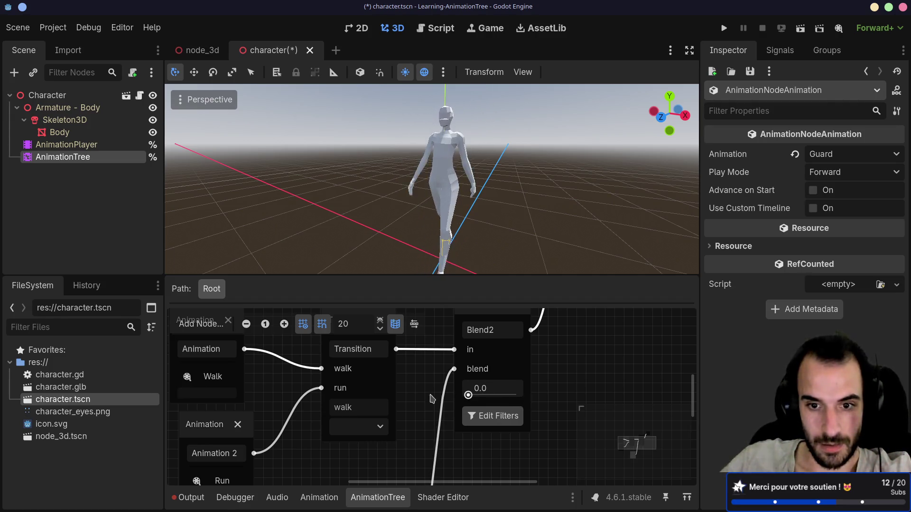
{"action": "left_click", "coordinate": [383, 430]}
{"action": "left_click", "coordinate": [351, 460]}
{"action": "left_click_drag", "start_coordinate": [477, 395], "coordinate": [517, 395]}
{"action": "mouse_move", "coordinate": [335, 179]}
{"action": "left_mouse_down"}
{"action": "mouse_move", "coordinate": [275, 187]}
{"action": "mouse_move", "coordinate": [507, 192]}
{"action": "mouse_move", "coordinate": [484, 167]}
{"action": "mouse_move", "coordinate": [553, 169]}
{"action": "mouse_move", "coordinate": [314, 170]}
{"action": "mouse_move", "coordinate": [396, 168]}
{"action": "left_mouse_up"}
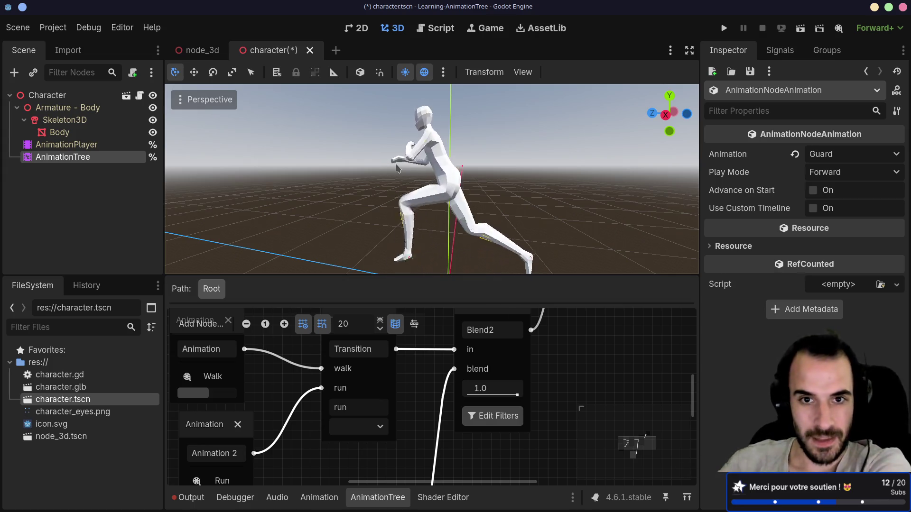
{"action": "scroll", "coordinate": [440, 165], "scroll_direction": "up", "scroll_amount": 2}
{"action": "scroll", "coordinate": [440, 165], "scroll_direction": "up", "scroll_amount": 2}
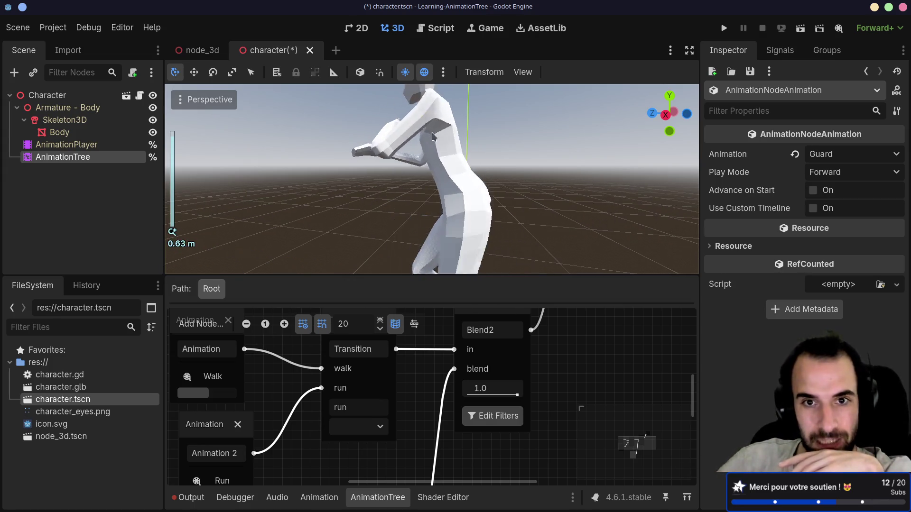
{"action": "scroll", "coordinate": [450, 168], "scroll_direction": "up", "scroll_amount": 2}
{"action": "mouse_move", "coordinate": [349, 157]}
{"action": "left_mouse_down"}
{"action": "mouse_move", "coordinate": [394, 123]}
{"action": "mouse_move", "coordinate": [542, 132]}
{"action": "left_mouse_up"}
{"action": "scroll", "coordinate": [395, 123], "scroll_direction": "down", "scroll_amount": 3}
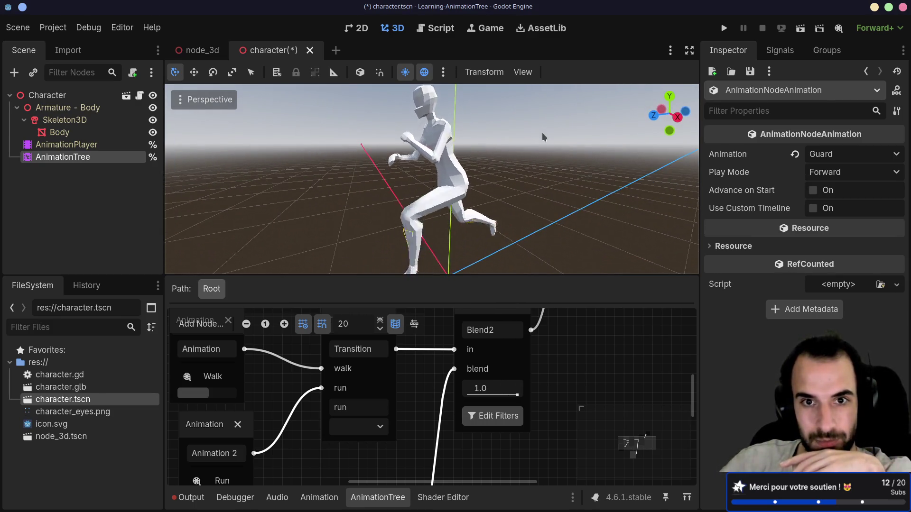
{"action": "mouse_move", "coordinate": [363, 185]}
{"action": "left_mouse_down"}
{"action": "mouse_move", "coordinate": [642, 193]}
{"action": "mouse_move", "coordinate": [417, 187]}
{"action": "mouse_move", "coordinate": [457, 132]}
{"action": "left_mouse_up"}
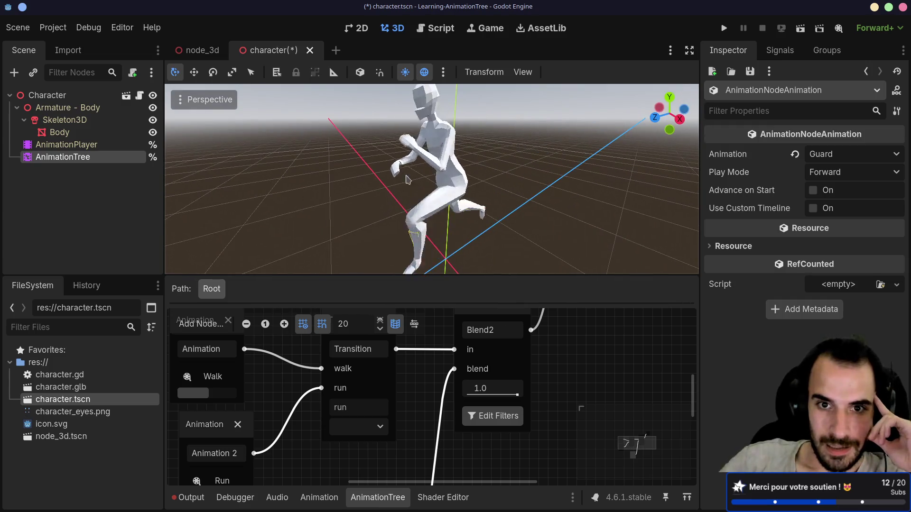
{"action": "scroll", "coordinate": [456, 132], "scroll_direction": "up", "scroll_amount": 5}
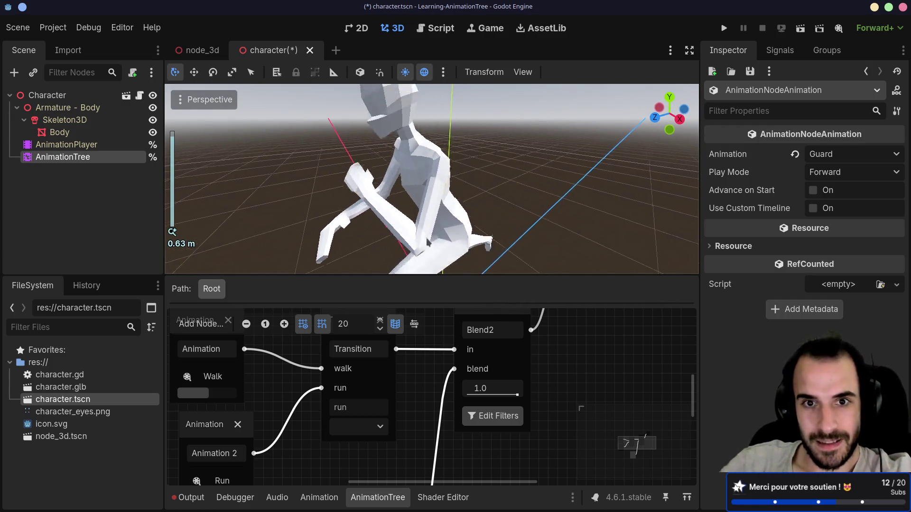
{"action": "scroll", "coordinate": [414, 211], "scroll_direction": "up", "scroll_amount": 5}
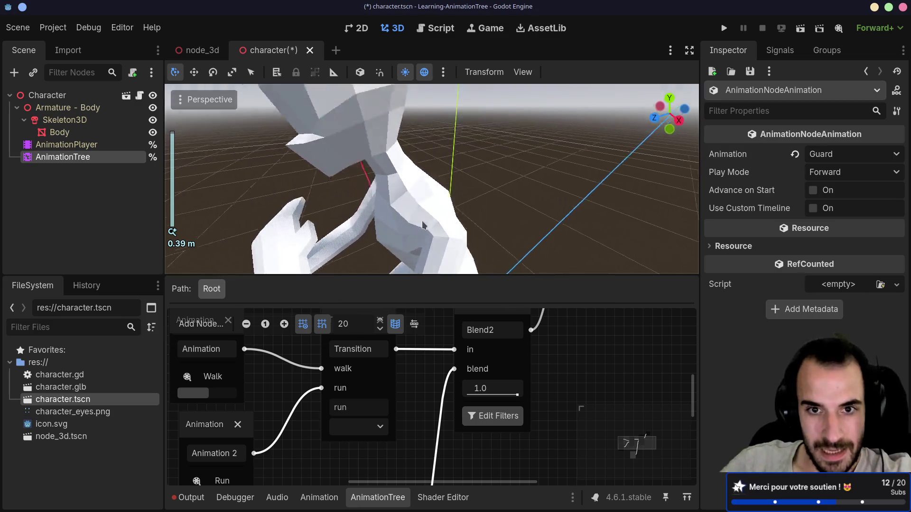
{"action": "scroll", "coordinate": [414, 212], "scroll_direction": "down", "scroll_amount": 5}
{"action": "left_click_drag", "start_coordinate": [414, 212], "coordinate": [496, 199]}
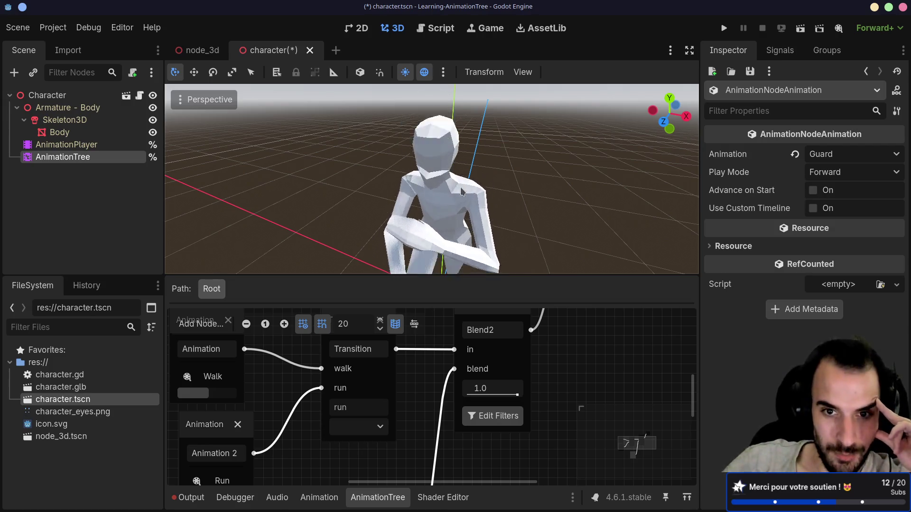
{"action": "left_click_drag", "start_coordinate": [462, 192], "coordinate": [329, 66]}
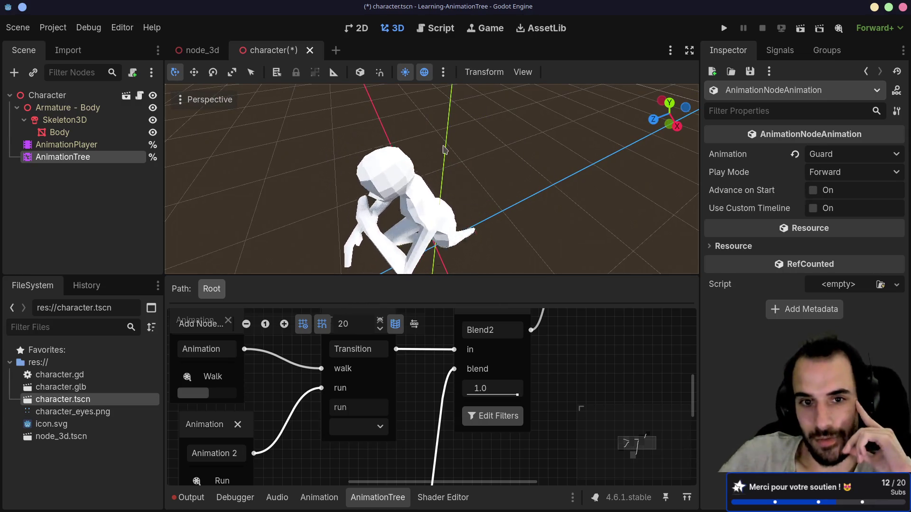
{"action": "scroll", "coordinate": [462, 122], "scroll_direction": "down", "scroll_amount": 3}
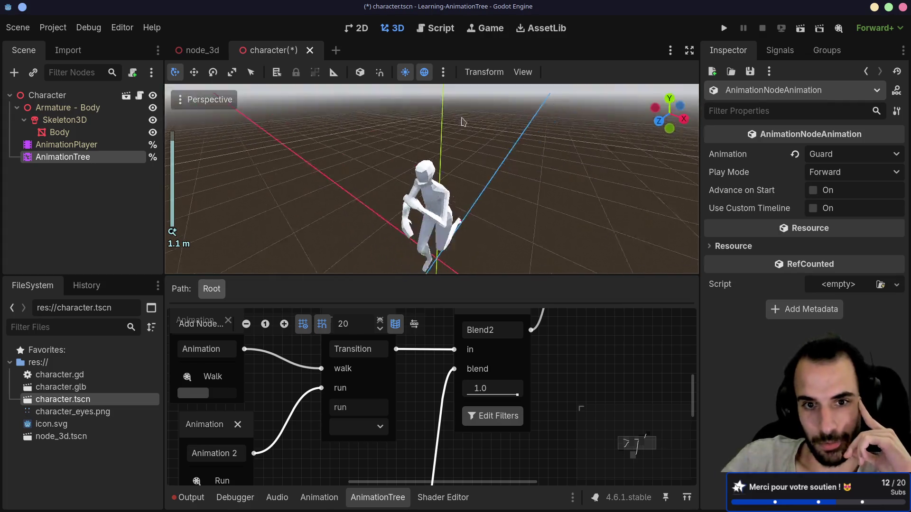
{"action": "mouse_move", "coordinate": [463, 122]}
{"action": "left_mouse_down"}
{"action": "mouse_move", "coordinate": [436, 137]}
{"action": "mouse_move", "coordinate": [380, 202]}
{"action": "left_mouse_up"}
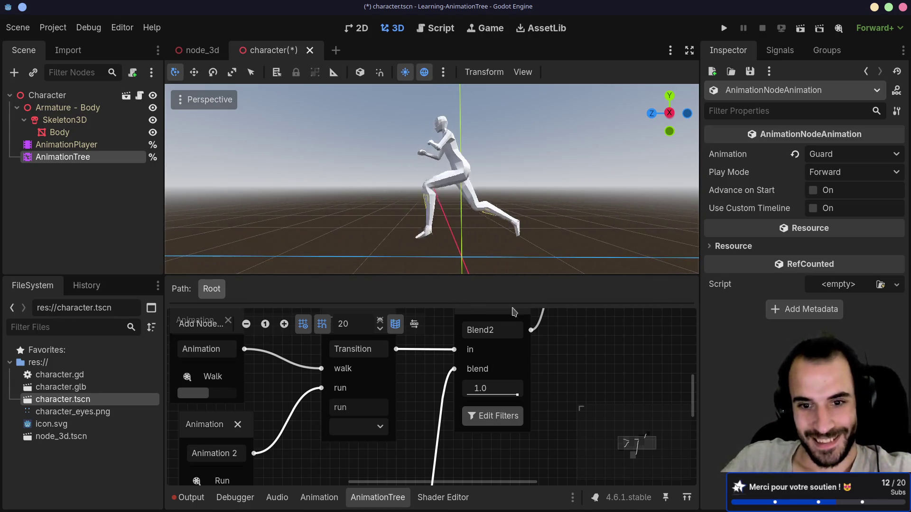
{"action": "mouse_move", "coordinate": [517, 395]}
{"action": "left_mouse_down"}
{"action": "mouse_move", "coordinate": [475, 403]}
{"action": "mouse_move", "coordinate": [603, 403]}
{"action": "mouse_move", "coordinate": [436, 392]}
{"action": "left_mouse_up"}
{"action": "mouse_move", "coordinate": [535, 184]}
{"action": "left_mouse_down"}
{"action": "mouse_move", "coordinate": [362, 199]}
{"action": "mouse_move", "coordinate": [445, 188]}
{"action": "mouse_move", "coordinate": [403, 229]}
{"action": "left_mouse_up"}
{"action": "scroll", "coordinate": [445, 188], "scroll_direction": "down", "scroll_amount": 3}
{"action": "scroll", "coordinate": [445, 188], "scroll_direction": "up", "scroll_amount": 2}
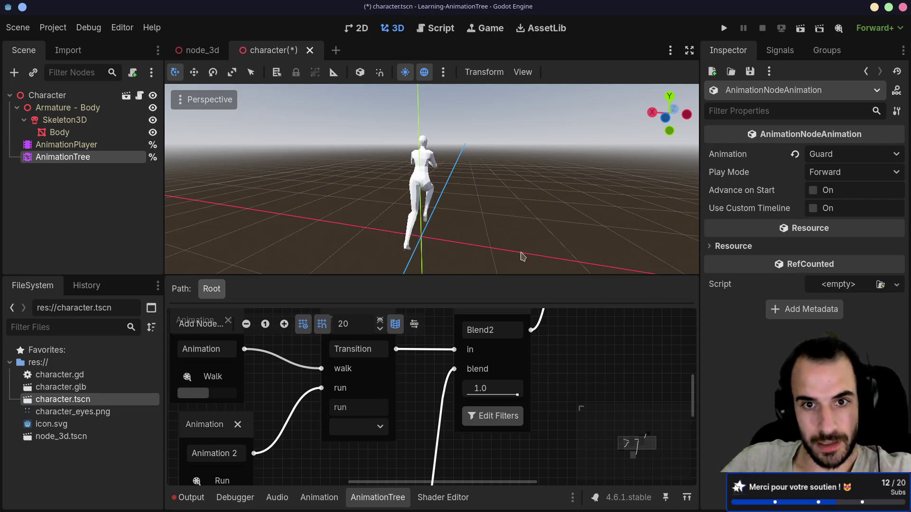
{"action": "left_click_drag", "start_coordinate": [522, 257], "coordinate": [449, 169]}
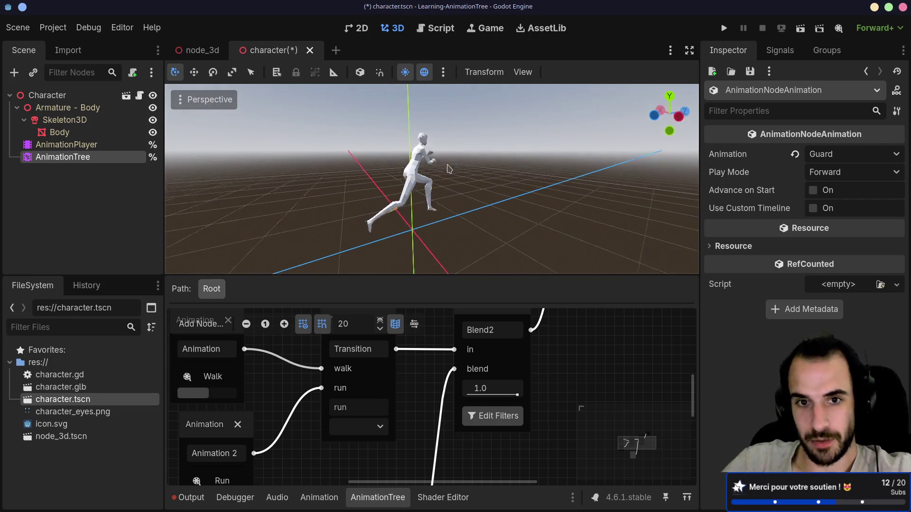
{"action": "mouse_move", "coordinate": [427, 166]}
{"action": "left_mouse_down"}
{"action": "mouse_move", "coordinate": [494, 171]}
{"action": "mouse_move", "coordinate": [392, 167]}
{"action": "left_mouse_up"}
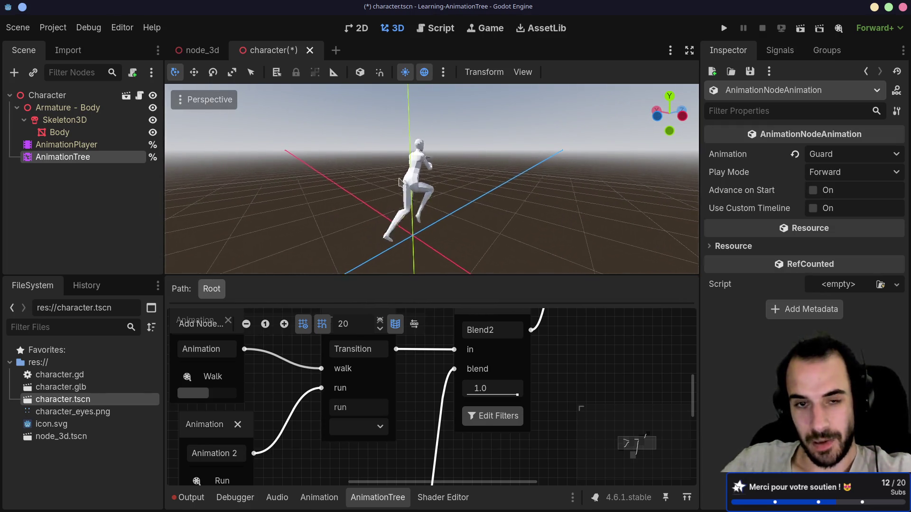
{"action": "left_click_drag", "start_coordinate": [456, 177], "coordinate": [339, 186]}
{"action": "left_click_drag", "start_coordinate": [463, 180], "coordinate": [378, 182]}
{"action": "mouse_move", "coordinate": [404, 184]}
{"action": "left_mouse_down"}
{"action": "mouse_move", "coordinate": [383, 183]}
{"action": "mouse_move", "coordinate": [389, 166]}
{"action": "left_mouse_up"}
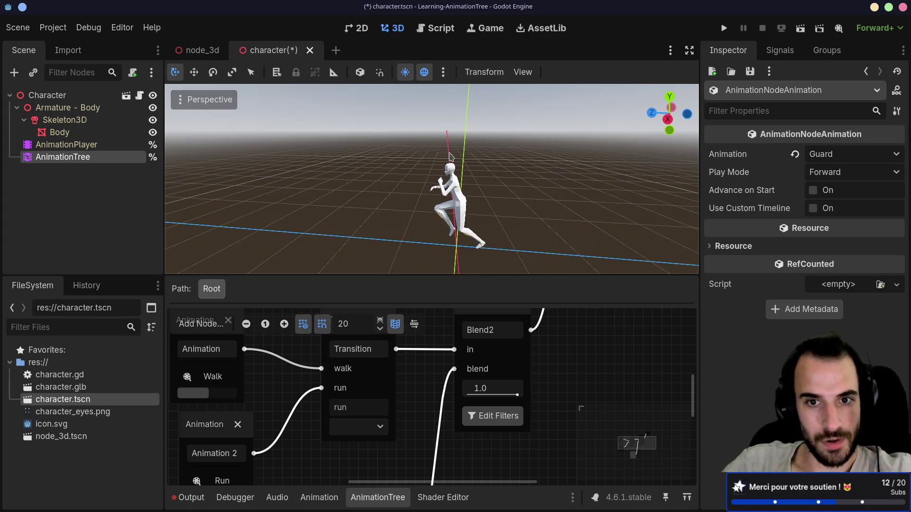
{"action": "scroll", "coordinate": [430, 346], "scroll_direction": "down", "scroll_amount": 2}
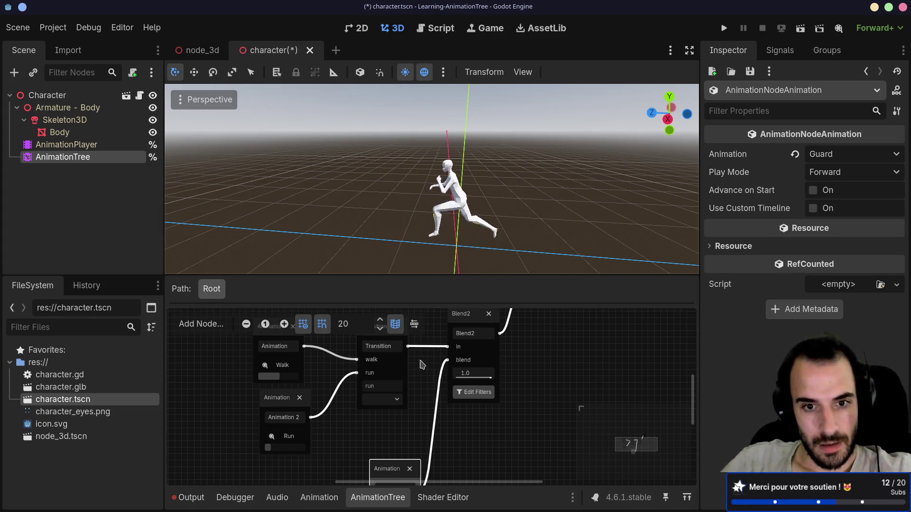
{"action": "left_click", "coordinate": [401, 361]}
Save character.tscn, then switch to the terminal showing Godot's crash backtrace
{"action": "key", "text": "ctrl+s"}
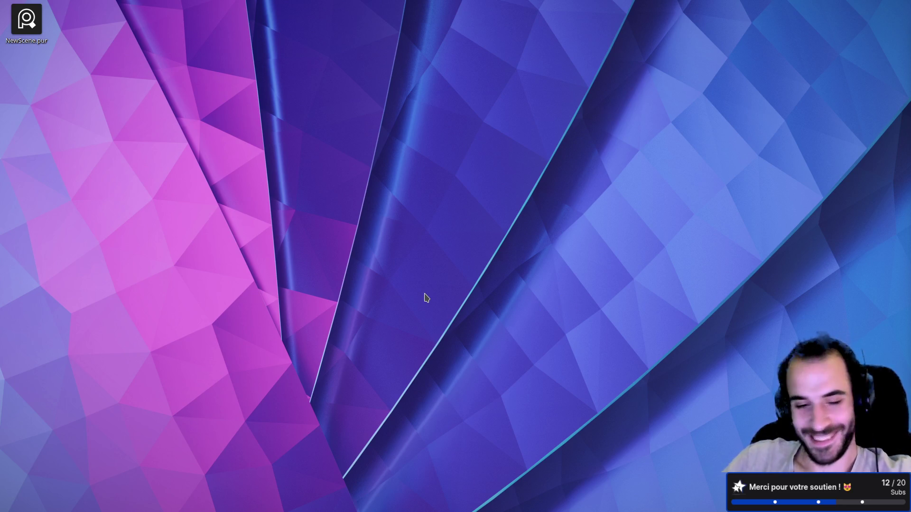
{"action": "key", "text": "alt+Tab"}
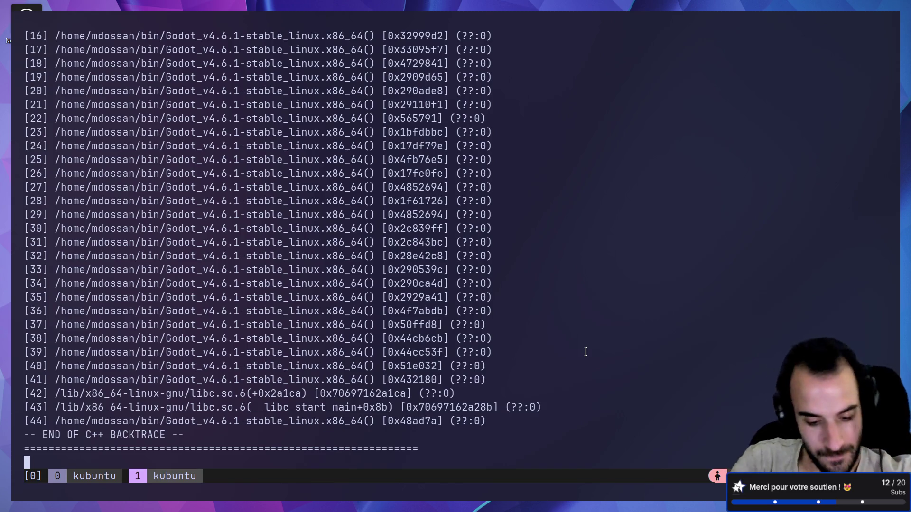
Scroll back through Godot's crash log in tmux copy mode
{"action": "key", "text": "ctrl+b"}
{"action": "key", "text": "bracketleft"}
{"action": "key", "text": "Page_Up"}
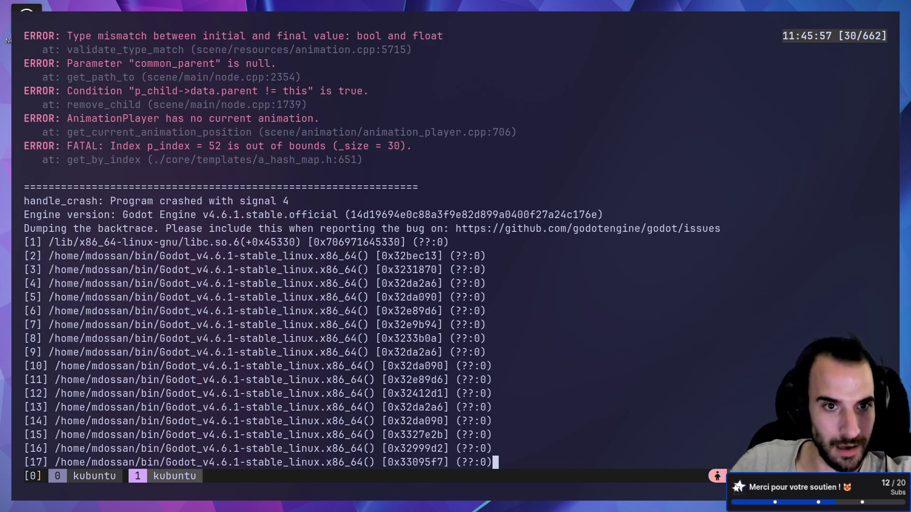
{"action": "scroll", "coordinate": [456, 246], "scroll_direction": "up", "scroll_amount": 6}
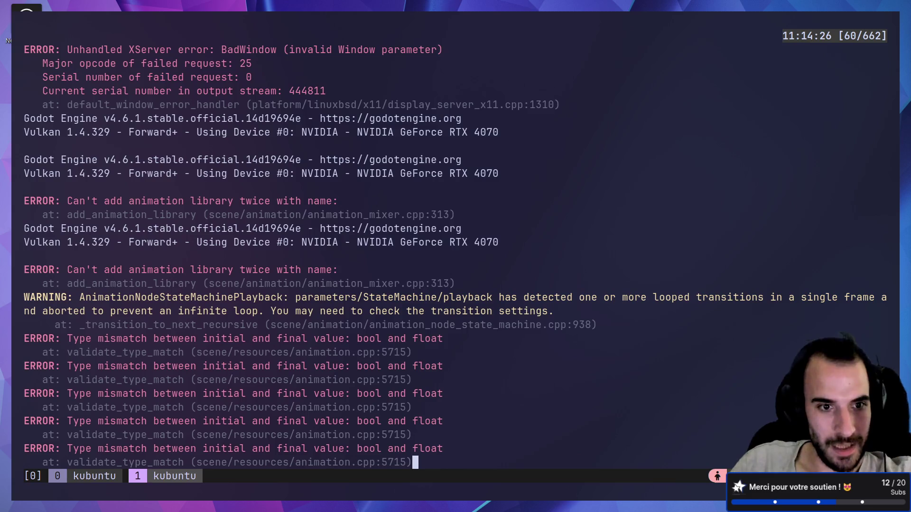
{"action": "scroll", "coordinate": [455, 247], "scroll_direction": "down", "scroll_amount": 6}
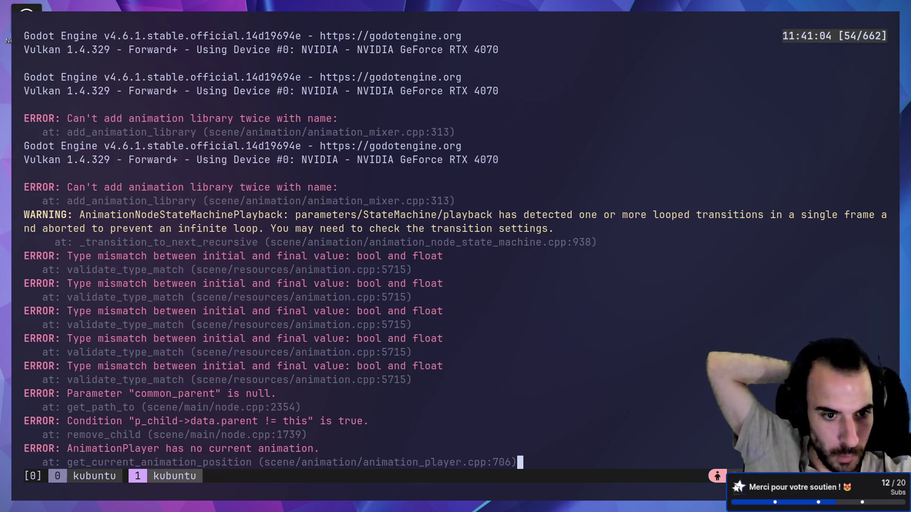
{"action": "scroll", "coordinate": [454, 250], "scroll_direction": "down", "scroll_amount": 10}
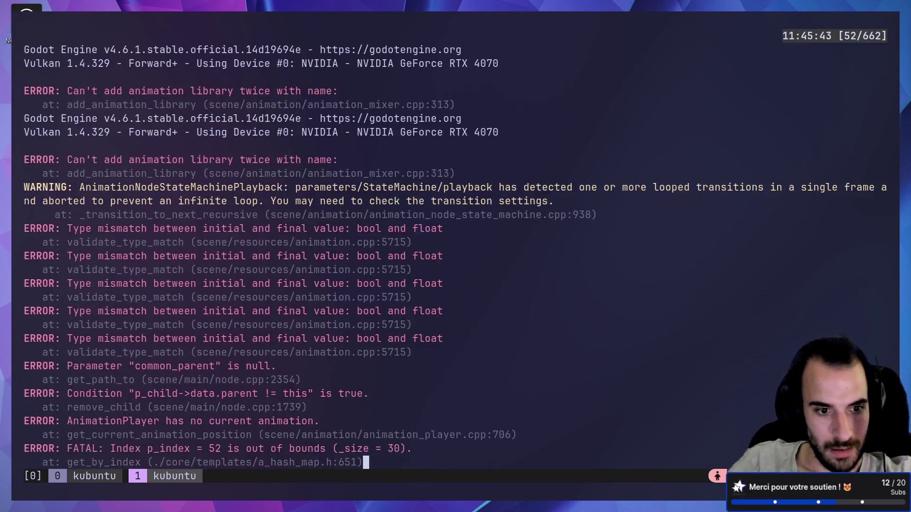
Stop the hung process and rerun the previous Godot launch command
{"action": "key", "text": "ctrl+c"}
{"action": "key", "text": "Up"}
{"action": "key", "text": "Return"}
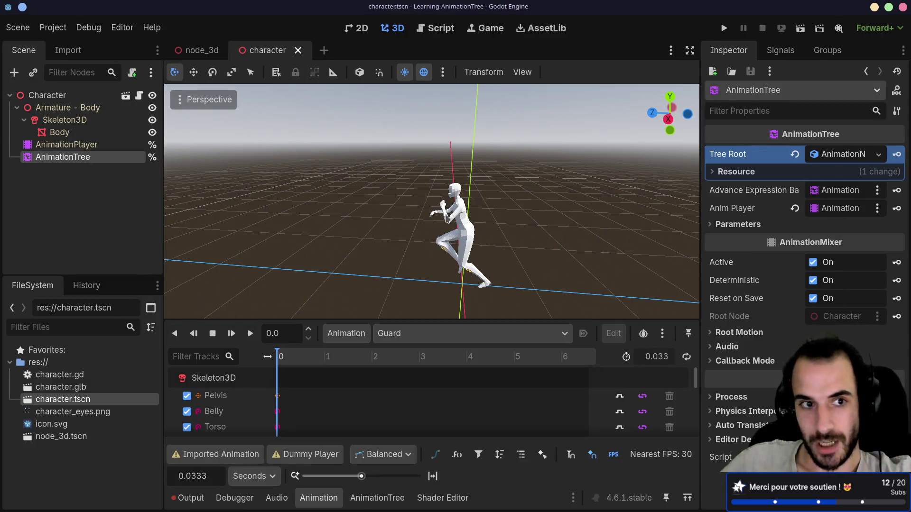
Move the Godot editor window to another desktop and switch to that desktop
{"action": "right_click", "coordinate": [512, 498]}
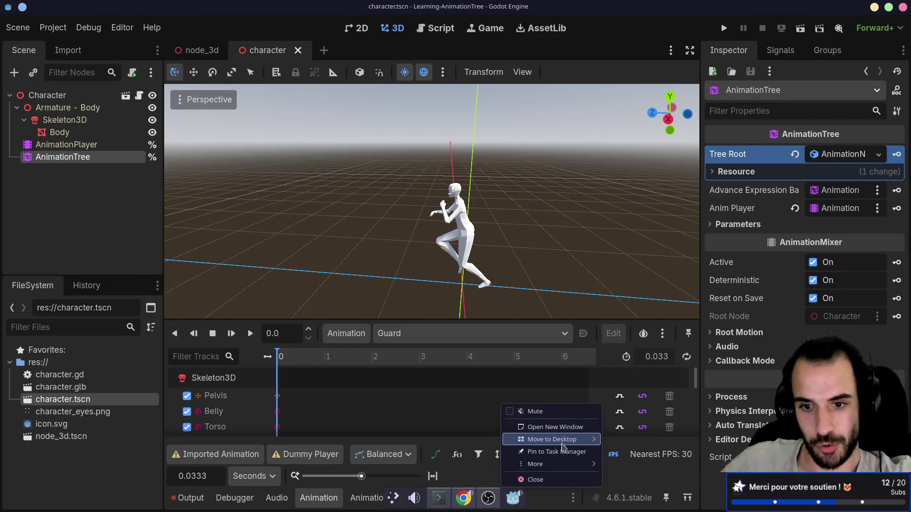
{"action": "mouse_move", "coordinate": [562, 440]}
{"action": "left_click", "coordinate": [636, 465]}
{"action": "key", "text": "ctrl+super+Right"}
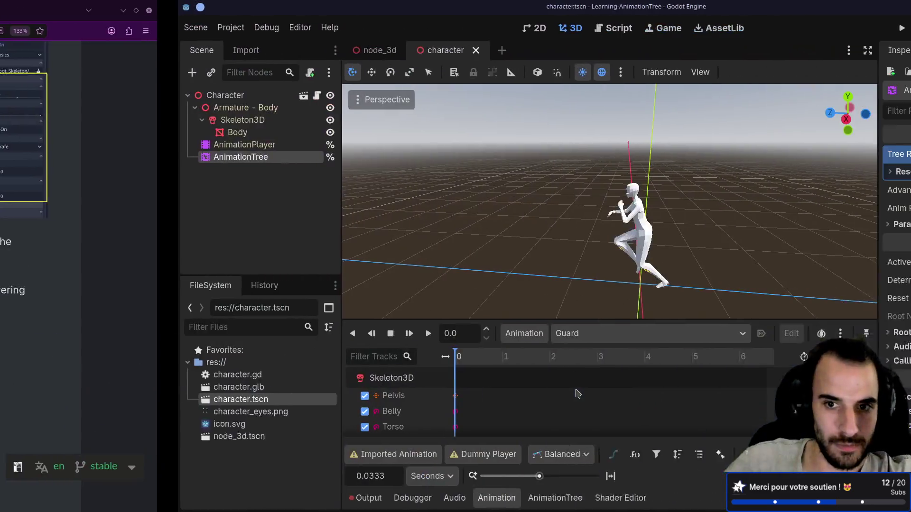
Duplicate the Walk button in node_3d as Walk2, then return to the character scene
{"action": "left_click", "coordinate": [47, 95]}
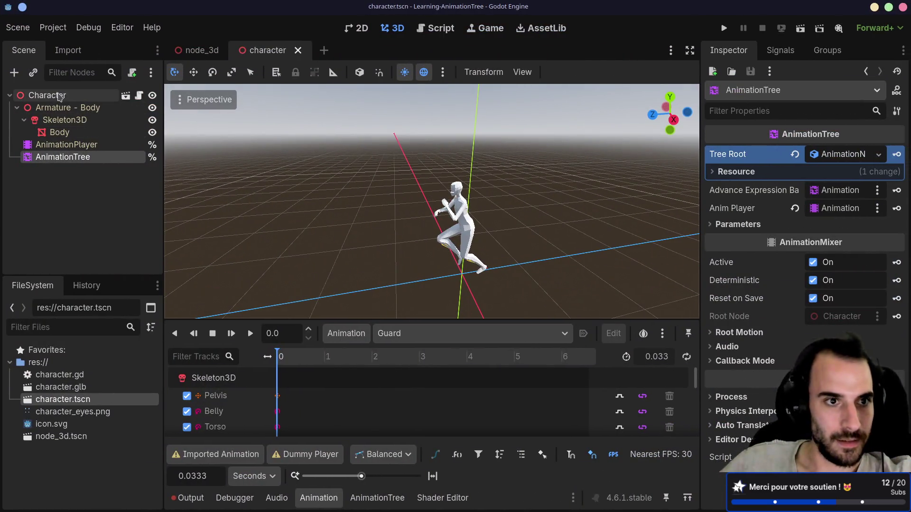
{"action": "left_click", "coordinate": [202, 50]}
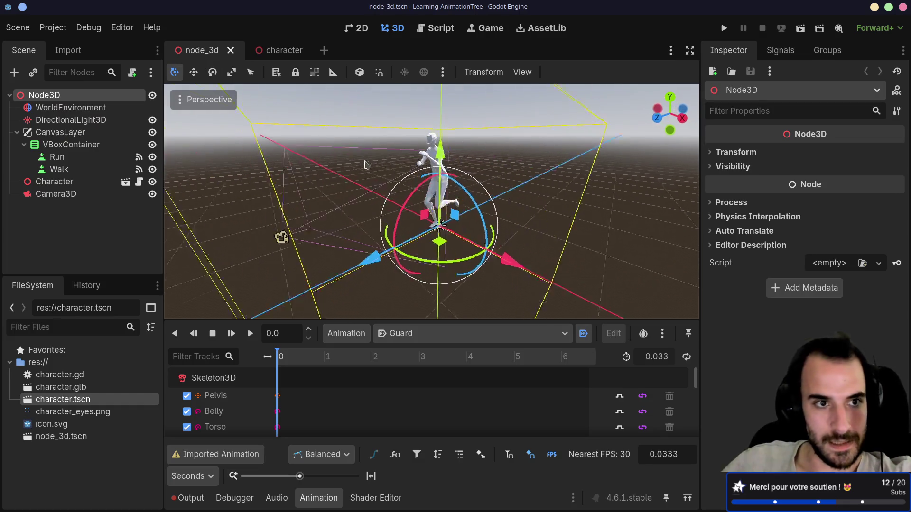
{"action": "left_click", "coordinate": [59, 170]}
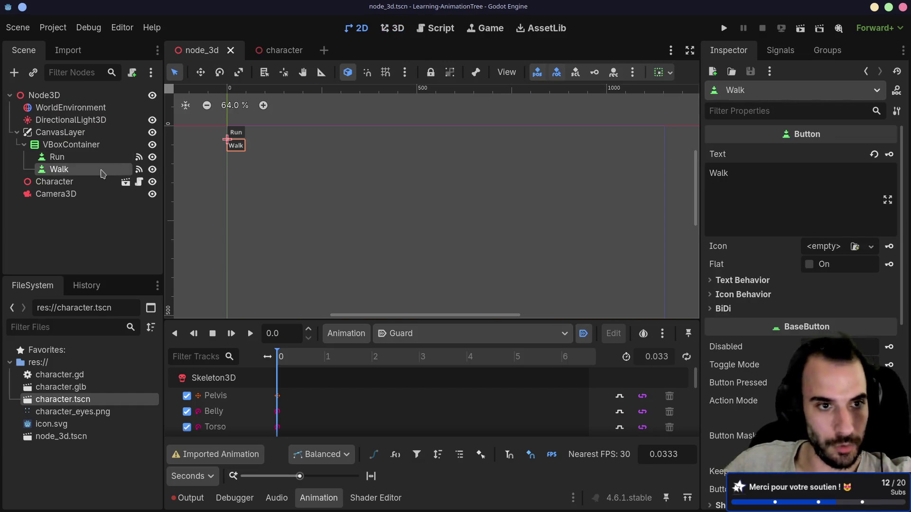
{"action": "key", "text": "ctrl+d"}
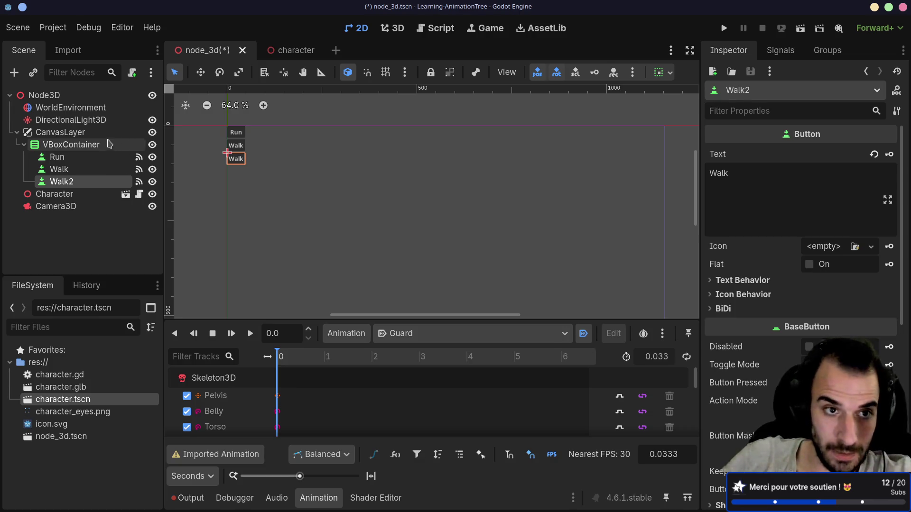
{"action": "left_click", "coordinate": [264, 53]}
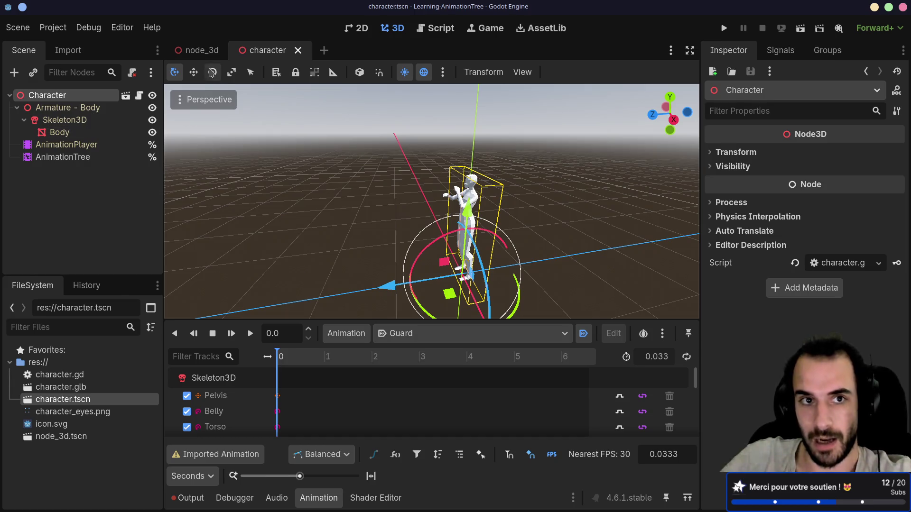
{"action": "left_click", "coordinate": [197, 50]}
{"action": "left_click", "coordinate": [71, 97]}
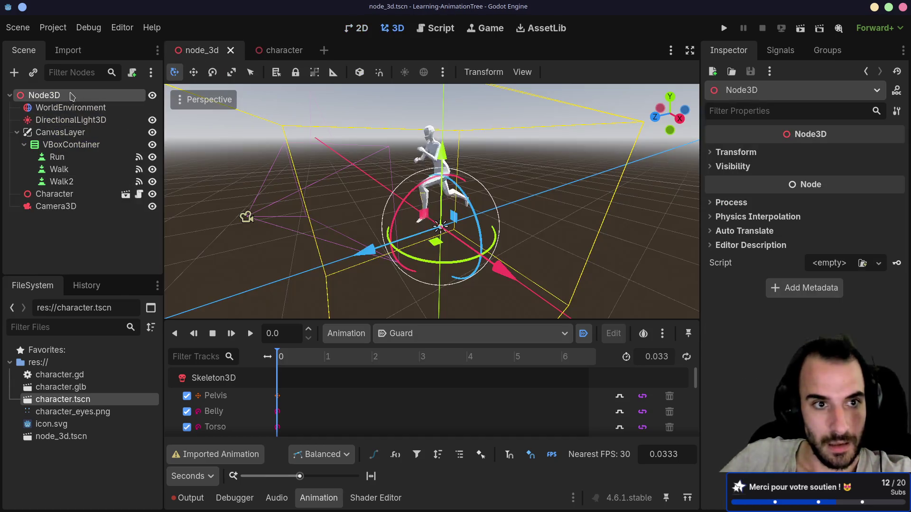
{"action": "scroll", "coordinate": [420, 209], "scroll_direction": "up", "scroll_amount": 5}
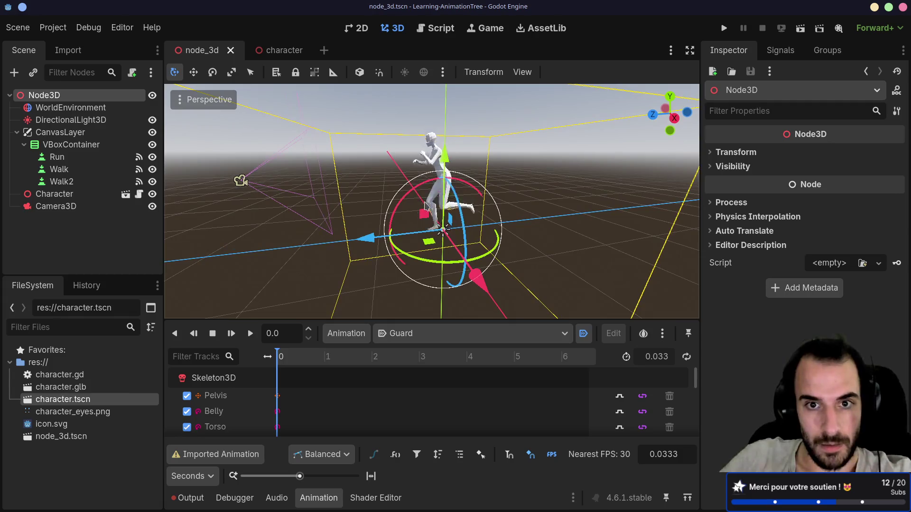
{"action": "scroll", "coordinate": [450, 216], "scroll_direction": "up", "scroll_amount": 3}
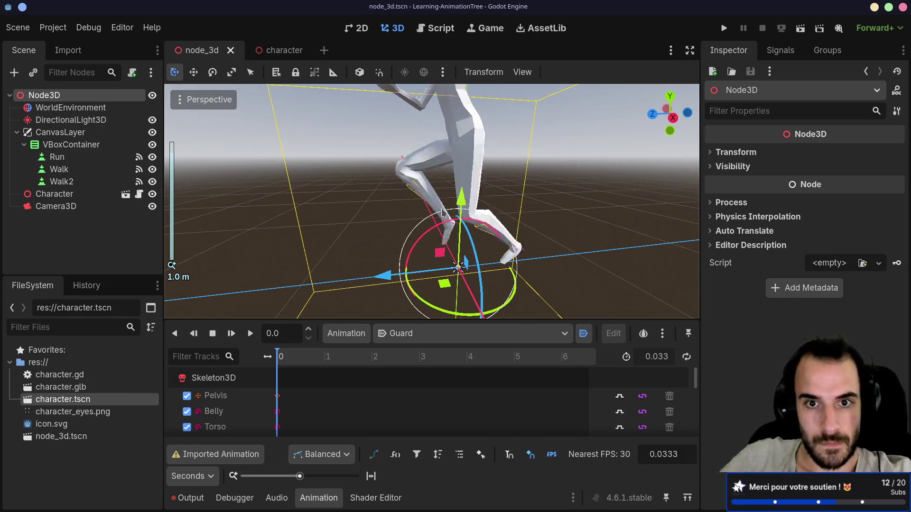
{"action": "left_click_drag", "start_coordinate": [448, 214], "coordinate": [435, 220]}
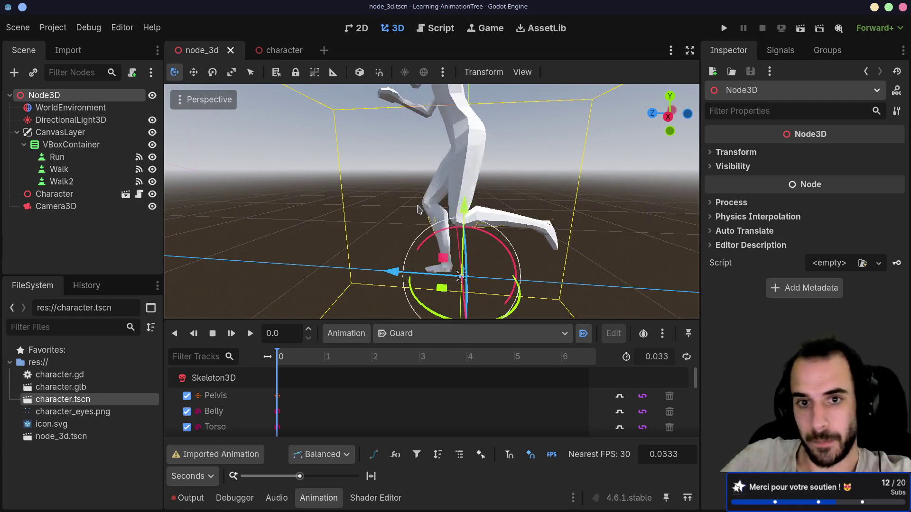
{"action": "mouse_move", "coordinate": [434, 219]}
{"action": "left_mouse_down"}
{"action": "mouse_move", "coordinate": [474, 208]}
{"action": "mouse_move", "coordinate": [408, 203]}
{"action": "left_mouse_up"}
{"action": "scroll", "coordinate": [435, 204], "scroll_direction": "down", "scroll_amount": 3}
{"action": "scroll", "coordinate": [436, 204], "scroll_direction": "down", "scroll_amount": 2}
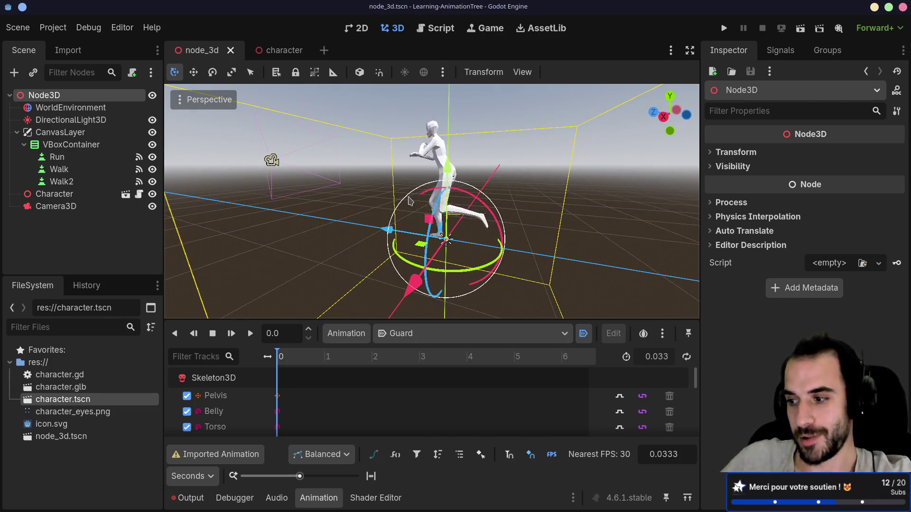
{"action": "mouse_move", "coordinate": [411, 178]}
{"action": "left_mouse_down"}
{"action": "mouse_move", "coordinate": [480, 205]}
{"action": "mouse_move", "coordinate": [426, 233]}
{"action": "mouse_move", "coordinate": [389, 199]}
{"action": "mouse_move", "coordinate": [382, 160]}
{"action": "left_mouse_up"}
{"action": "scroll", "coordinate": [481, 205], "scroll_direction": "up", "scroll_amount": 3}
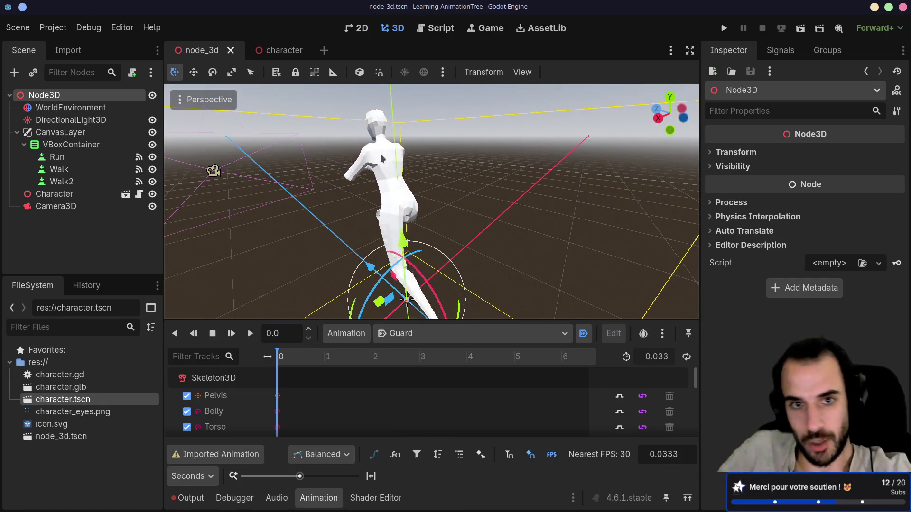
{"action": "scroll", "coordinate": [382, 158], "scroll_direction": "up", "scroll_amount": 4}
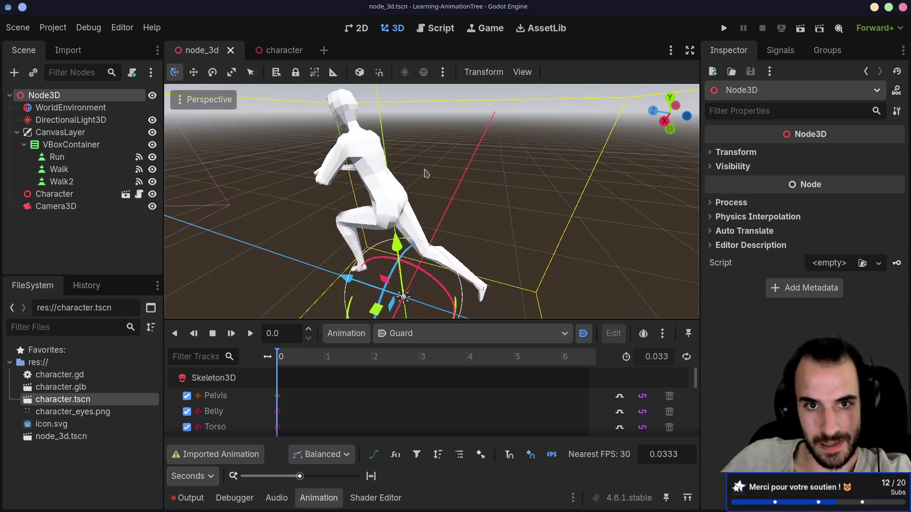
{"action": "scroll", "coordinate": [367, 161], "scroll_direction": "down", "scroll_amount": 3}
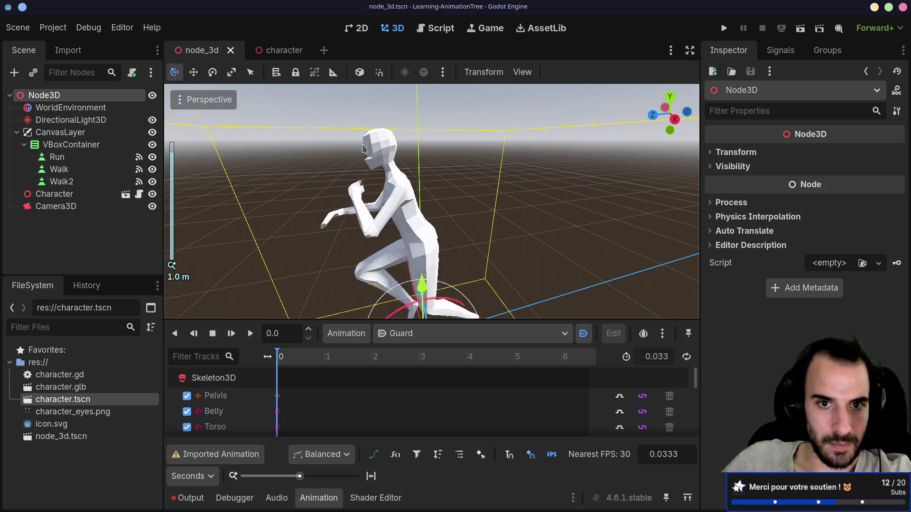
{"action": "mouse_move", "coordinate": [362, 149]}
{"action": "left_mouse_down"}
{"action": "mouse_move", "coordinate": [344, 155]}
{"action": "mouse_move", "coordinate": [420, 153]}
{"action": "left_mouse_up"}
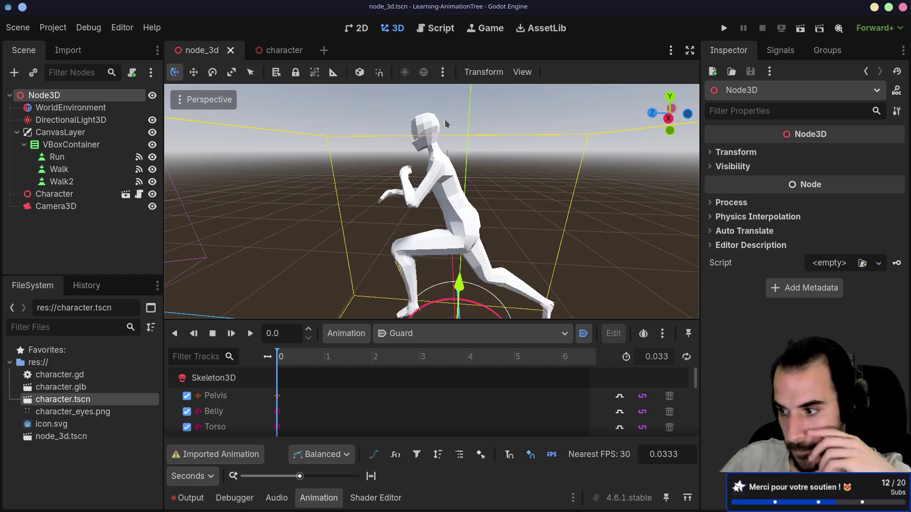
{"action": "mouse_move", "coordinate": [462, 169]}
{"action": "left_mouse_down"}
{"action": "mouse_move", "coordinate": [556, 158]}
{"action": "mouse_move", "coordinate": [366, 159]}
{"action": "mouse_move", "coordinate": [461, 160]}
{"action": "left_mouse_up"}
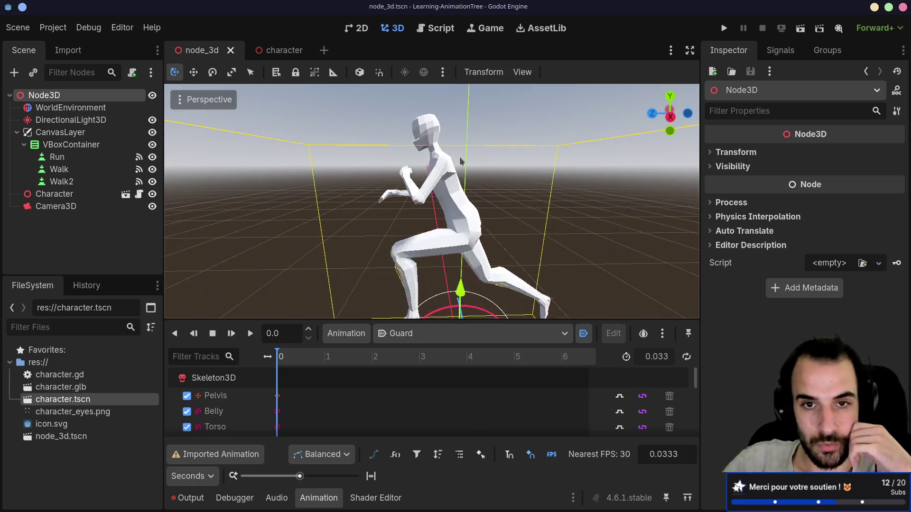
{"action": "scroll", "coordinate": [460, 160], "scroll_direction": "up", "scroll_amount": 3}
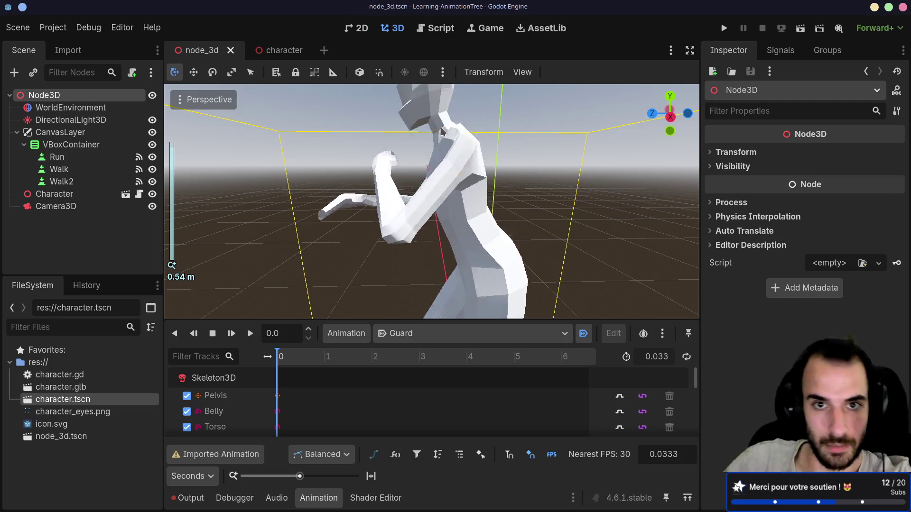
{"action": "scroll", "coordinate": [465, 133], "scroll_direction": "down", "scroll_amount": 2}
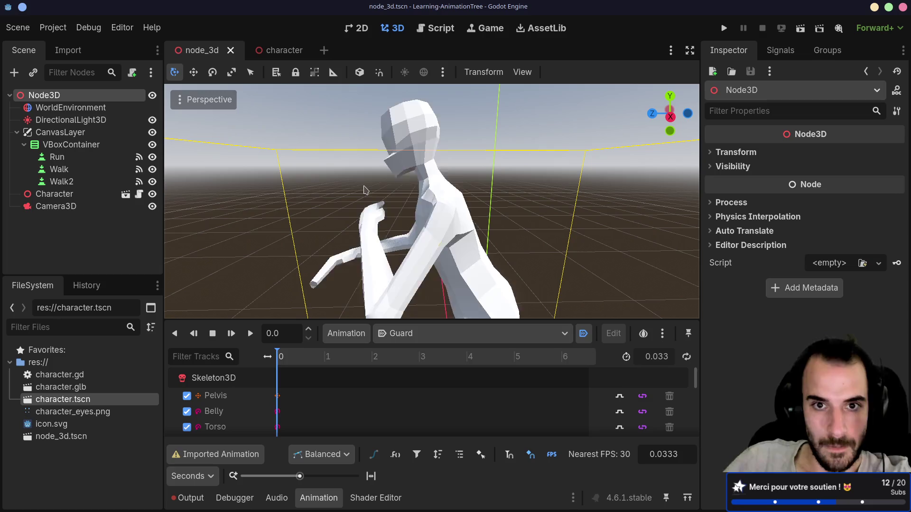
{"action": "scroll", "coordinate": [324, 189], "scroll_direction": "up", "scroll_amount": 2}
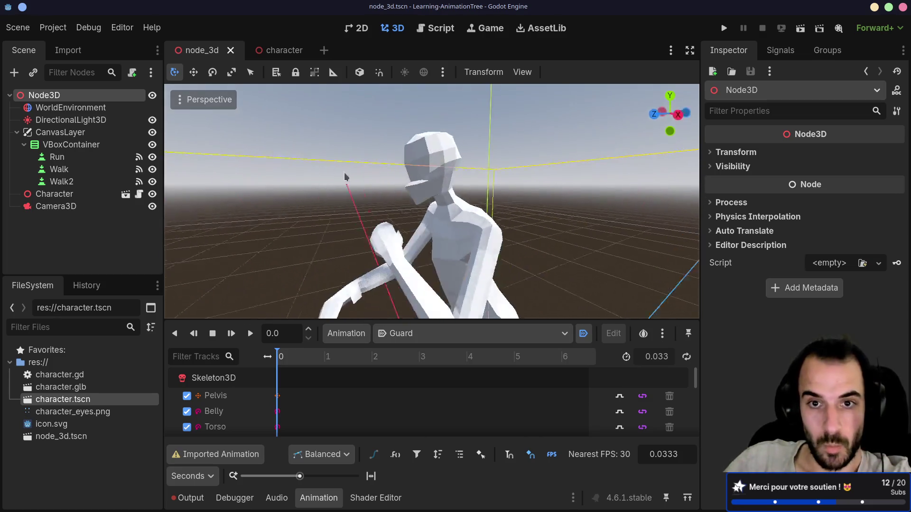
{"action": "scroll", "coordinate": [326, 177], "scroll_direction": "down", "scroll_amount": 5}
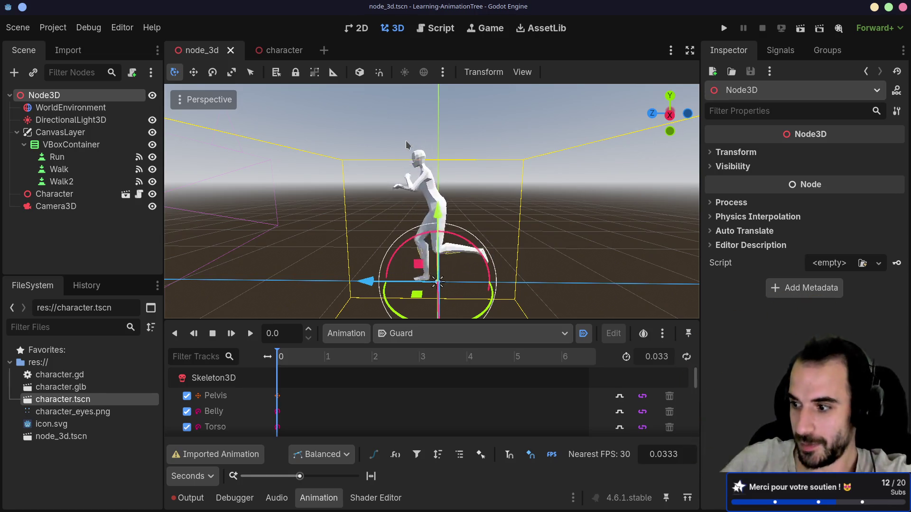
{"action": "mouse_move", "coordinate": [370, 178]}
{"action": "left_mouse_down"}
{"action": "mouse_move", "coordinate": [488, 187]}
{"action": "mouse_move", "coordinate": [456, 177]}
{"action": "left_mouse_up"}
{"action": "scroll", "coordinate": [476, 184], "scroll_direction": "up", "scroll_amount": 5}
{"action": "scroll", "coordinate": [455, 177], "scroll_direction": "down", "scroll_amount": 5}
{"action": "scroll", "coordinate": [455, 177], "scroll_direction": "down", "scroll_amount": 4}
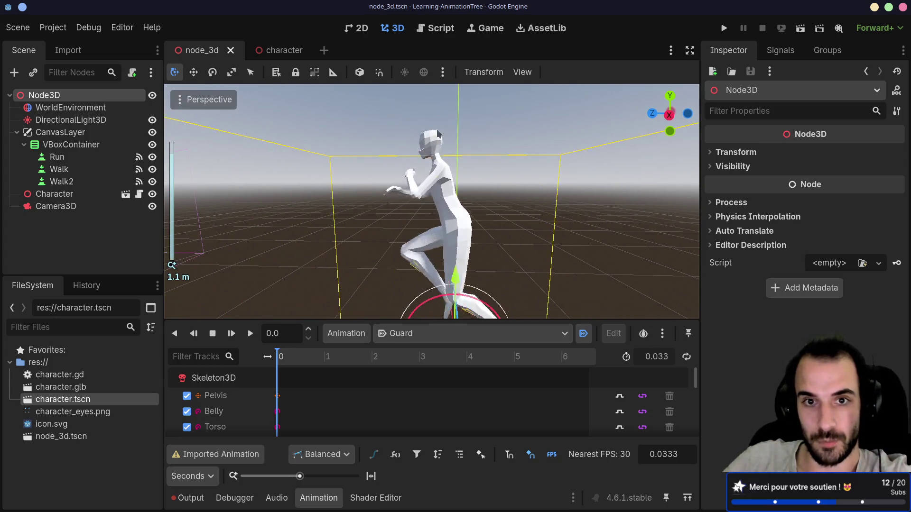
{"action": "scroll", "coordinate": [437, 156], "scroll_direction": "up", "scroll_amount": 10}
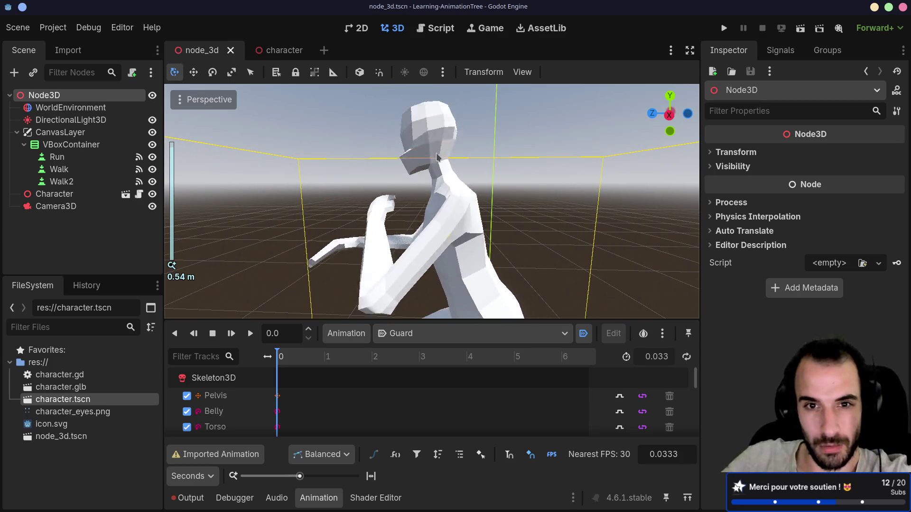
{"action": "scroll", "coordinate": [437, 156], "scroll_direction": "down", "scroll_amount": 13}
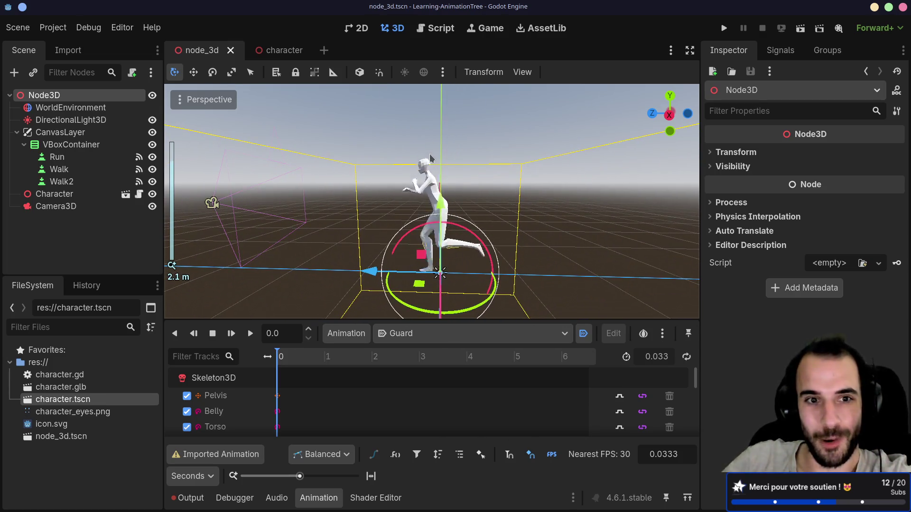
{"action": "mouse_move", "coordinate": [431, 164]}
{"action": "left_mouse_down"}
{"action": "mouse_move", "coordinate": [450, 184]}
{"action": "mouse_move", "coordinate": [418, 200]}
{"action": "mouse_move", "coordinate": [496, 199]}
{"action": "left_mouse_up"}
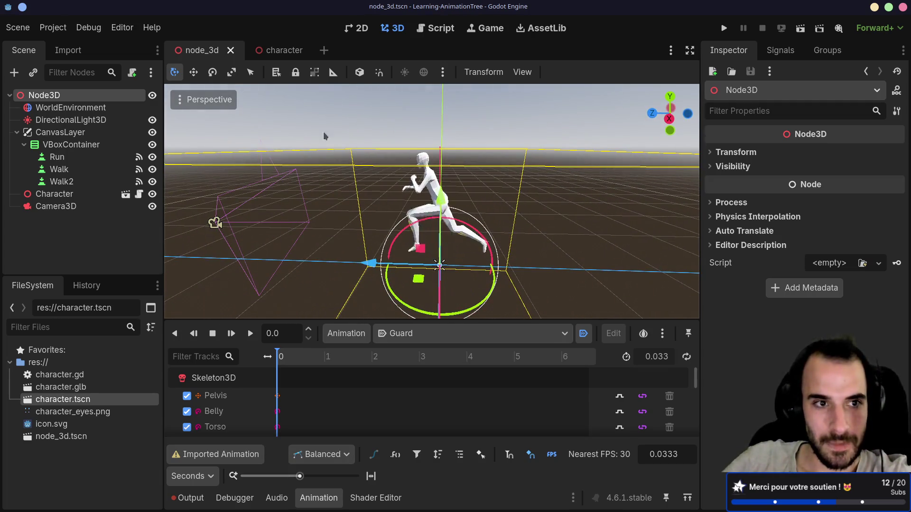
{"action": "left_click", "coordinate": [72, 180]}
Rename Walk2 to Guard, change its Text label to Guard, and save the scene
{"action": "left_click", "coordinate": [74, 180]}
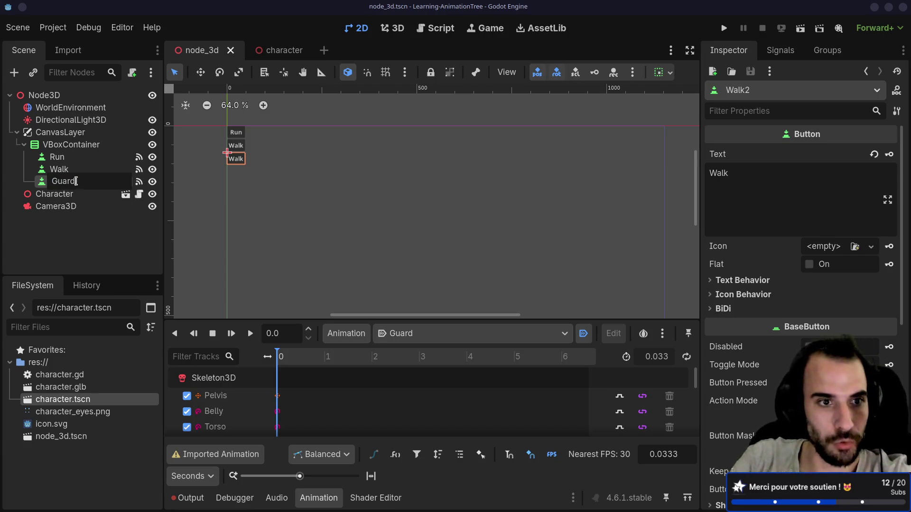
{"action": "key", "text": "Return"}
{"action": "double_click", "coordinate": [724, 176]}
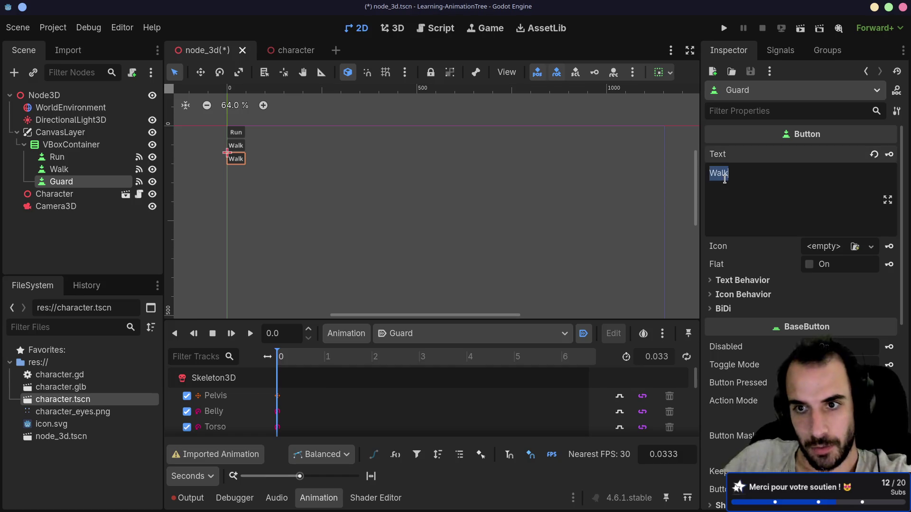
{"action": "type", "text": "Guard"}
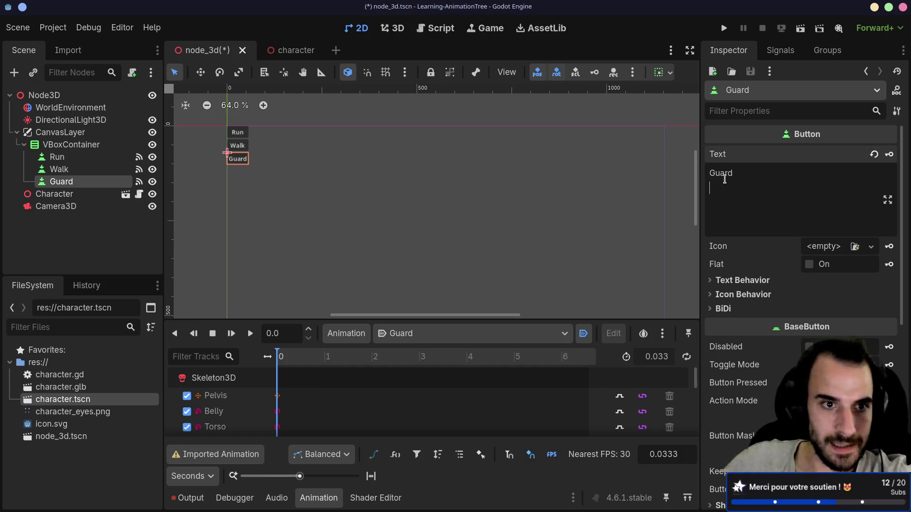
{"action": "key", "text": "BackSpace"}
{"action": "key", "text": "ctrl+s"}
{"action": "right_click", "coordinate": [778, 203]}
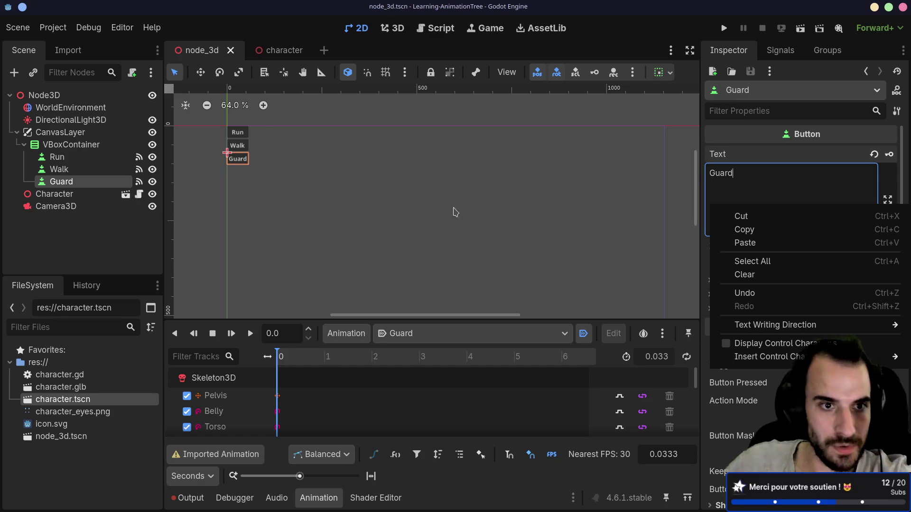
{"action": "left_click", "coordinate": [114, 186]}
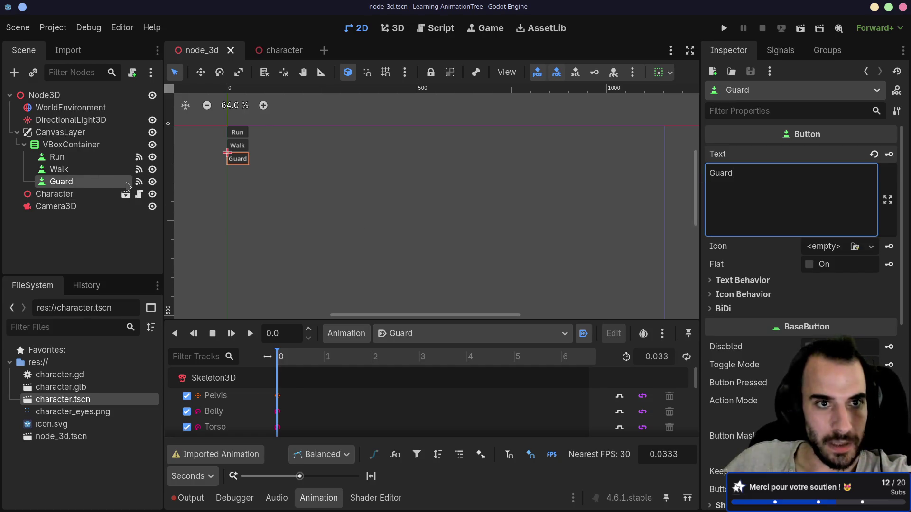
Disconnect the Guard button's pressed signal from the Character's walk() method
{"action": "left_click", "coordinate": [780, 51]}
{"action": "right_click", "coordinate": [790, 146]}
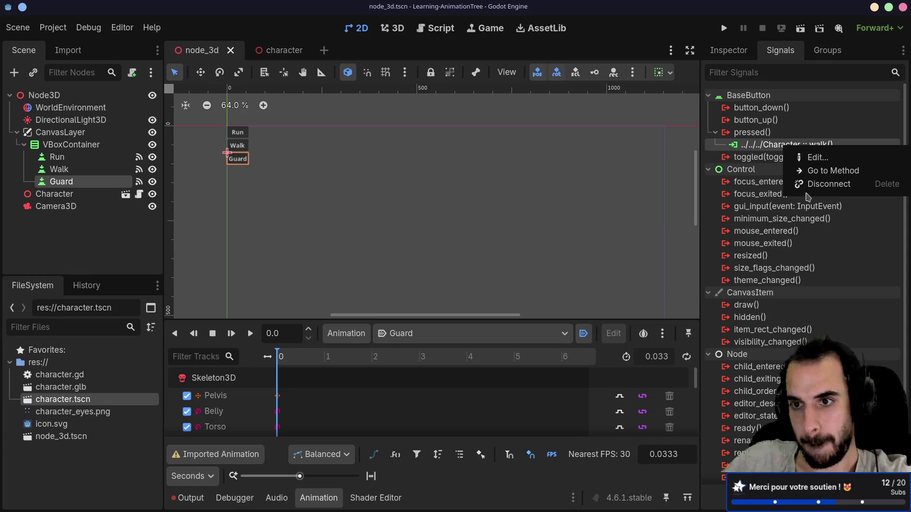
{"action": "left_click", "coordinate": [815, 188]}
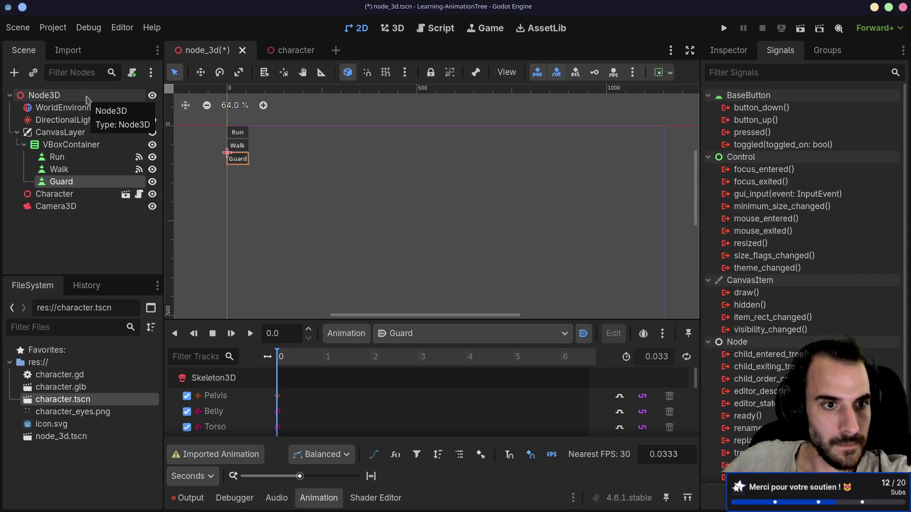
{"action": "left_click", "coordinate": [87, 196]}
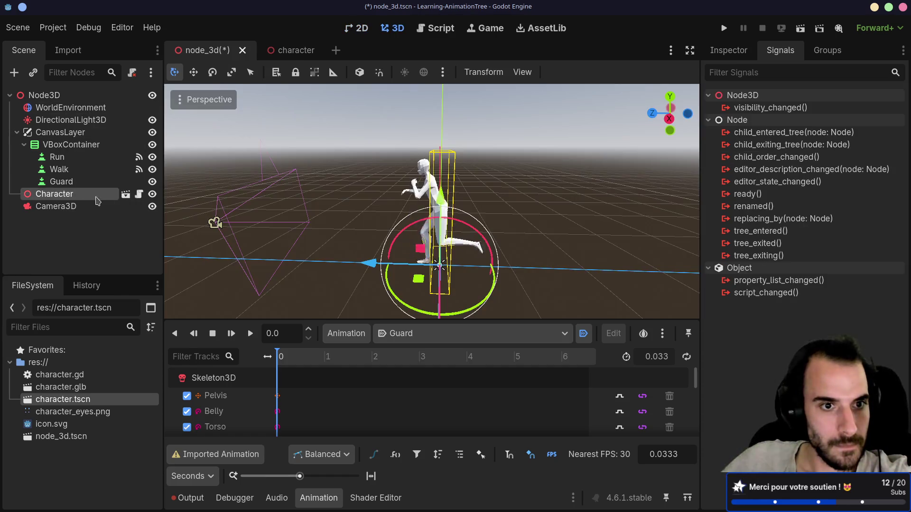
In character.gd, duplicate the run() function and rename the copy toggle_guard()
{"action": "left_click", "coordinate": [138, 194]}
{"action": "left_click_drag", "start_coordinate": [402, 294], "coordinate": [299, 311]}
{"action": "left_click", "coordinate": [294, 309]}
{"action": "left_click", "coordinate": [256, 207]}
{"action": "key", "text": "ctrl+v"}
{"action": "double_click", "coordinate": [263, 221]}
{"action": "type", "text": "toggle_guard"}
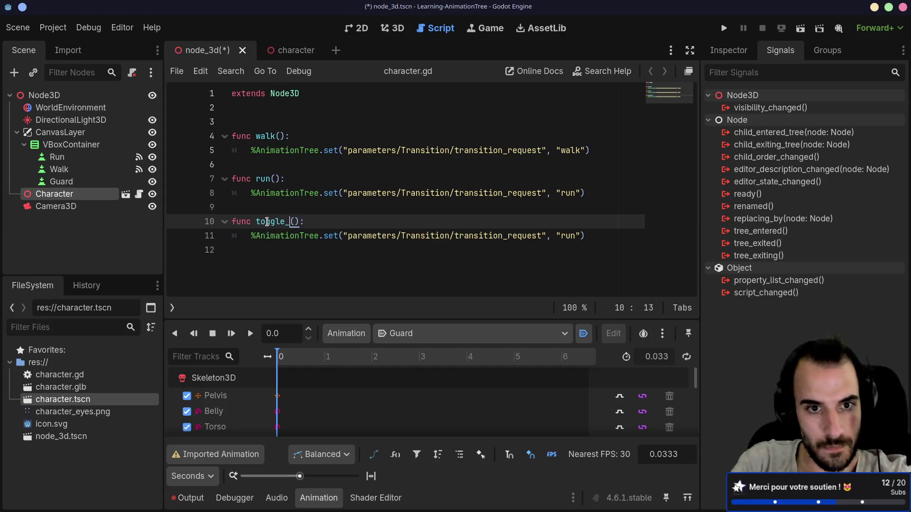
Save the script and scene, then select AnimationTree in the character scene
{"action": "mouse_move", "coordinate": [455, 236]}
{"action": "left_mouse_down"}
{"action": "mouse_move", "coordinate": [497, 246]}
{"action": "mouse_move", "coordinate": [500, 264]}
{"action": "left_mouse_up"}
{"action": "left_click", "coordinate": [503, 243]}
{"action": "key", "text": "ctrl+s"}
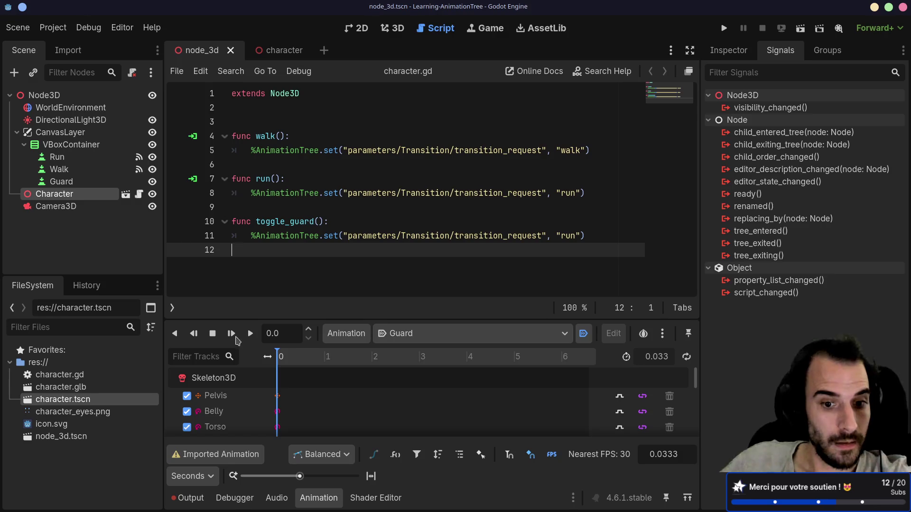
{"action": "left_click", "coordinate": [280, 49]}
{"action": "left_click", "coordinate": [63, 157]}
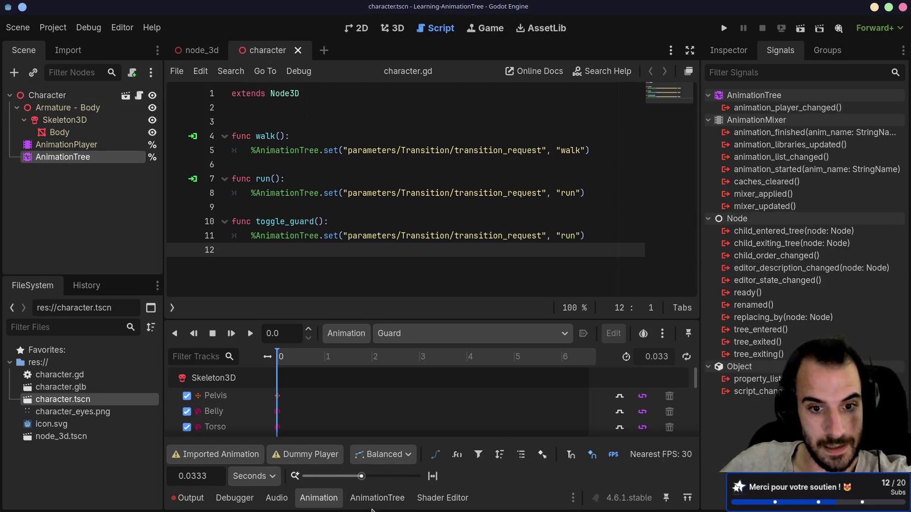
Expand the AnimationTree's Blend 2 and Transition parameters in the Inspector to inspect them
{"action": "left_click", "coordinate": [377, 497]}
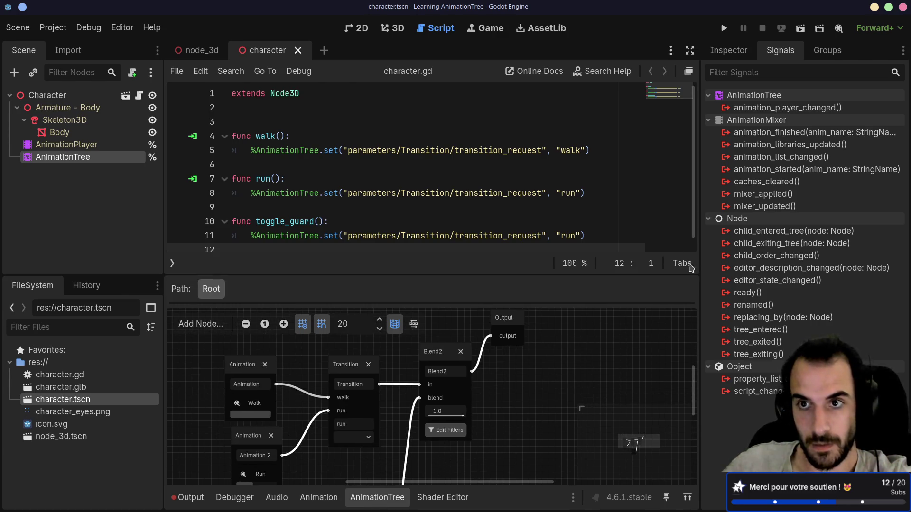
{"action": "left_click", "coordinate": [728, 50]}
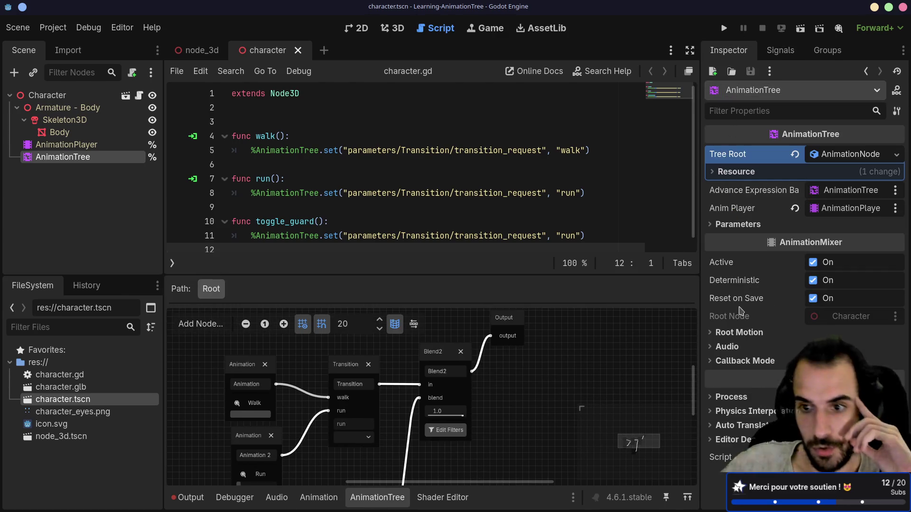
{"action": "left_click", "coordinate": [711, 224]}
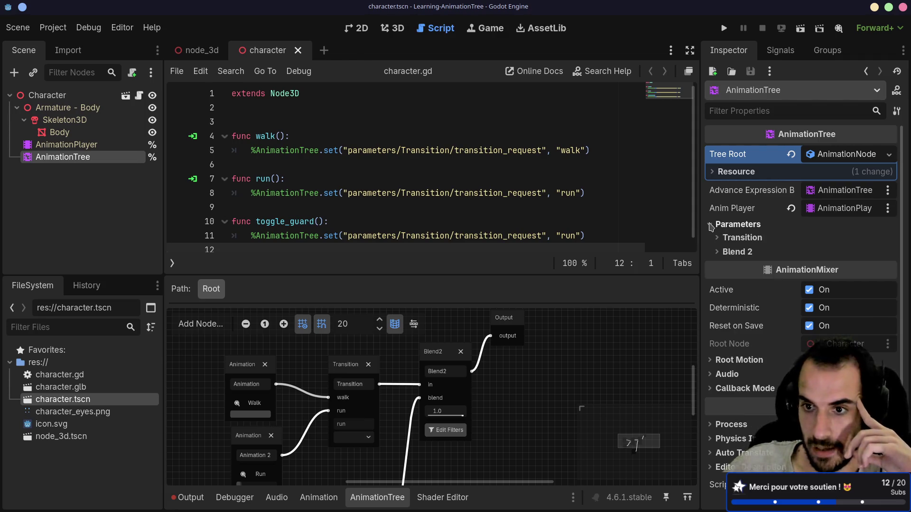
{"action": "left_click", "coordinate": [721, 252]}
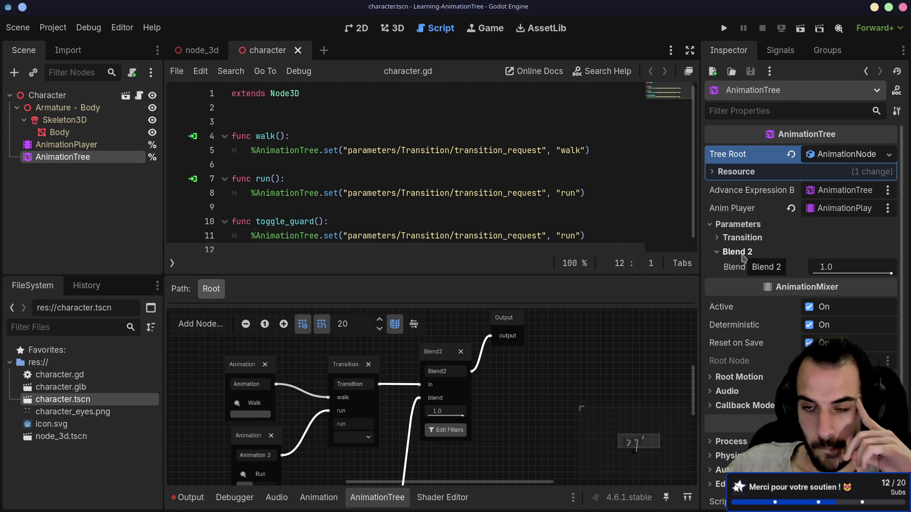
{"action": "left_click", "coordinate": [404, 192]}
{"action": "key", "text": "Return"}
{"action": "key", "text": "BackSpace"}
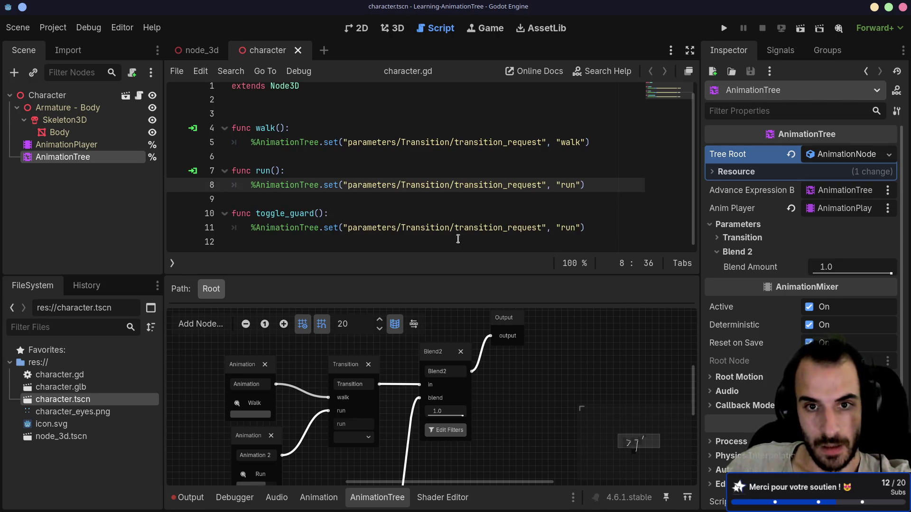
{"action": "double_click", "coordinate": [424, 228]}
{"action": "double_click", "coordinate": [374, 228]}
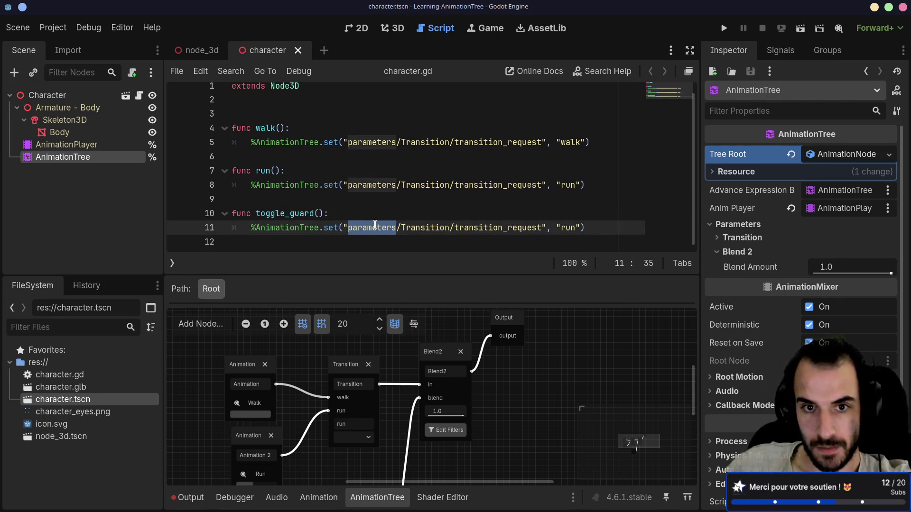
{"action": "double_click", "coordinate": [420, 228]}
{"action": "left_click", "coordinate": [721, 238]}
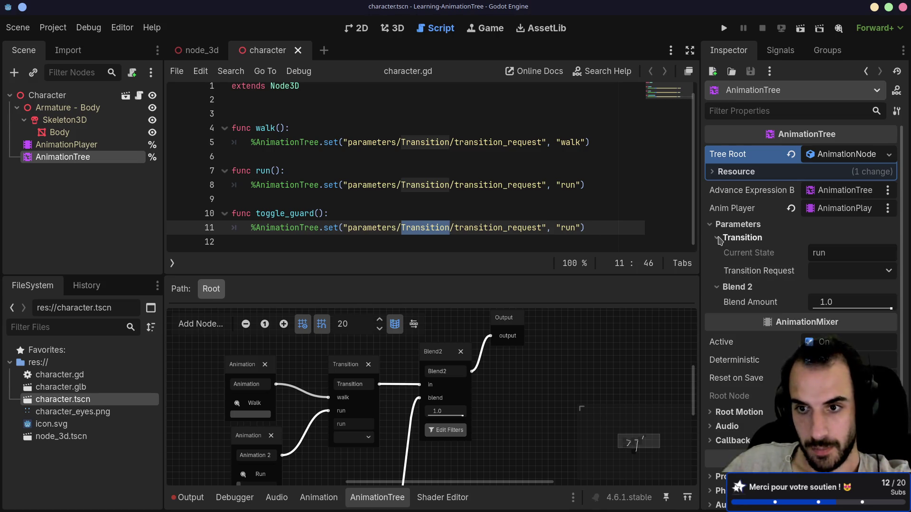
{"action": "left_click", "coordinate": [844, 273]}
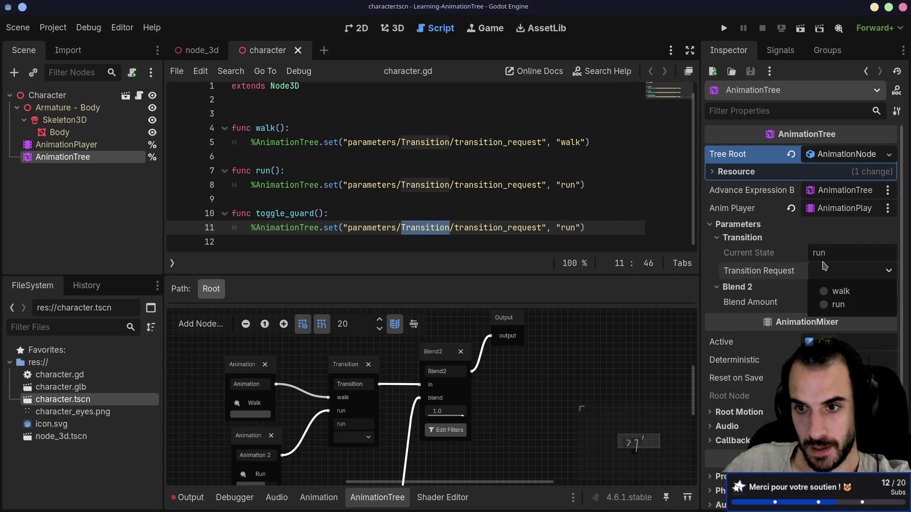
{"action": "left_click", "coordinate": [824, 266]}
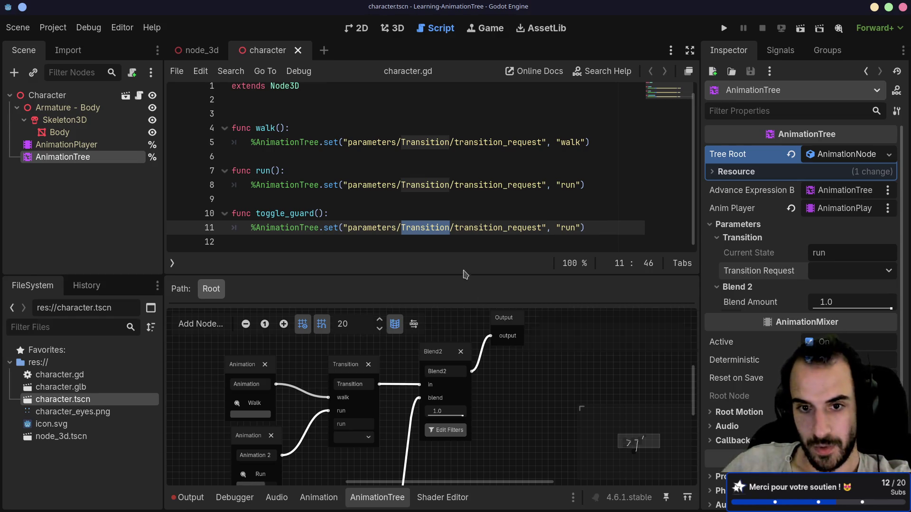
Replace line 11's transition path with the copied parameters/Blend2/blend_amount property path
{"action": "right_click", "coordinate": [753, 304]}
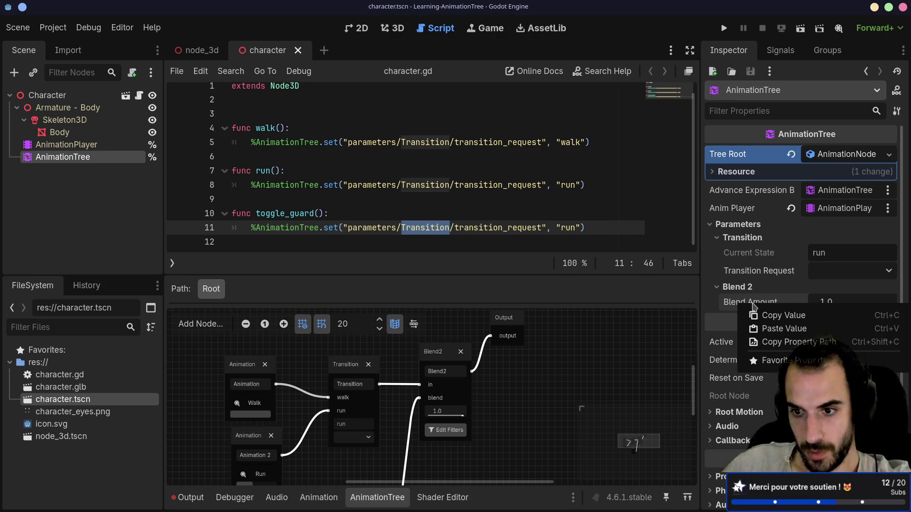
{"action": "left_click", "coordinate": [767, 342]}
{"action": "mouse_move", "coordinate": [349, 228]}
{"action": "left_mouse_down"}
{"action": "mouse_move", "coordinate": [549, 237]}
{"action": "mouse_move", "coordinate": [539, 232]}
{"action": "left_mouse_up"}
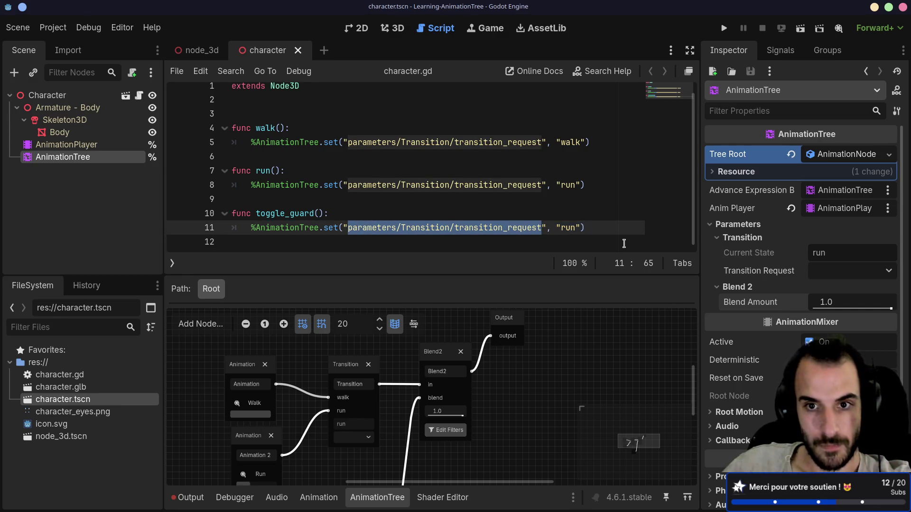
{"action": "key", "text": "ctrl+v"}
{"action": "left_click", "coordinate": [404, 212]}
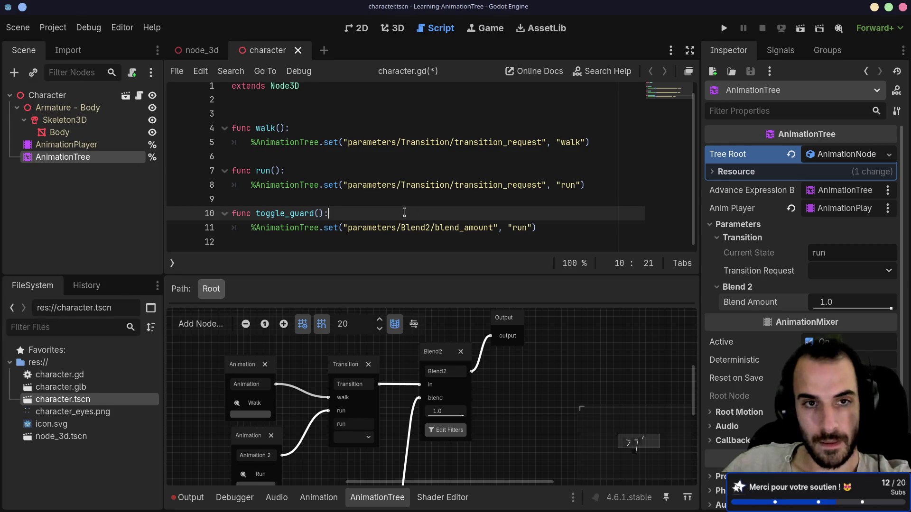
Declare var _is_guarding = false at the top of character.gd
{"action": "left_click", "coordinate": [279, 113]}
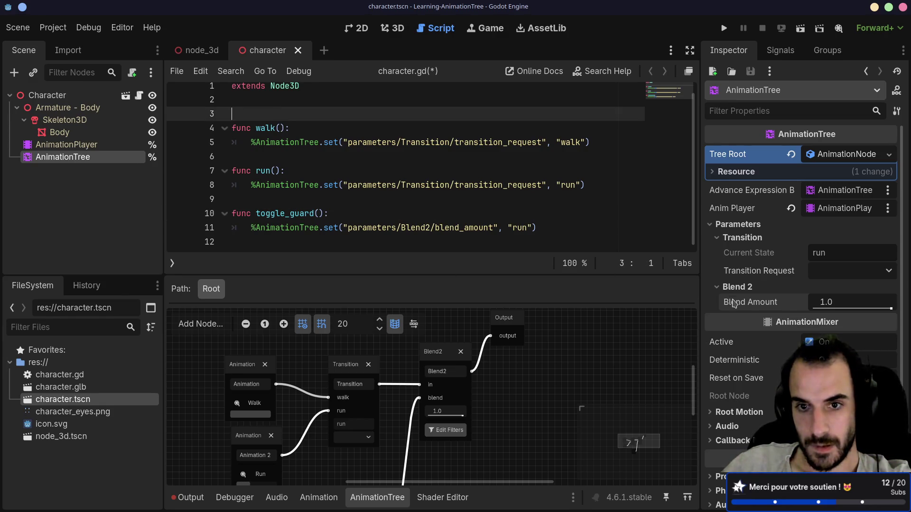
{"action": "left_click", "coordinate": [530, 227]}
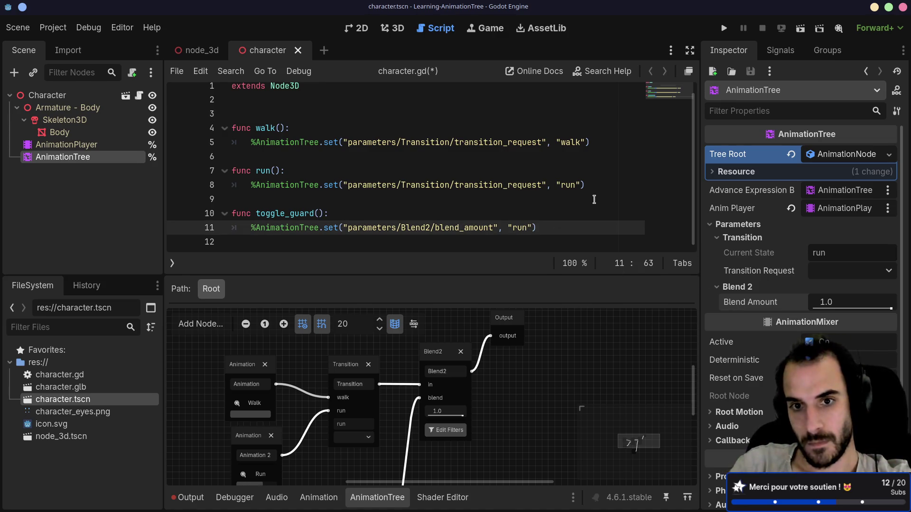
{"action": "left_click", "coordinate": [267, 116]}
{"action": "key", "text": "Up"}
{"action": "key", "text": "Return"}
{"action": "type", "text": "var"}
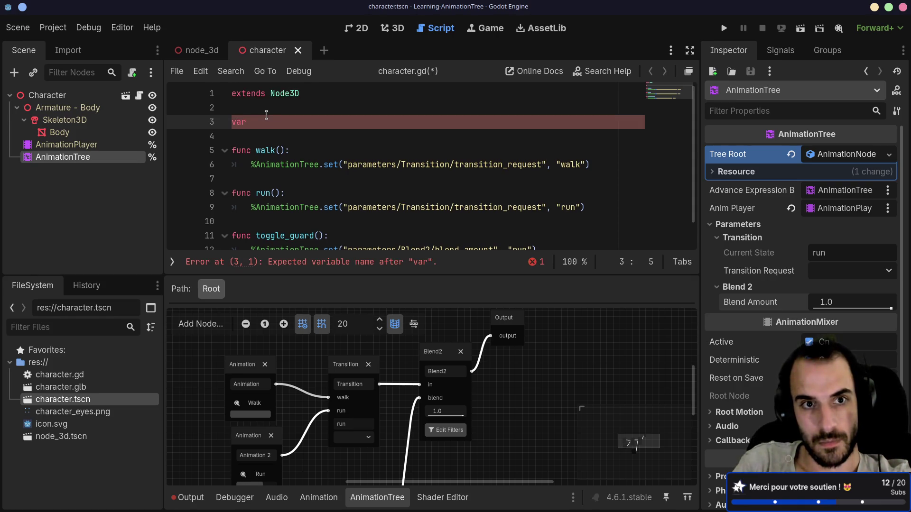
{"action": "type", "text": "s_guarde"}
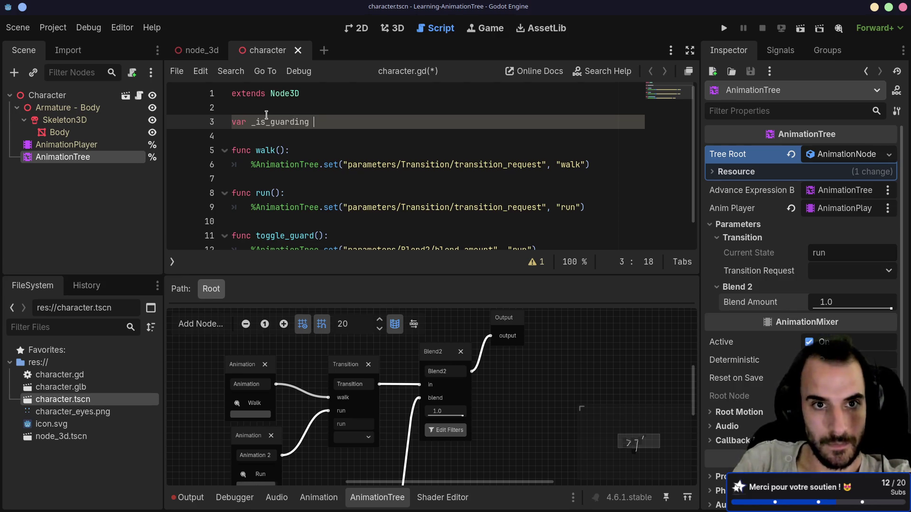
{"action": "type", "text": "= false"}
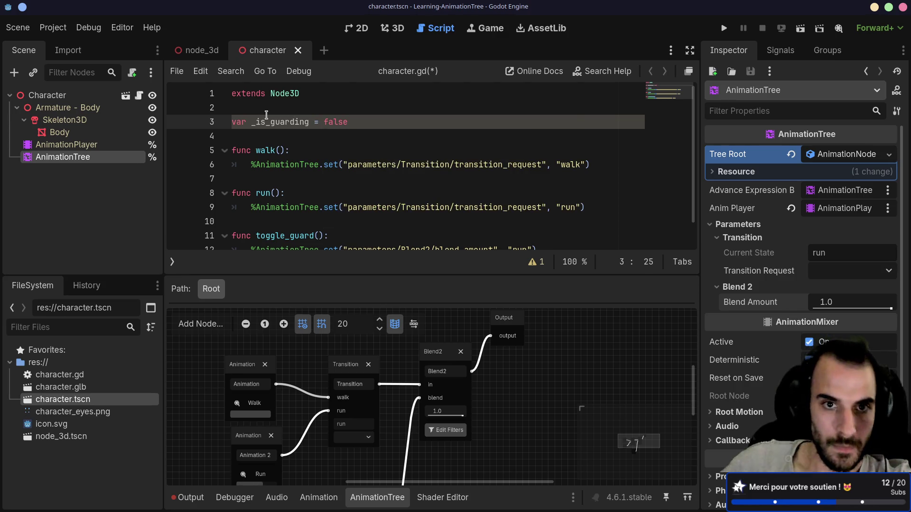
{"action": "left_click", "coordinate": [334, 150]}
{"action": "key", "text": "ctrl+v"}
{"action": "key", "text": "ctrl+z"}
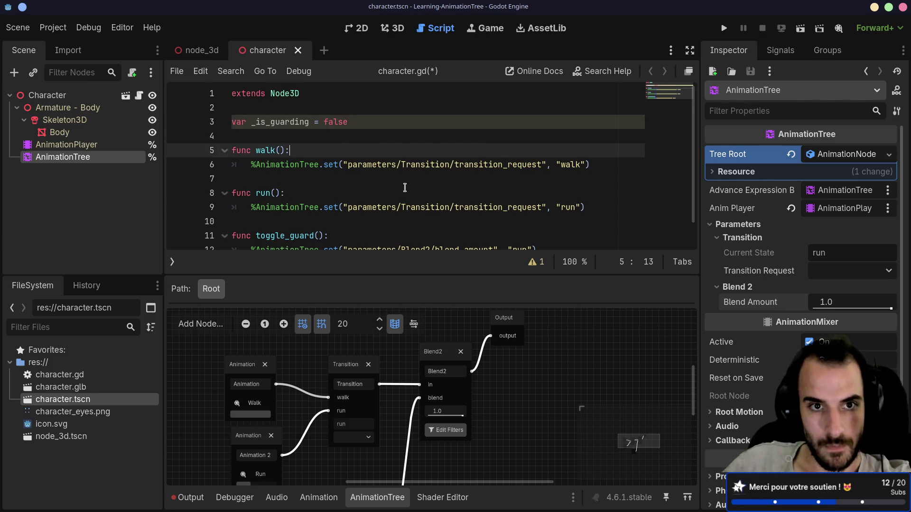
{"action": "scroll", "coordinate": [405, 188], "scroll_direction": "down", "scroll_amount": 1}
Make toggle_guard() flip the flag with _is_guarding = !_is_guarding
{"action": "left_click", "coordinate": [349, 214]}
{"action": "key", "text": "Return"}
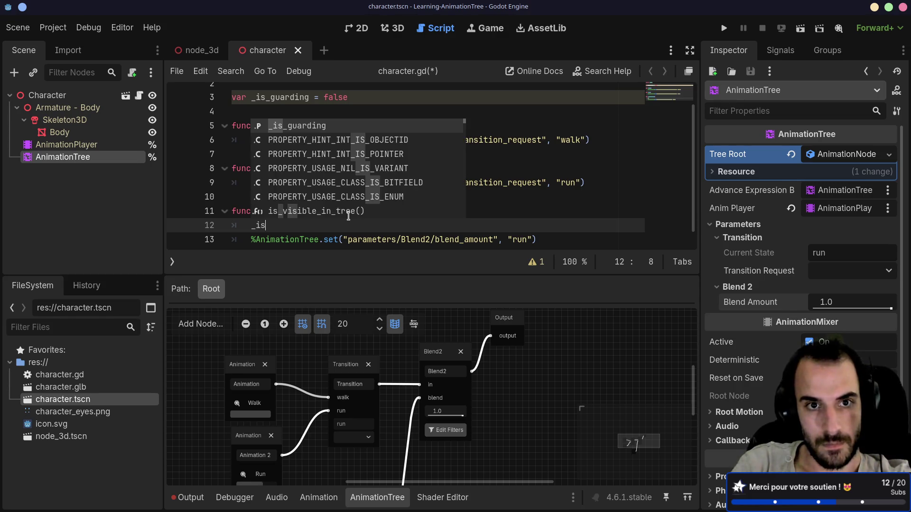
{"action": "key", "text": "Return"}
{"action": "type", "text": "!"}
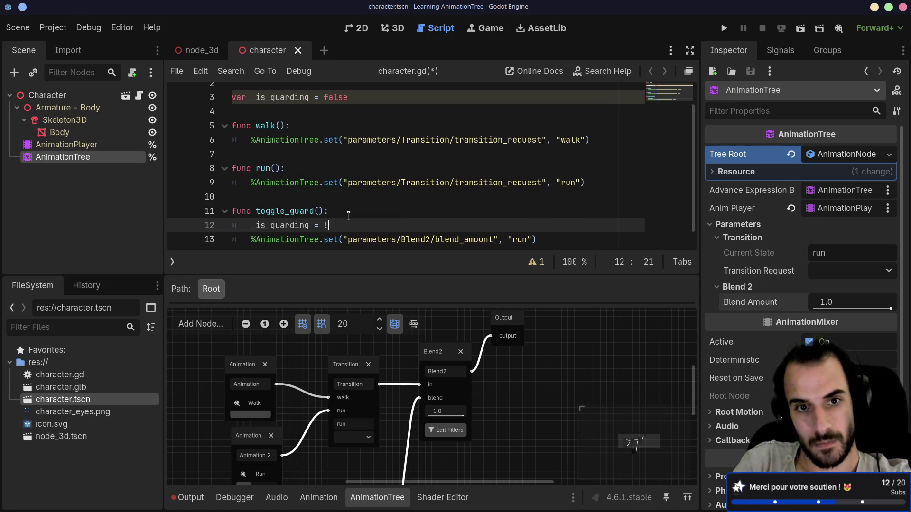
{"action": "type", "text": "_is"}
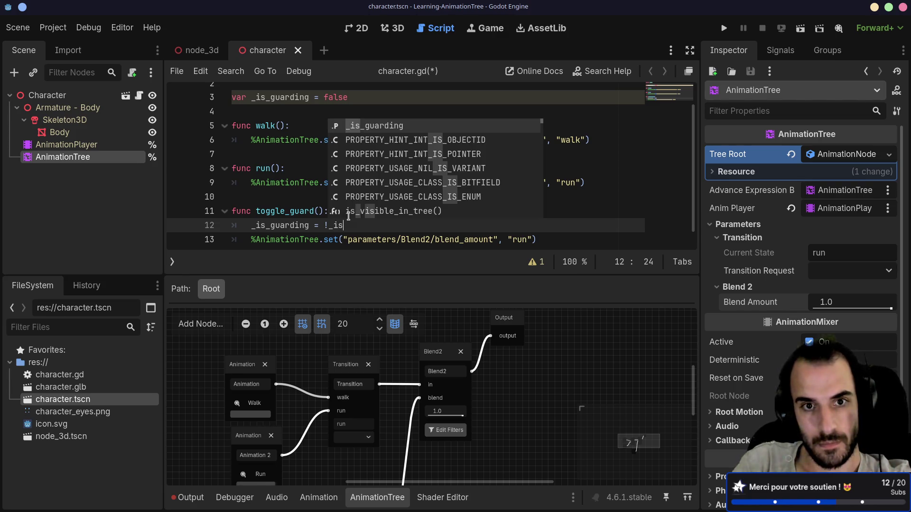
{"action": "key", "text": "Return"}
{"action": "key", "text": "Return"}
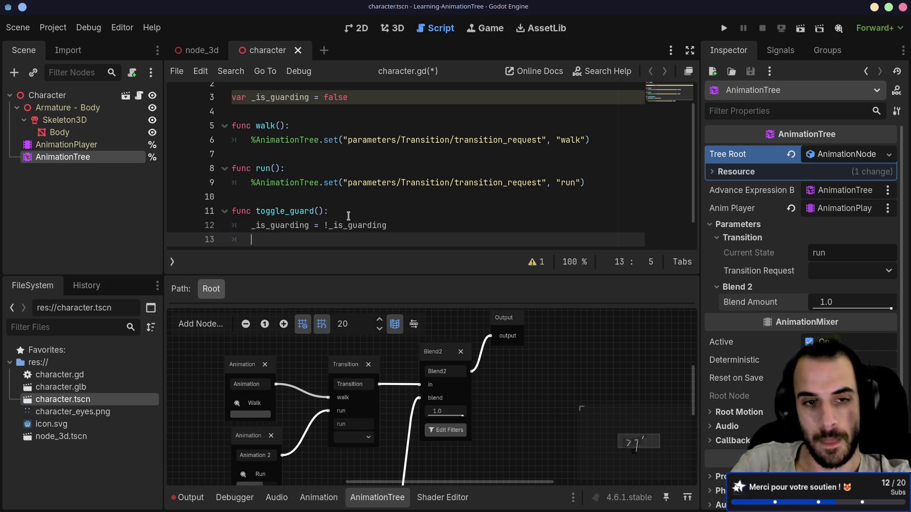
Declare var value = 0.0 inside toggle_guard()
{"action": "type", "text": "var value"}
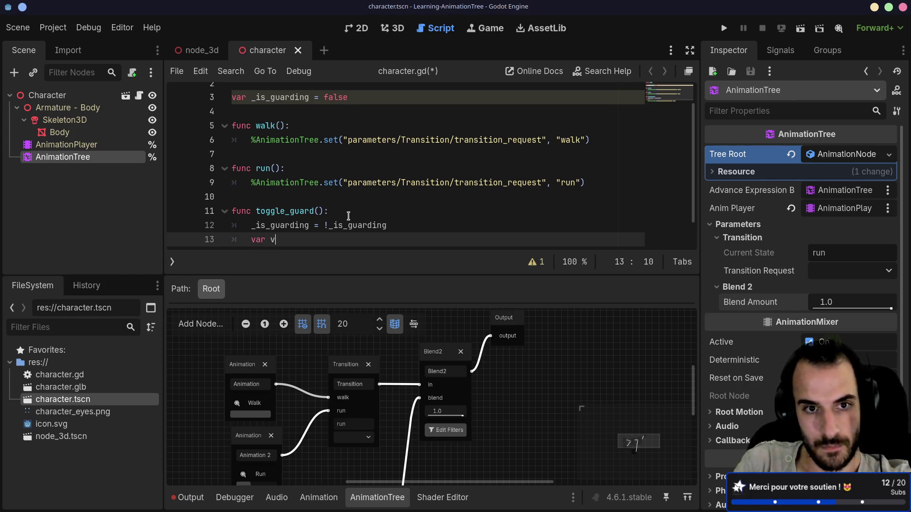
{"action": "key", "text": "BackSpace"}
{"action": "scroll", "coordinate": [284, 214], "scroll_direction": "down", "scroll_amount": 1}
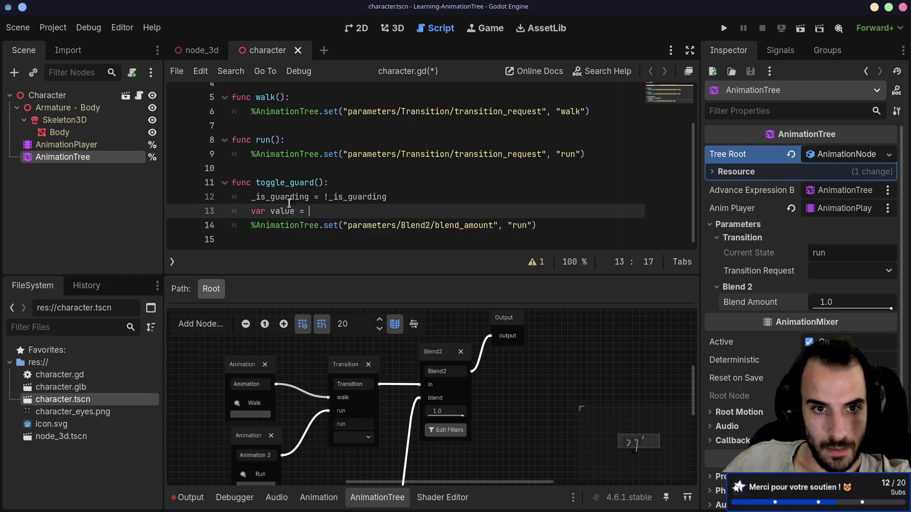
{"action": "left_click", "coordinate": [248, 217], "text": "shift"}
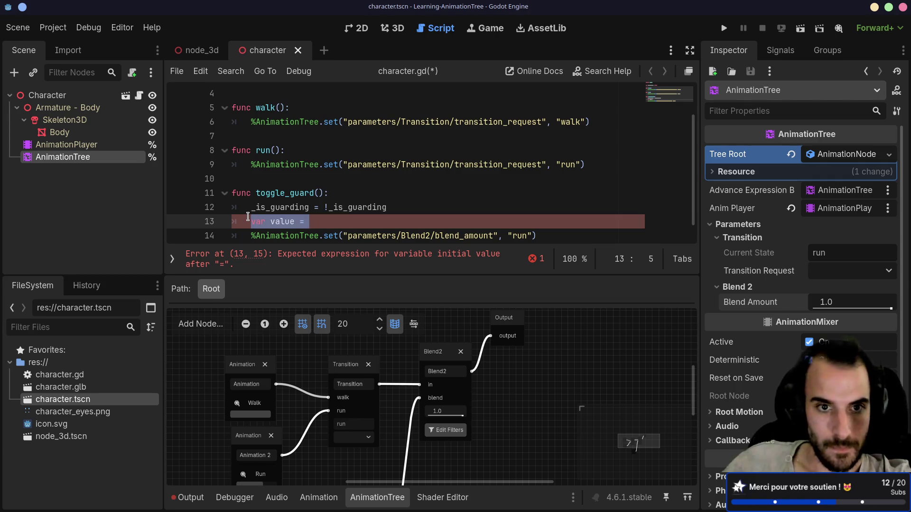
{"action": "left_click", "coordinate": [346, 224]}
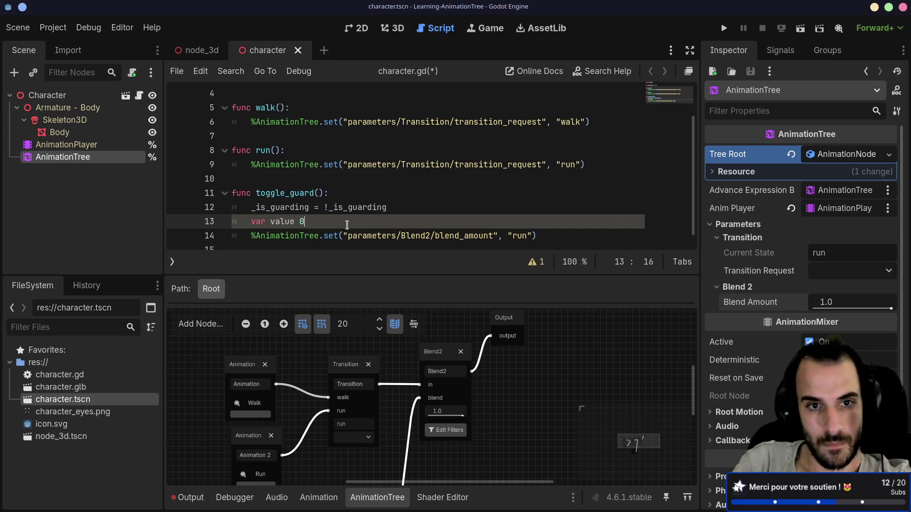
{"action": "type", "text": "0."}
{"action": "key", "text": "Return"}
{"action": "type", "text": "if ("}
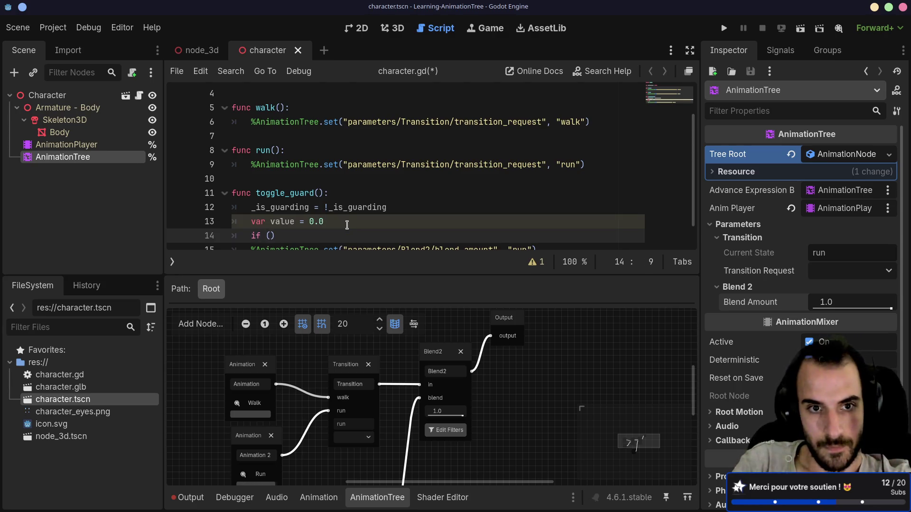
Add an if _is_guarding block that sets value = 1.0
{"action": "type", "text": "_is"}
{"action": "key", "text": "Return"}
{"action": "type", "text": "{"}
{"action": "key", "text": "Return"}
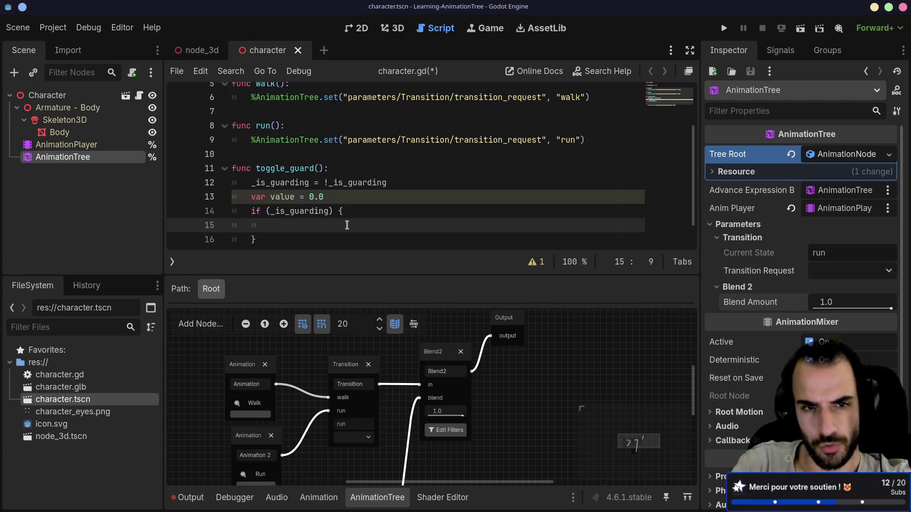
{"action": "type", "text": "value = 1"}
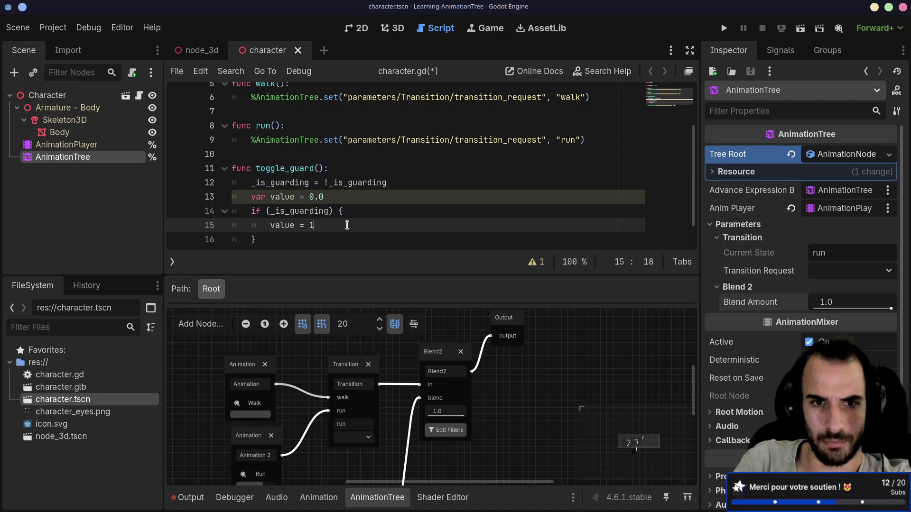
{"action": "key", "text": "Down"}
{"action": "key", "text": "Return"}
{"action": "key", "text": "ctrl+v"}
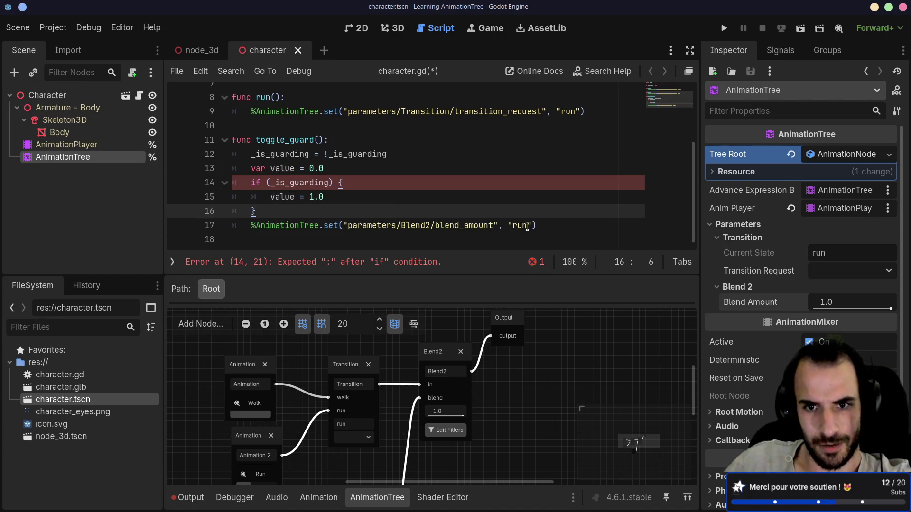
Pass value instead of "run" to the blend_amount set() call
{"action": "double_click", "coordinate": [525, 225]}
{"action": "key", "text": "BackSpace"}
{"action": "key", "text": "BackSpace"}
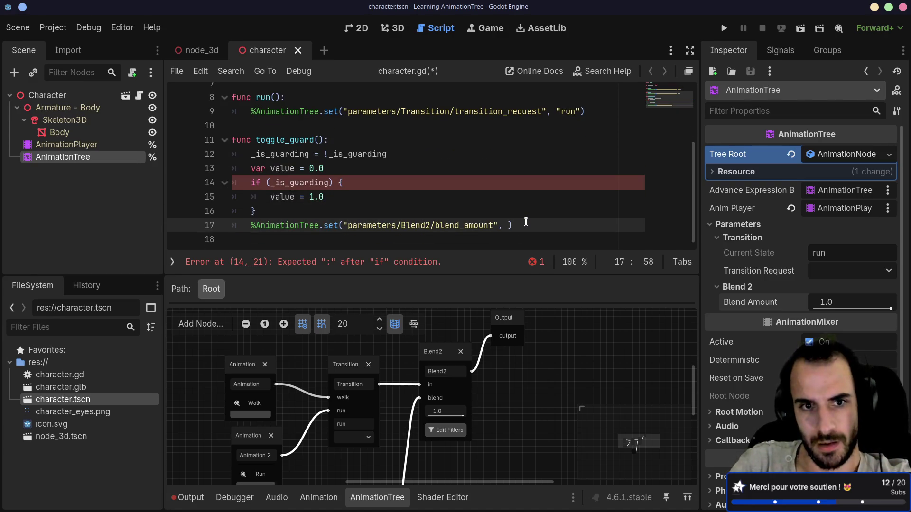
{"action": "type", "text": "value"}
Fix the if line's syntax, delete the stray brace, and save the script
{"action": "left_click", "coordinate": [384, 187]}
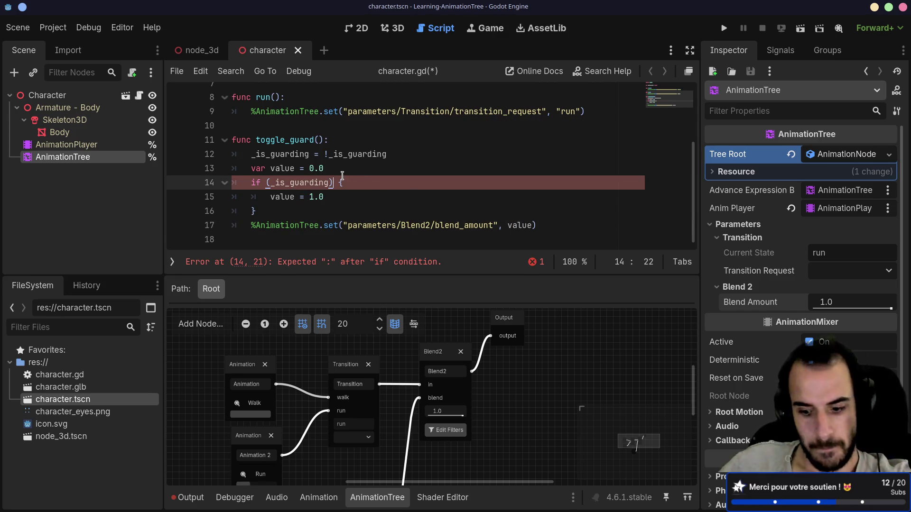
{"action": "key", "text": "BackSpace"}
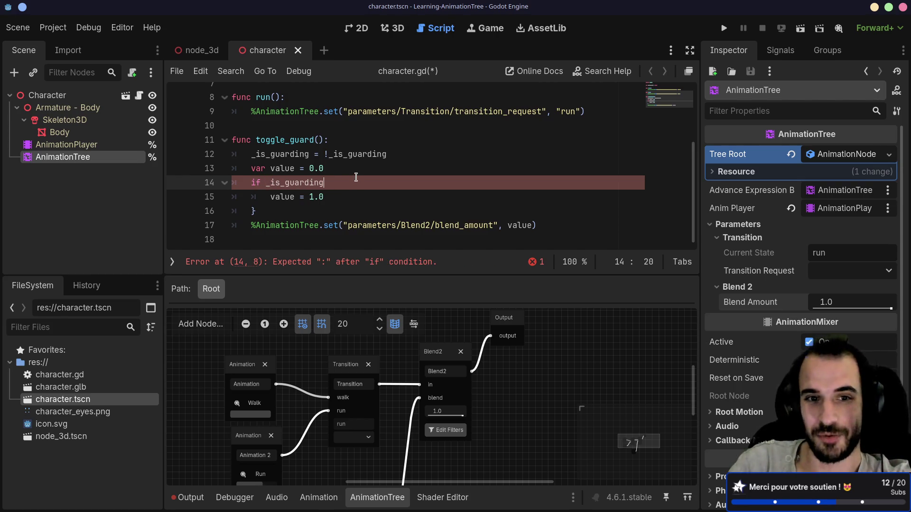
{"action": "type", "text": ":"}
{"action": "left_click", "coordinate": [261, 211]}
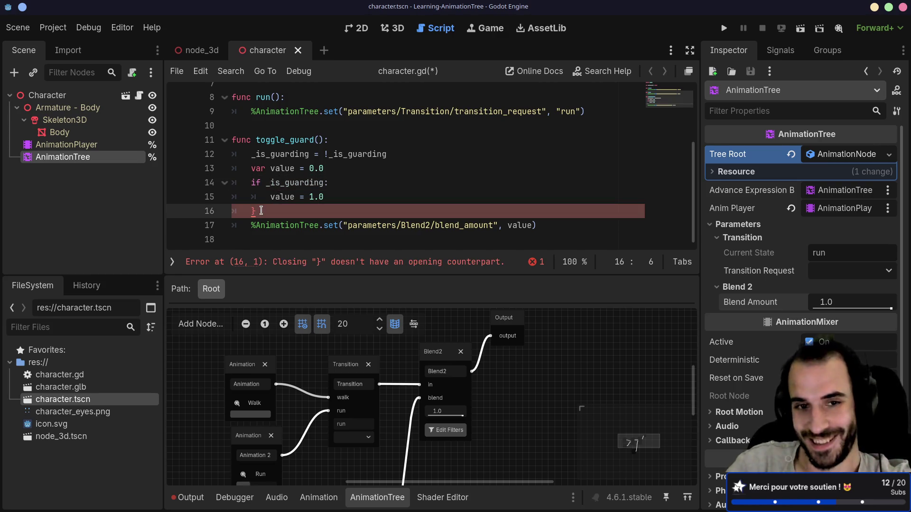
{"action": "key", "text": "BackSpace"}
{"action": "key", "text": "Up"}
{"action": "key", "text": "Up"}
{"action": "key", "text": "ctrl+s"}
{"action": "left_click", "coordinate": [355, 214]}
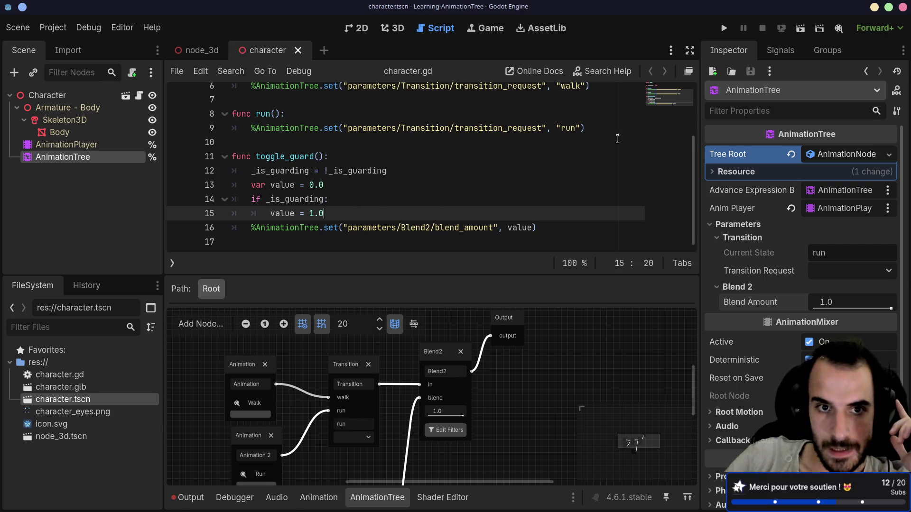
Review the _is_guarding flip and the value argument in toggle_guard()
{"action": "left_click_drag", "start_coordinate": [251, 171], "coordinate": [391, 170]}
{"action": "left_click", "coordinate": [382, 186]}
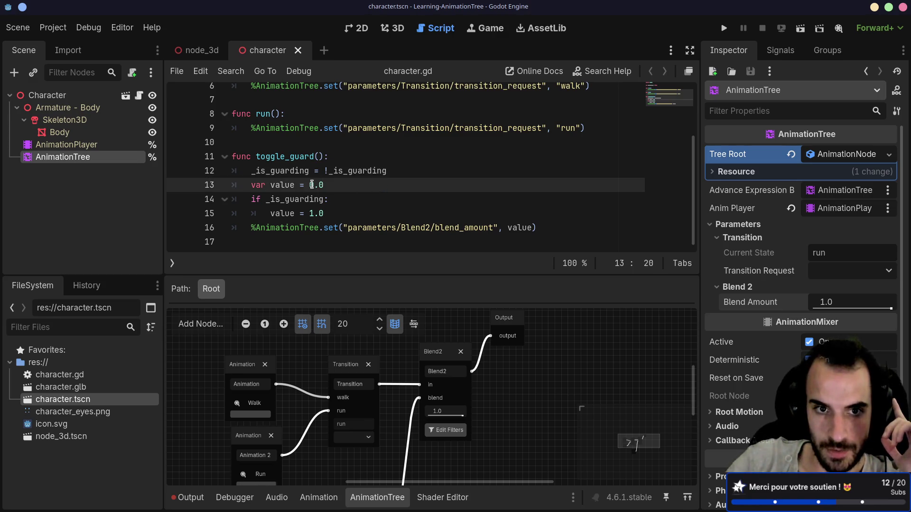
{"action": "double_click", "coordinate": [277, 215]}
{"action": "double_click", "coordinate": [519, 227]}
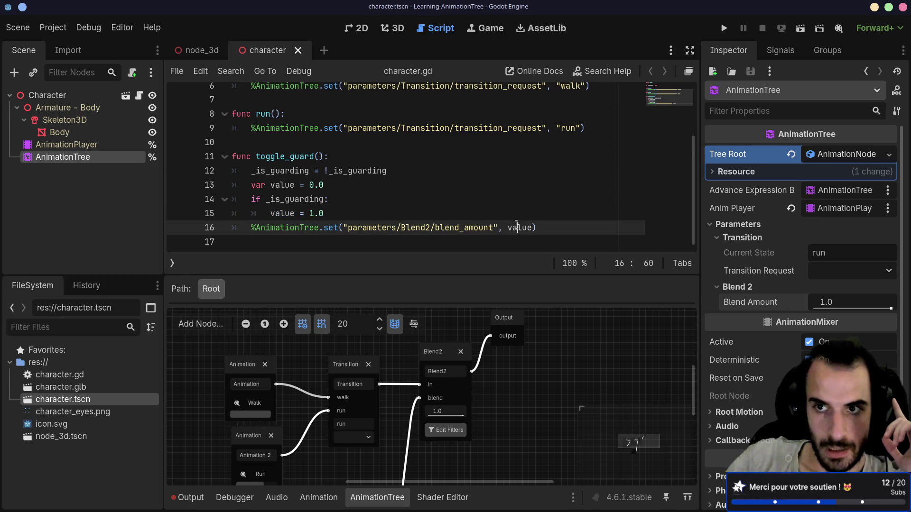
Run the main scene, toggle Guard to check the pose, then return to character.tscn
{"action": "left_click", "coordinate": [799, 29]}
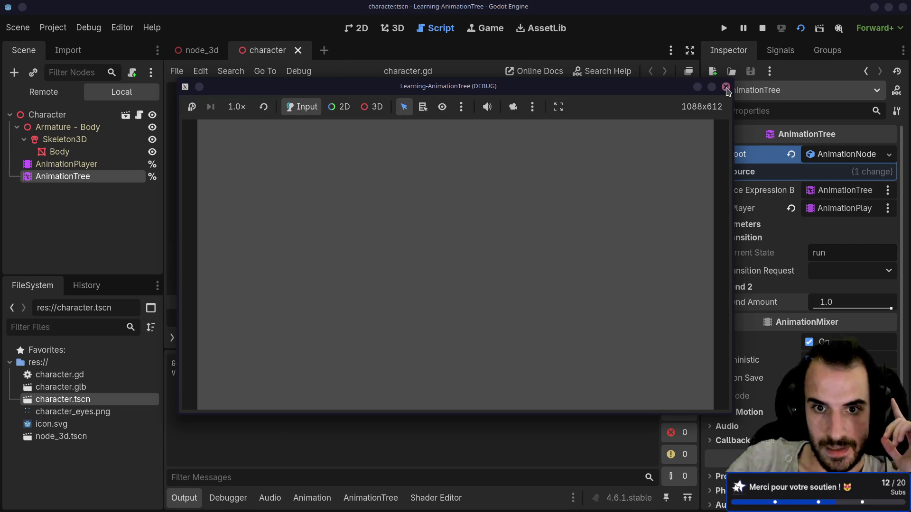
{"action": "left_click", "coordinate": [725, 87]}
{"action": "left_click", "coordinate": [800, 28]}
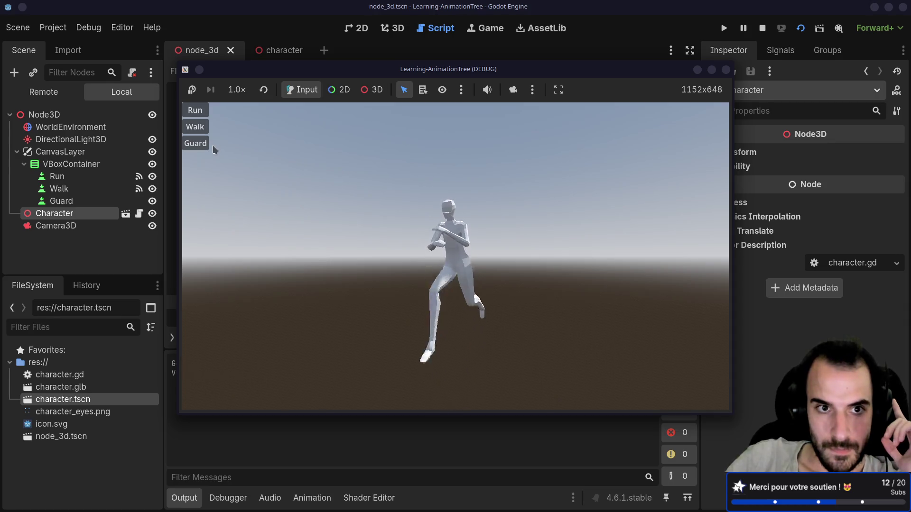
{"action": "left_click", "coordinate": [205, 148]}
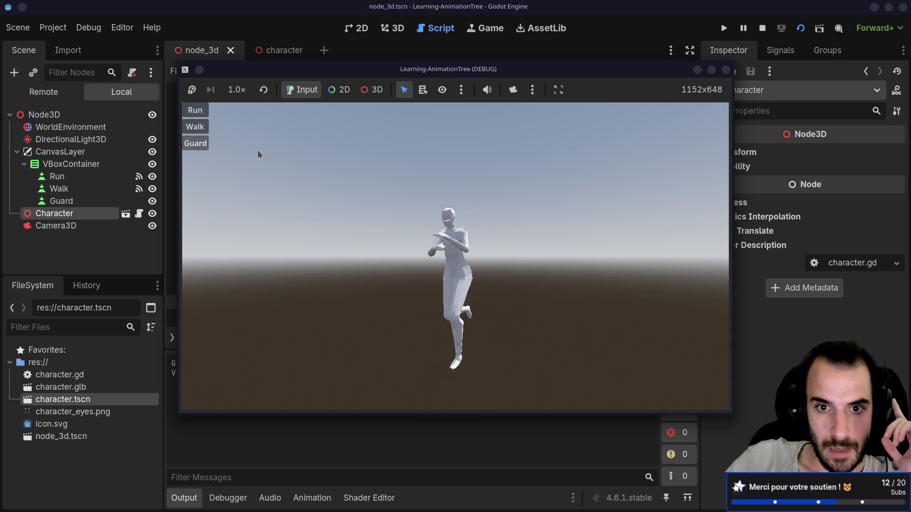
{"action": "left_click", "coordinate": [726, 70]}
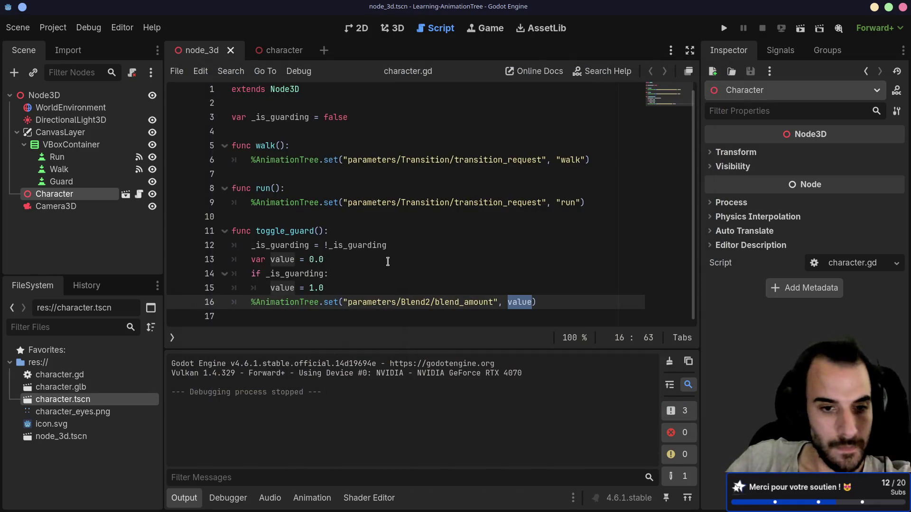
{"action": "left_click", "coordinate": [279, 49]}
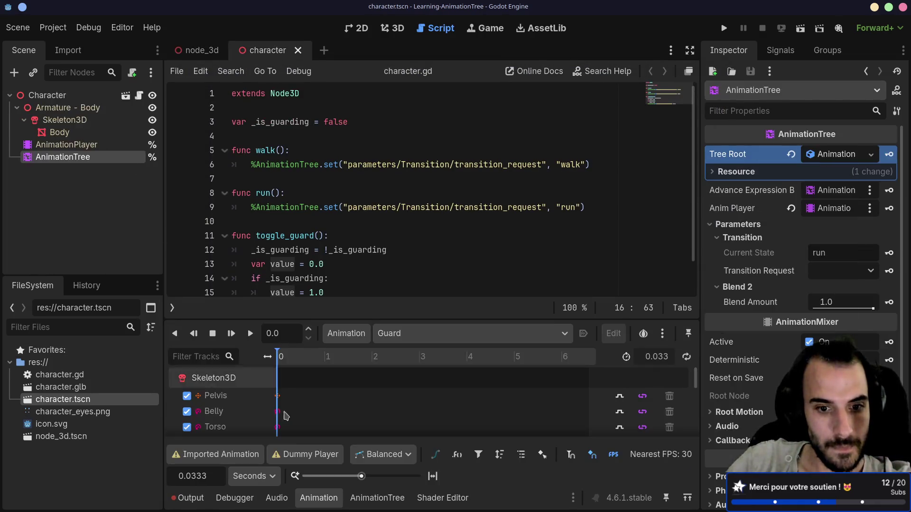
Lower the Blend2 blend amount to 0.0 in the animation tree and save the character scene
{"action": "left_click", "coordinate": [377, 497]}
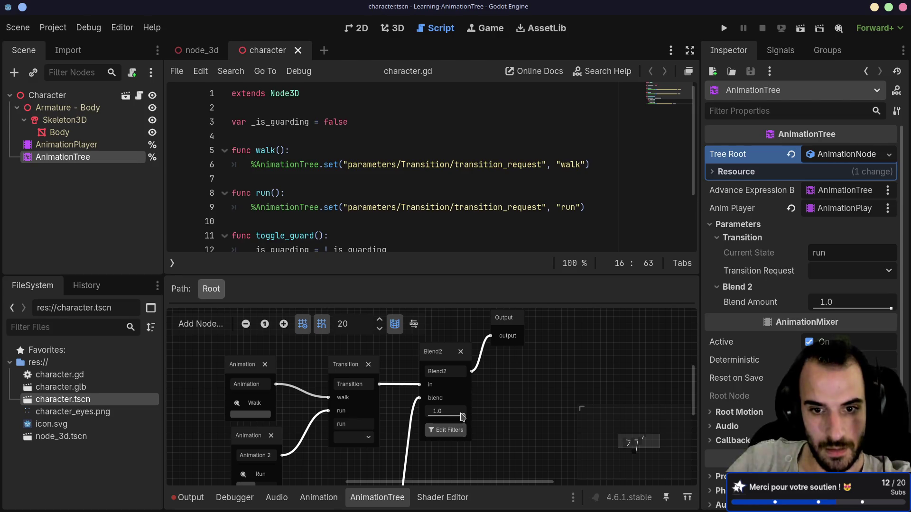
{"action": "left_click_drag", "start_coordinate": [434, 416], "coordinate": [410, 418]}
{"action": "key", "text": "ctrl+s"}
Run the node_3d scene, try Run then Walk, and stop the game with F8
{"action": "left_click", "coordinate": [199, 50]}
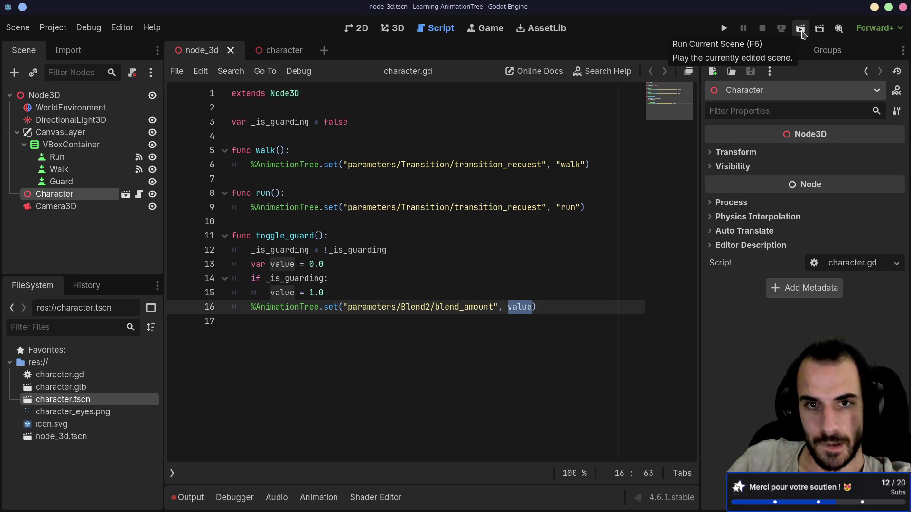
{"action": "left_click", "coordinate": [802, 32]}
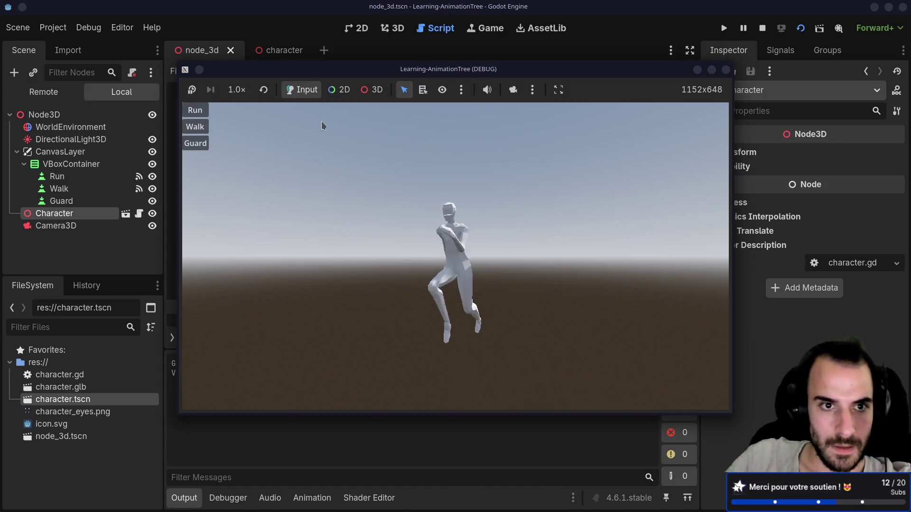
{"action": "left_click", "coordinate": [201, 117]}
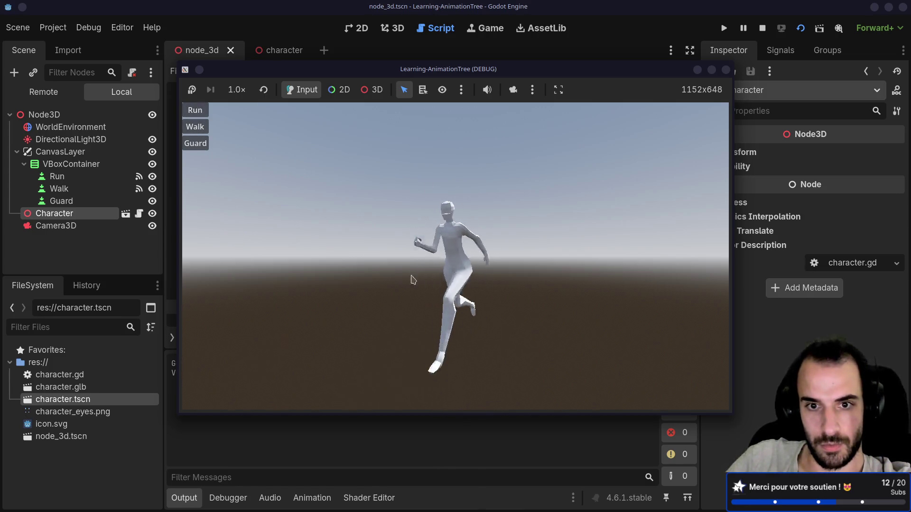
{"action": "left_click", "coordinate": [192, 127]}
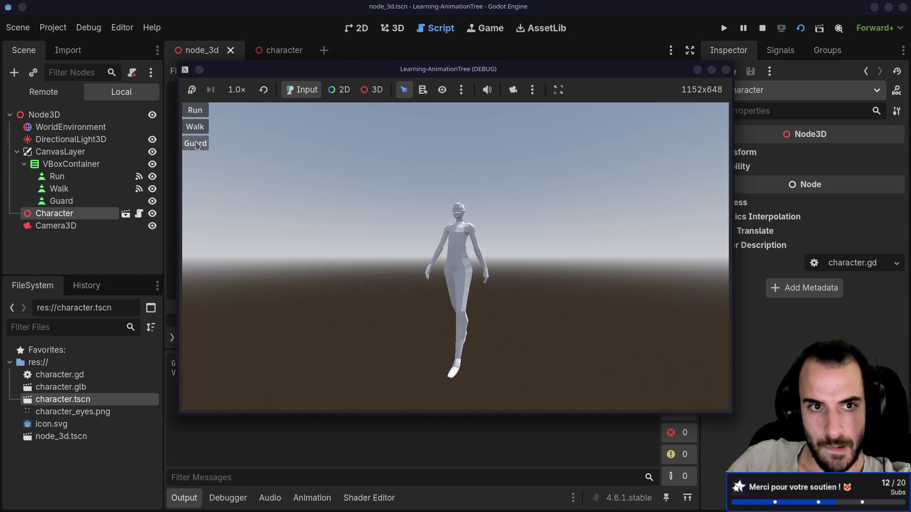
{"action": "key", "text": "F8"}
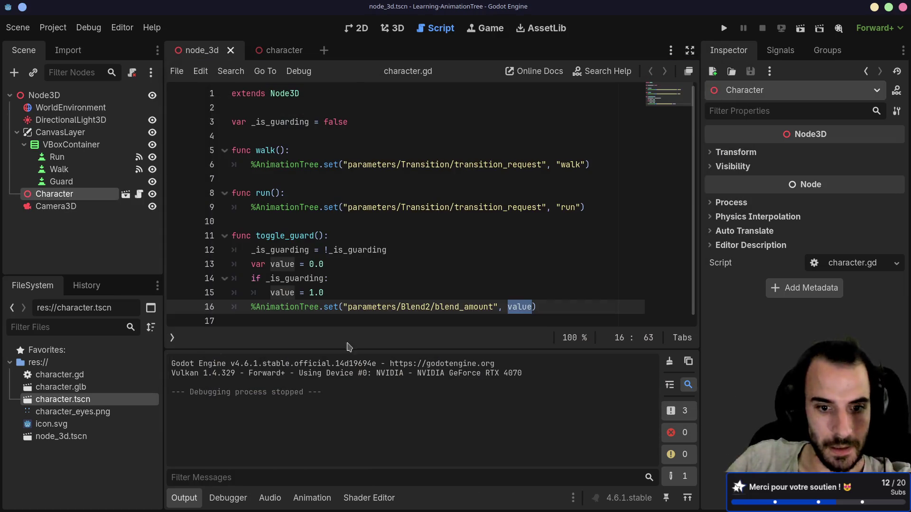
Set the walk/run Transition node's crossfade time to 0.8 s
{"action": "left_click", "coordinate": [268, 51]}
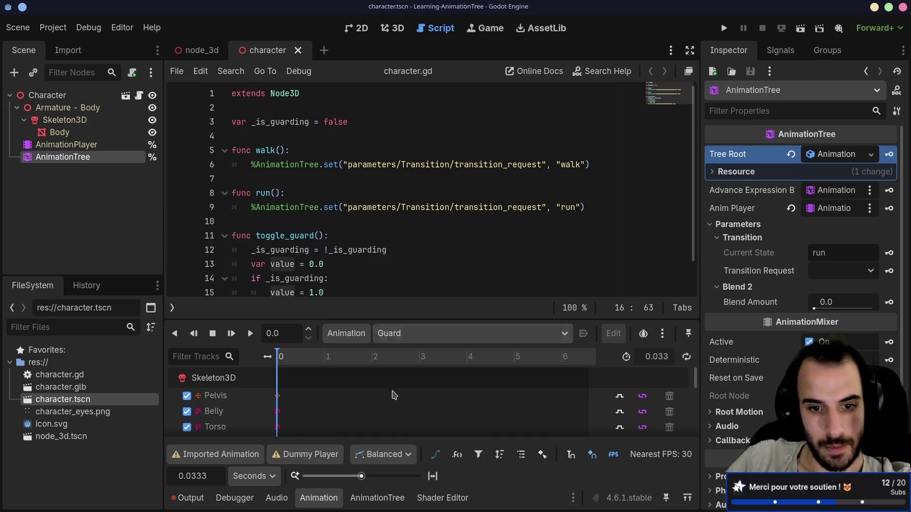
{"action": "left_click", "coordinate": [377, 498]}
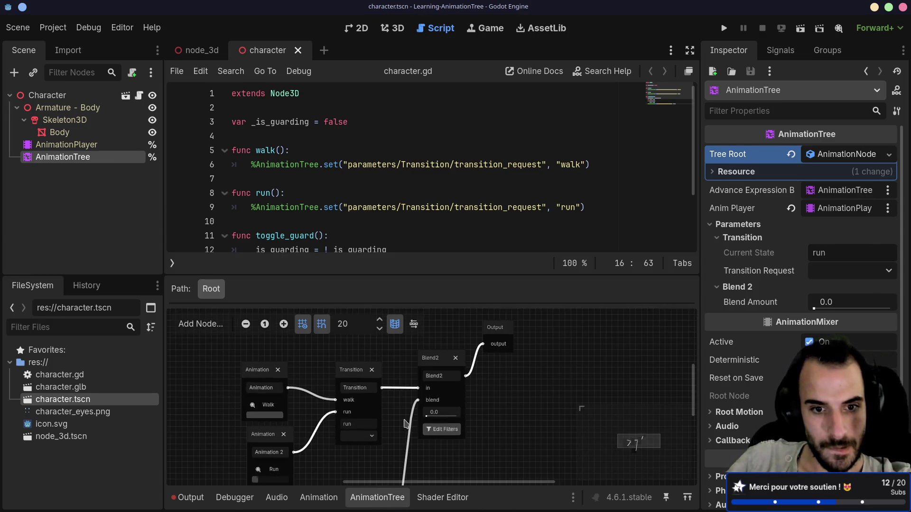
{"action": "scroll", "coordinate": [405, 423], "scroll_direction": "up", "scroll_amount": 3}
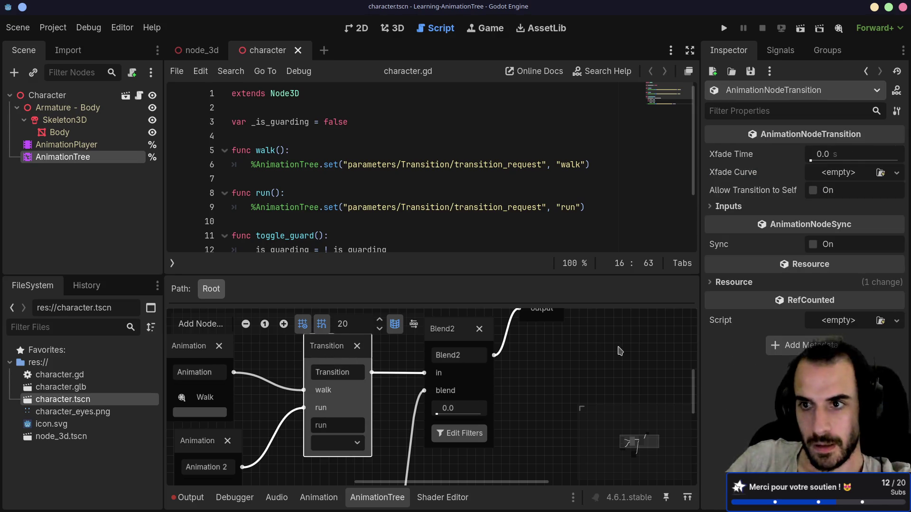
{"action": "left_click", "coordinate": [828, 156]}
{"action": "type", "text": "0.8"}
{"action": "key", "text": "Return"}
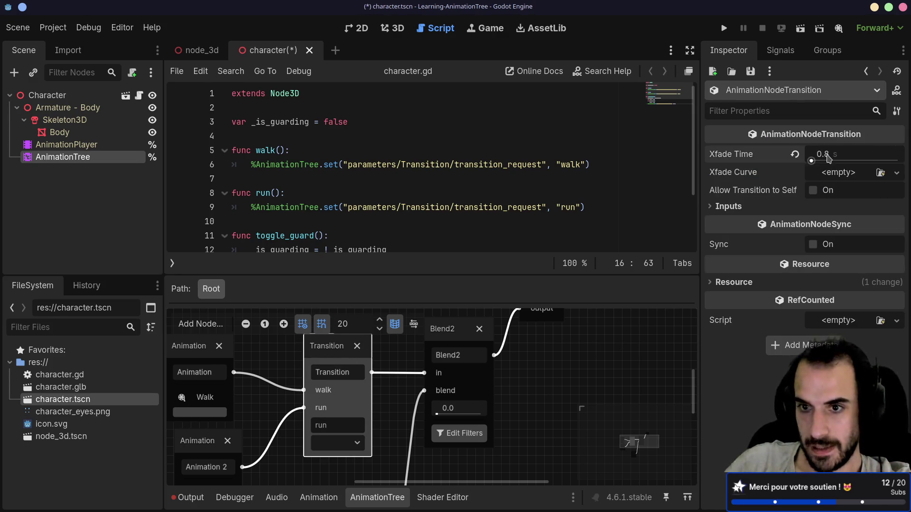
{"action": "scroll", "coordinate": [415, 397], "scroll_direction": "down", "scroll_amount": 2, "text": "ctrl"}
{"action": "scroll", "coordinate": [478, 488], "scroll_direction": "down", "scroll_amount": 2}
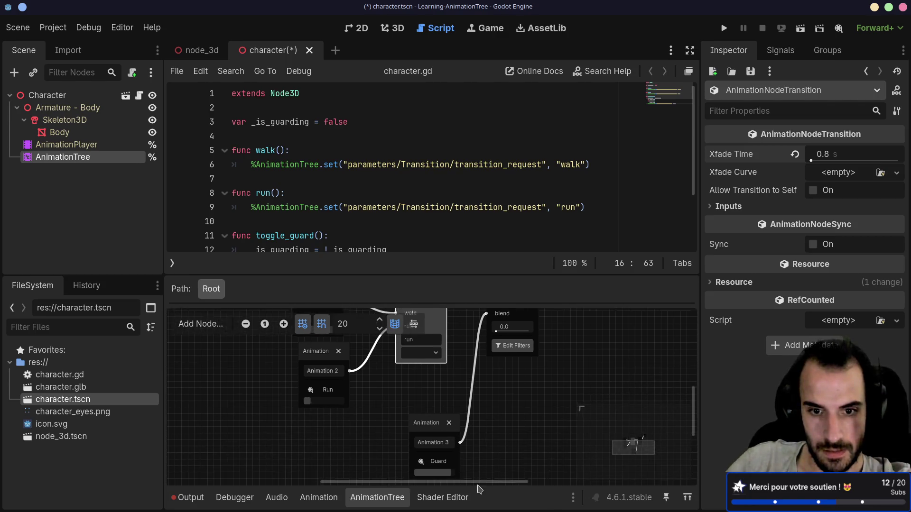
Move the Guard animation node up-left in the graph and save the character scene
{"action": "left_click_drag", "start_coordinate": [427, 429], "coordinate": [420, 394]}
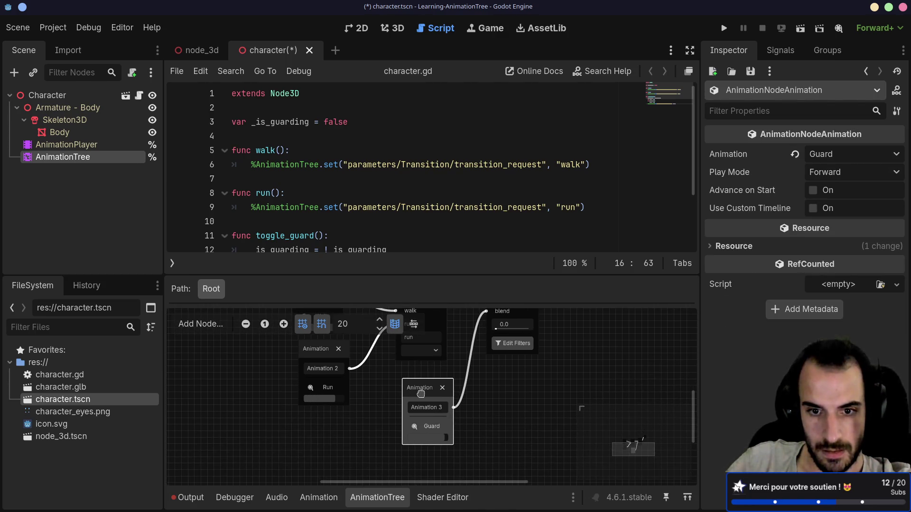
{"action": "scroll", "coordinate": [462, 370], "scroll_direction": "up", "scroll_amount": 4}
{"action": "scroll", "coordinate": [463, 370], "scroll_direction": "right", "scroll_amount": 2}
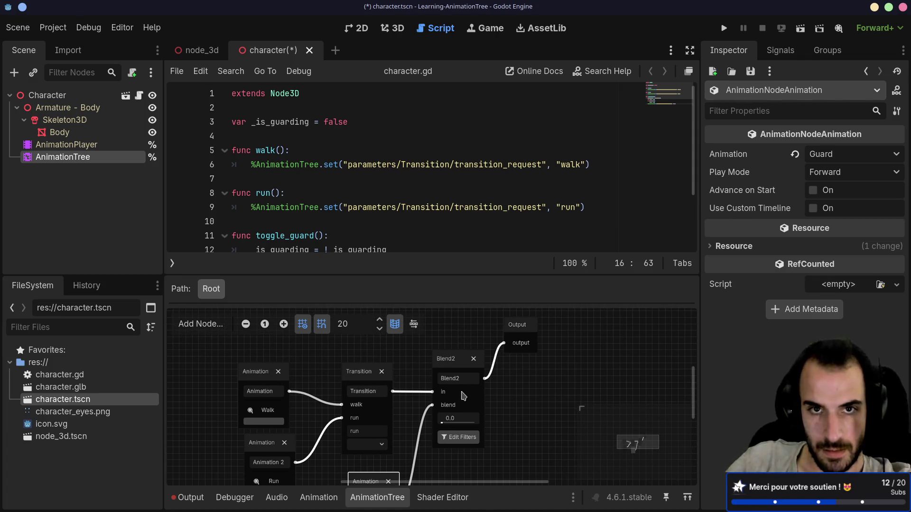
{"action": "mouse_move", "coordinate": [451, 423]}
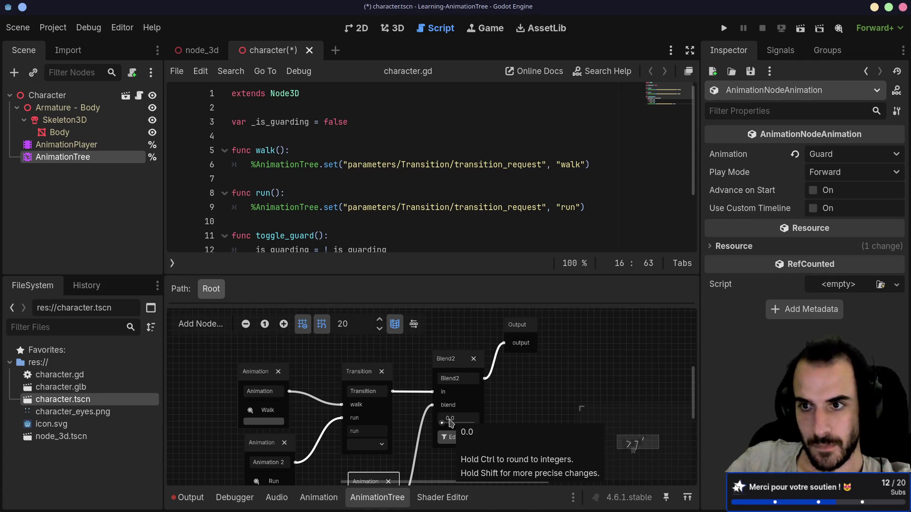
{"action": "left_click", "coordinate": [456, 360]}
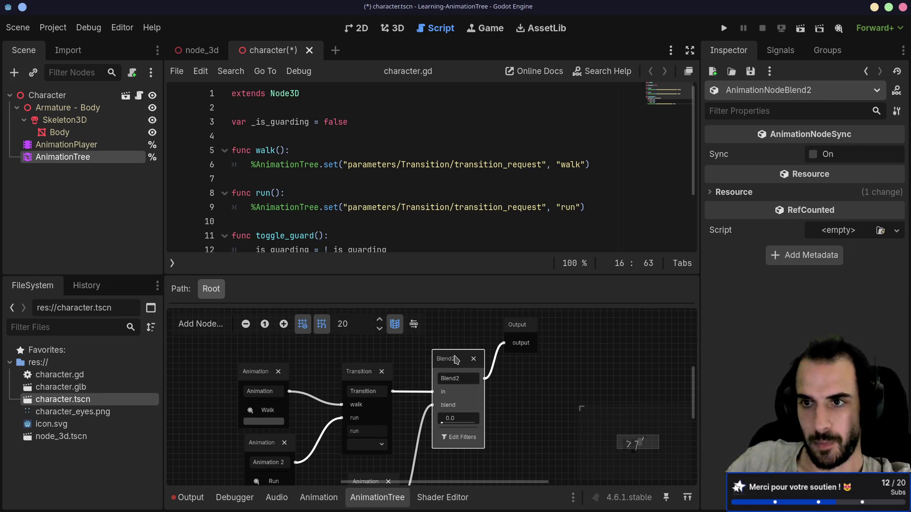
{"action": "key", "text": "ctrl+s"}
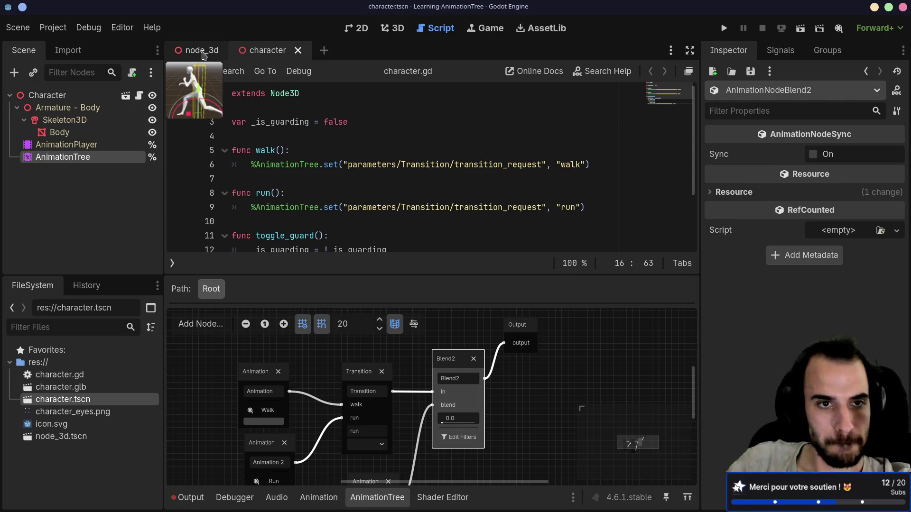
Switch to the node_3d scene in the 3D view and run it with F6
{"action": "left_click", "coordinate": [204, 55]}
{"action": "key", "text": "ctrl+F2"}
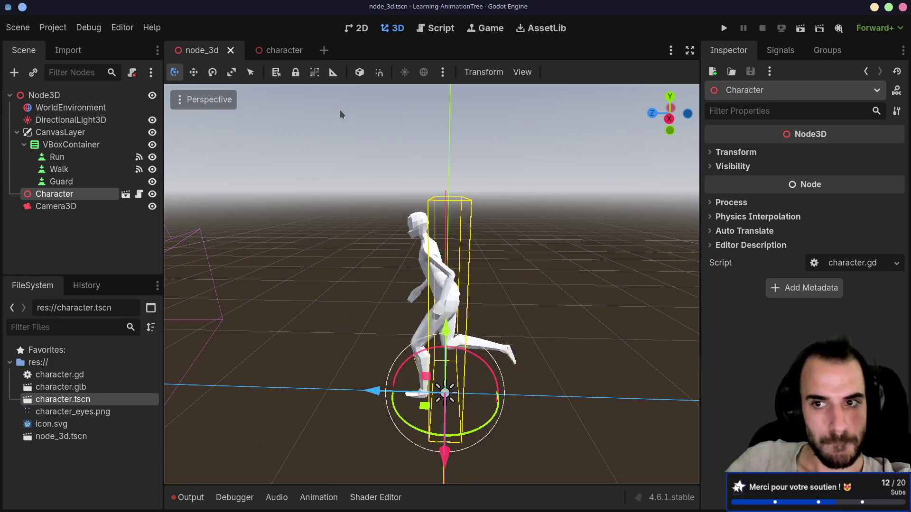
{"action": "key", "text": "F6"}
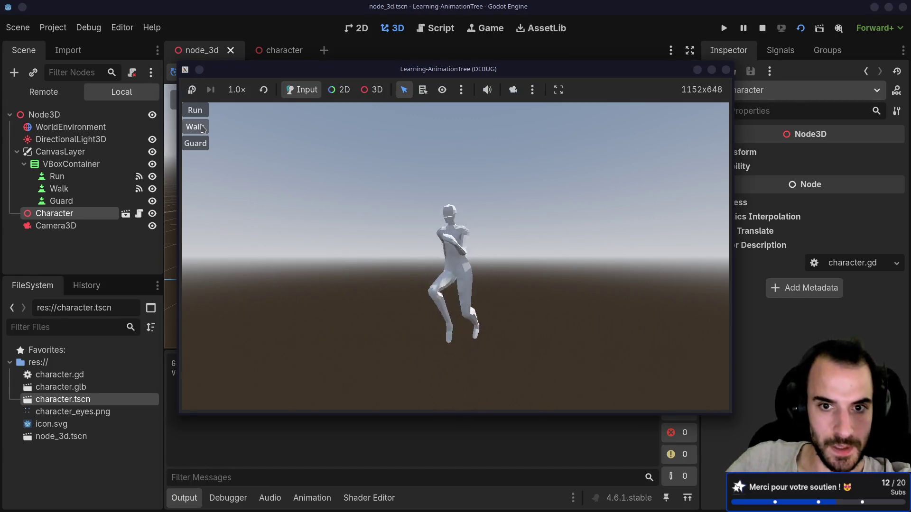
Click Walk, then Guard, in the running game, then close its window
{"action": "left_click", "coordinate": [201, 129]}
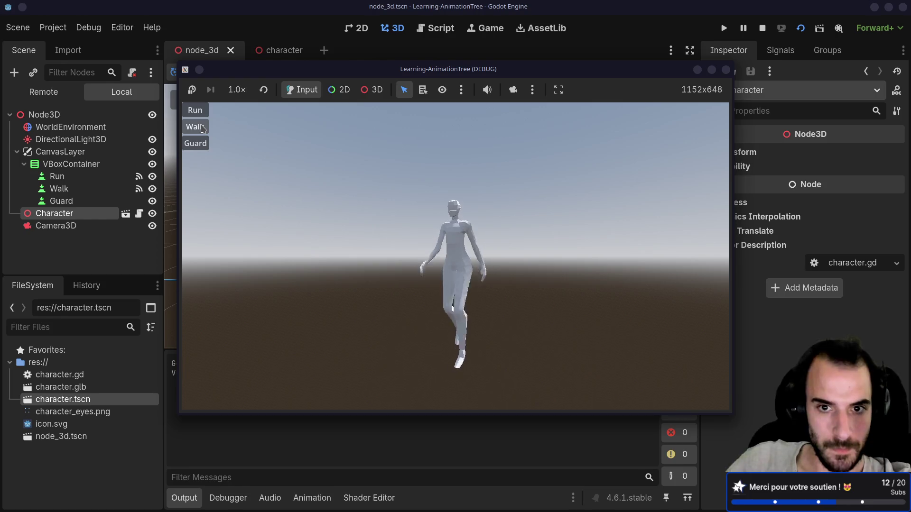
{"action": "left_click", "coordinate": [202, 147]}
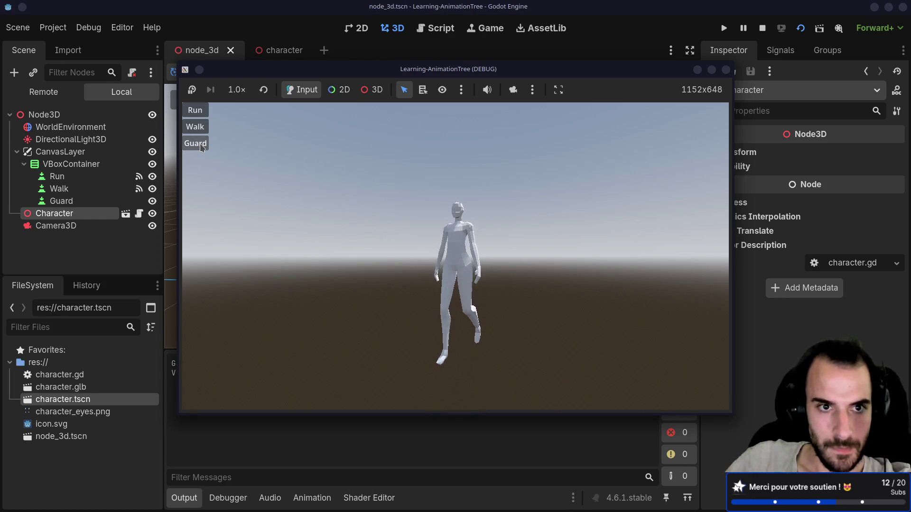
{"action": "left_click", "coordinate": [726, 70]}
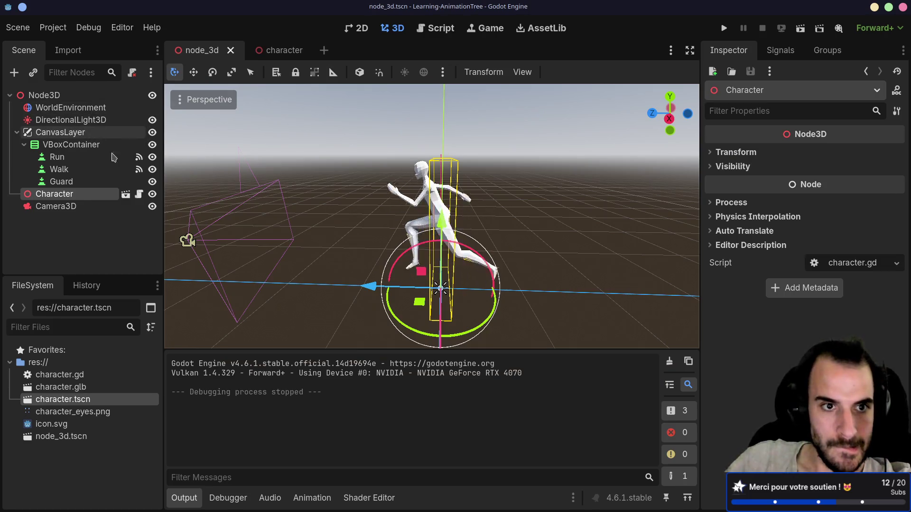
Open character.gd from the Character node and show the character scene's AnimationTree graph
{"action": "left_click", "coordinate": [139, 194]}
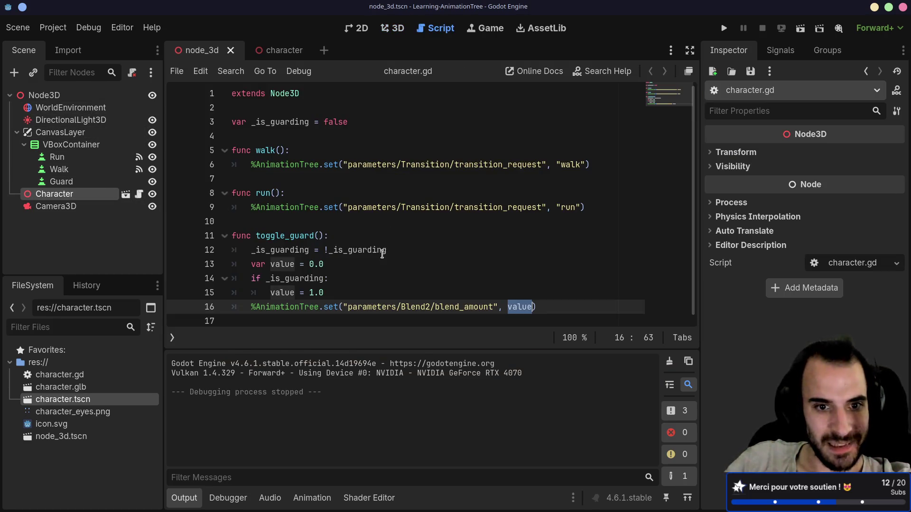
{"action": "mouse_move", "coordinate": [304, 309]}
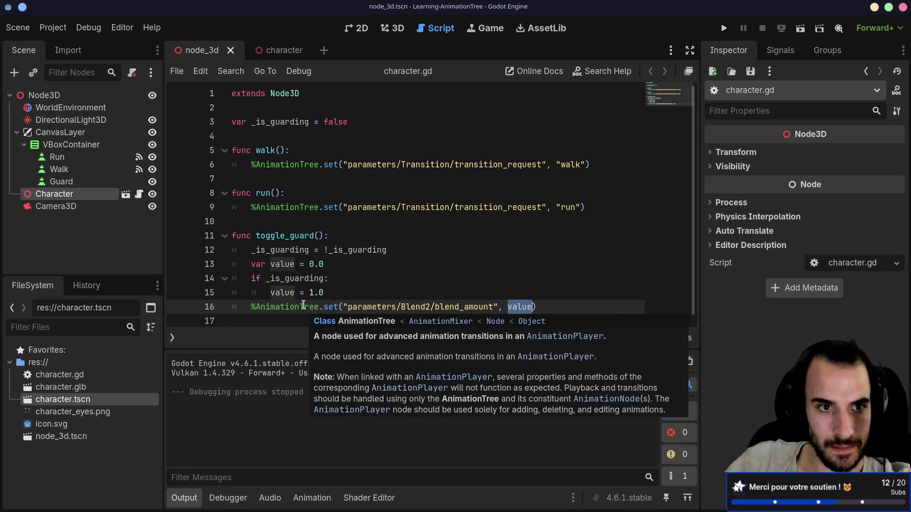
{"action": "left_click", "coordinate": [279, 51]}
{"action": "left_click", "coordinate": [98, 158]}
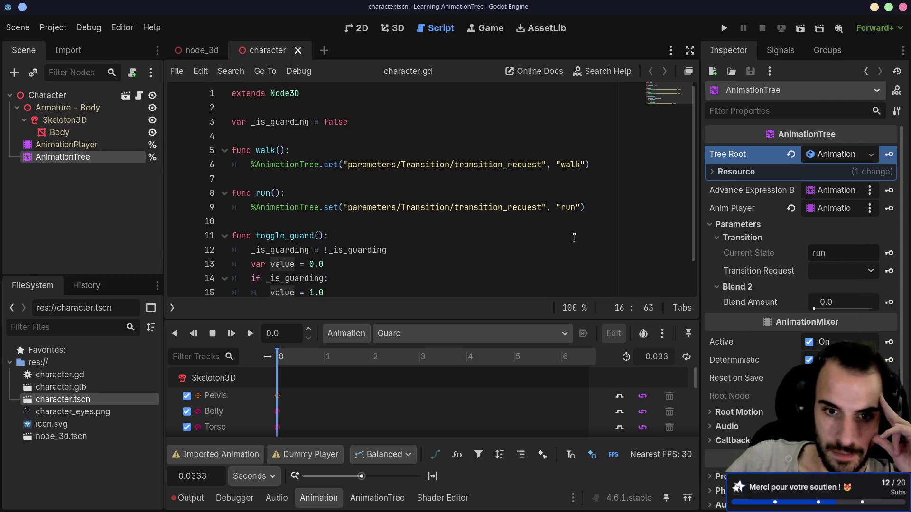
{"action": "left_click", "coordinate": [378, 496]}
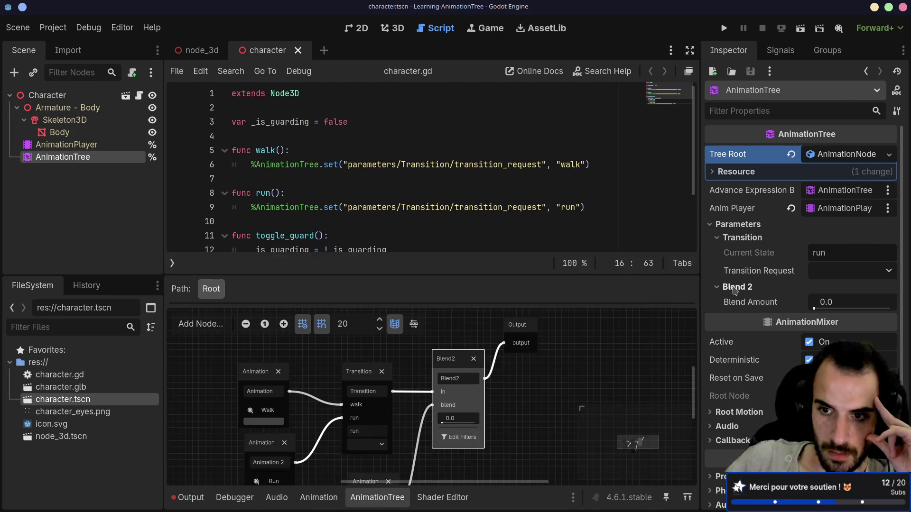
Inspect the Blend2 path in toggle_guard() and place the caret at the end of line 12
{"action": "scroll", "coordinate": [477, 165], "scroll_direction": "down", "scroll_amount": 2}
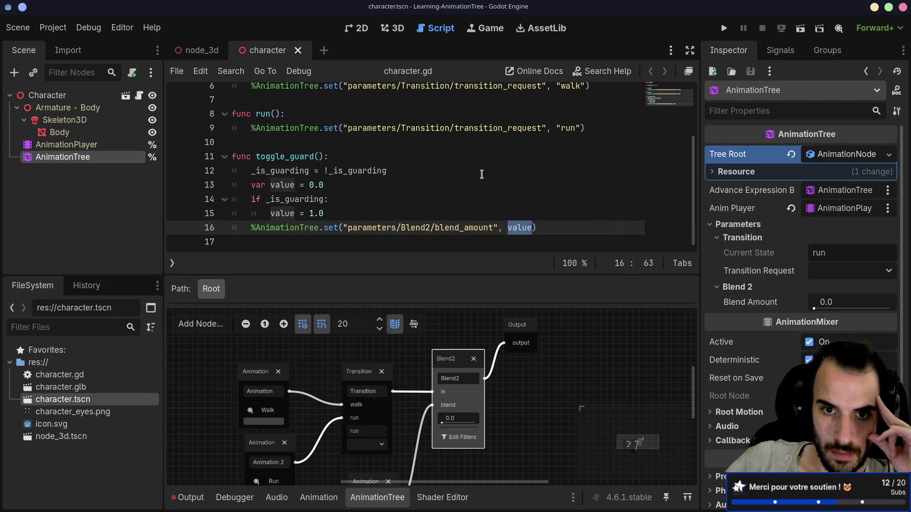
{"action": "left_click", "coordinate": [427, 229]}
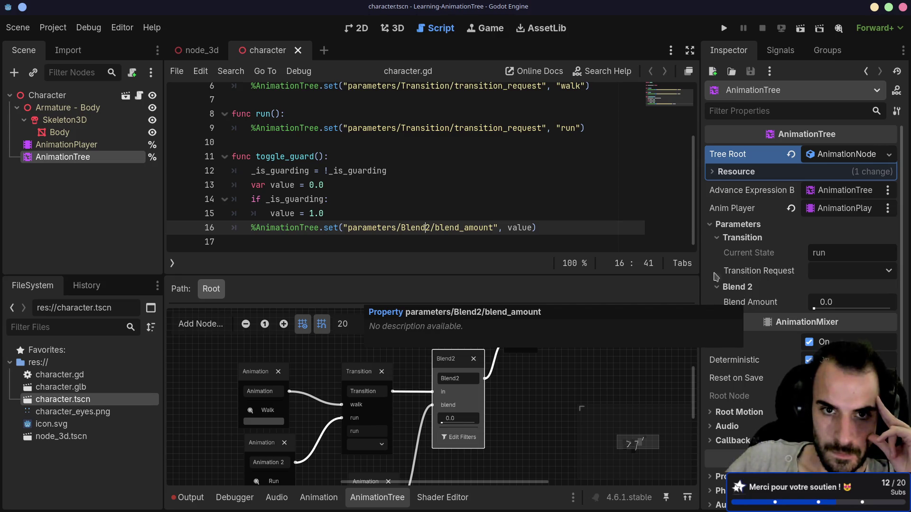
{"action": "scroll", "coordinate": [456, 182], "scroll_direction": "up", "scroll_amount": 2}
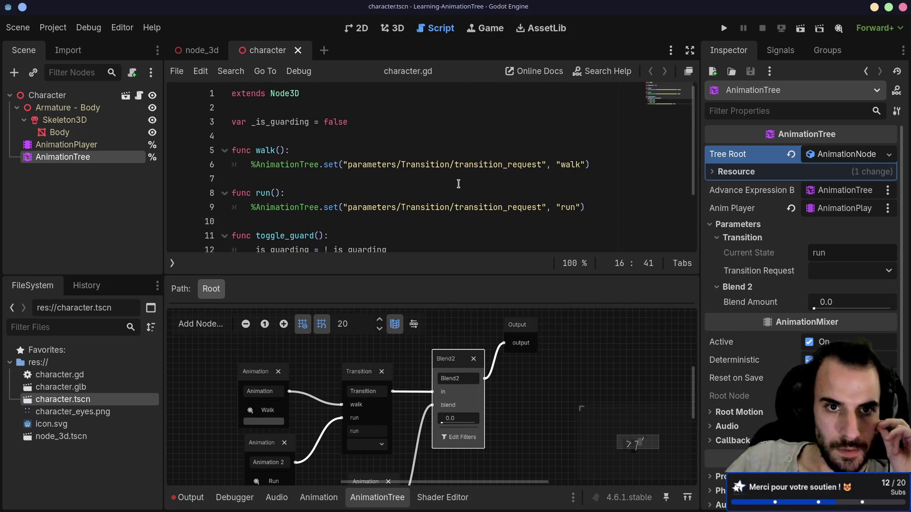
{"action": "scroll", "coordinate": [459, 184], "scroll_direction": "down", "scroll_amount": 2}
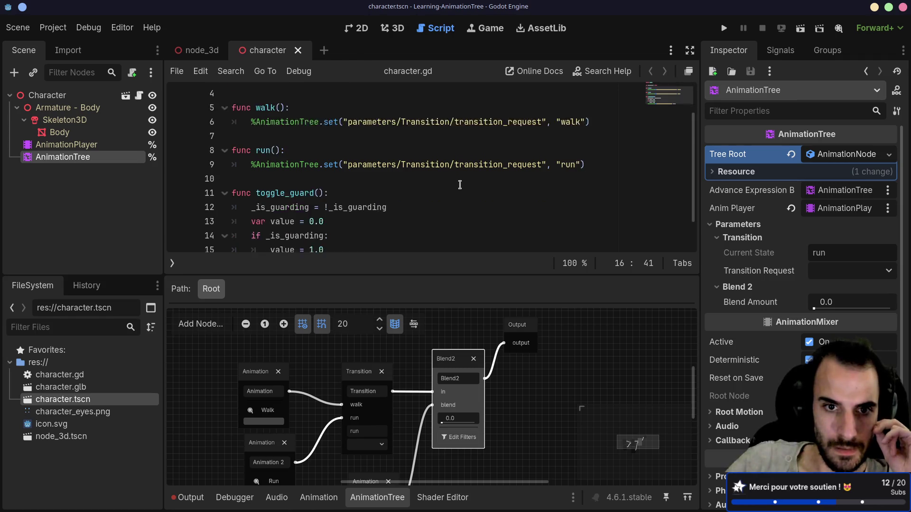
{"action": "left_click", "coordinate": [432, 174]}
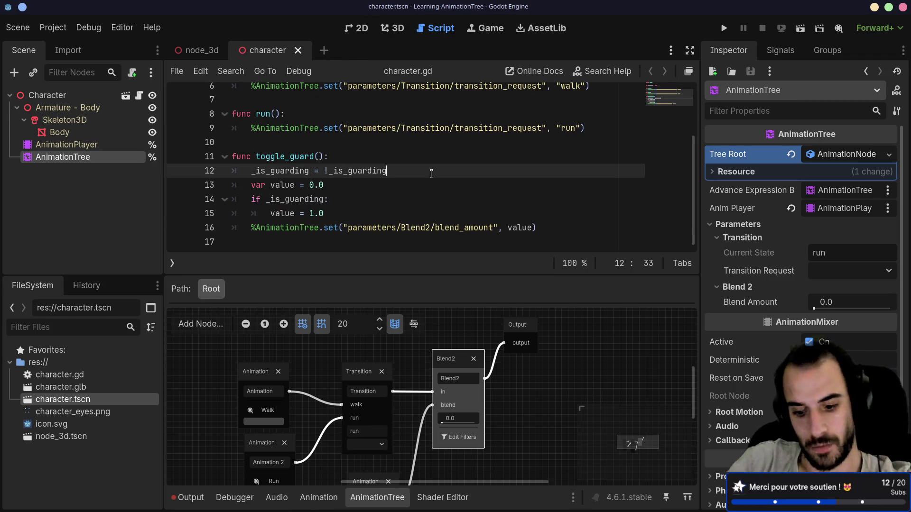
Print int(_is_guarding) on line 13 of toggle_guard(), then run the node_3d scene
{"action": "key", "text": "Return"}
{"action": "type", "text": "print("}
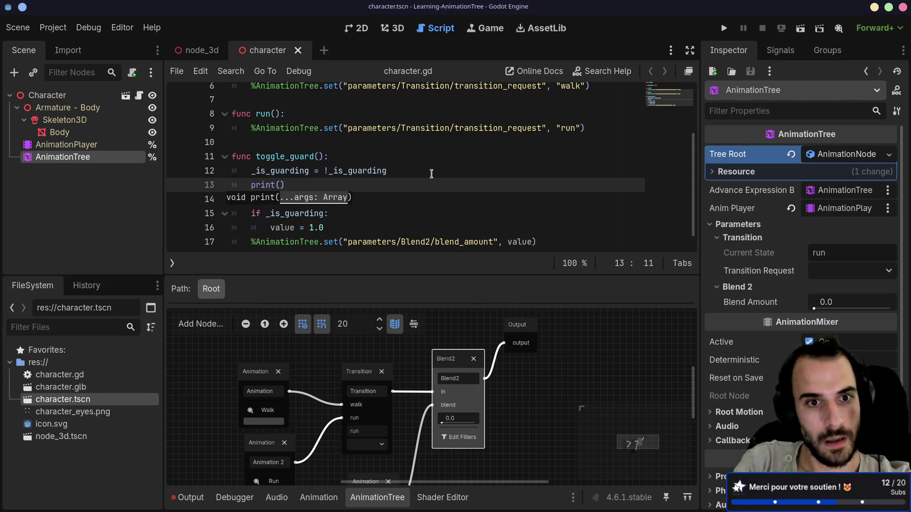
{"action": "type", "text": "_is_guarding"}
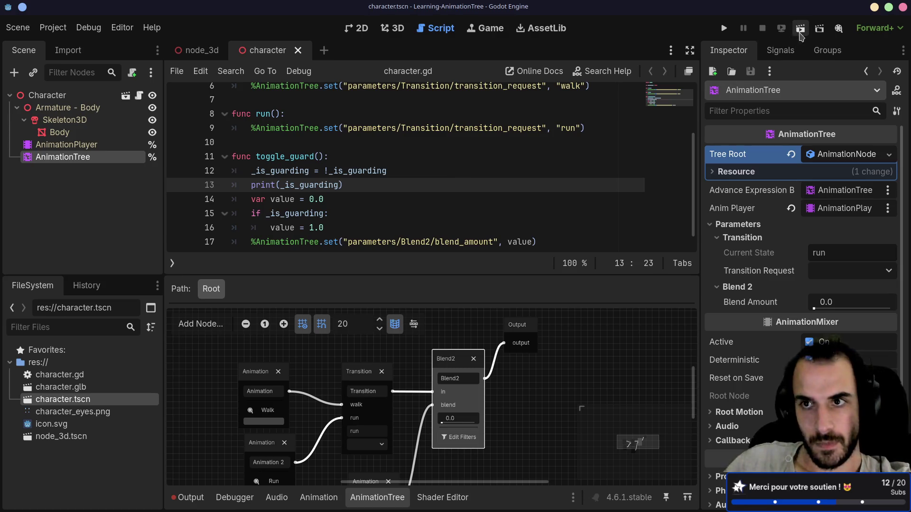
{"action": "left_click", "coordinate": [202, 50]}
{"action": "left_click", "coordinate": [800, 28]}
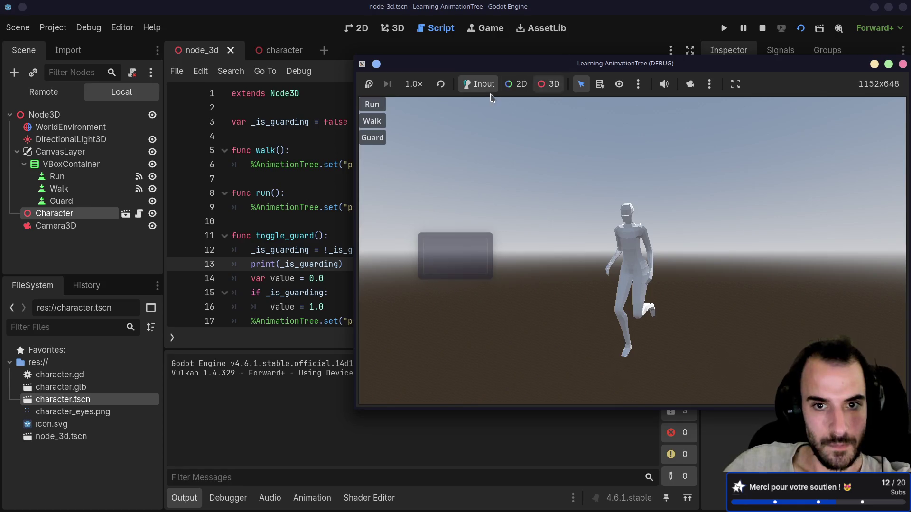
Toggle Guard in the game, relaunch and close it, then show the Guard button's signals
{"action": "left_click", "coordinate": [374, 138]}
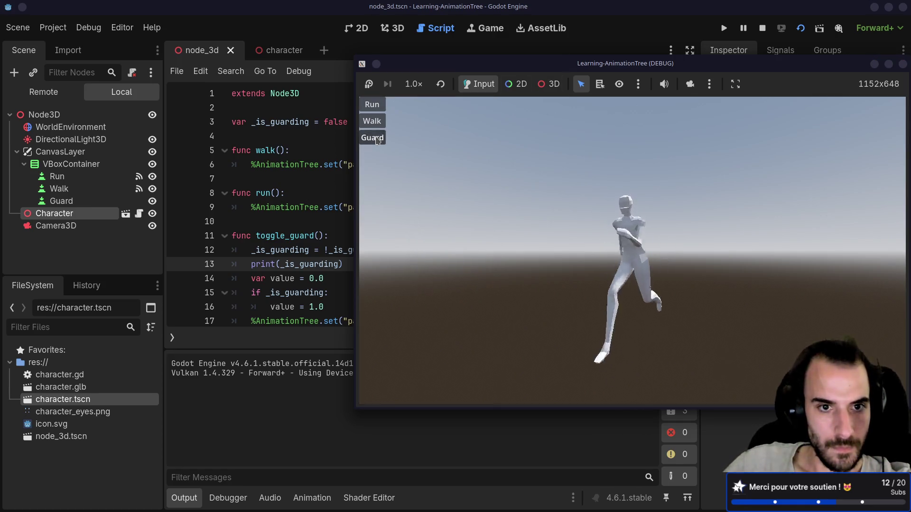
{"action": "key", "text": "F6"}
{"action": "left_click", "coordinate": [780, 75]}
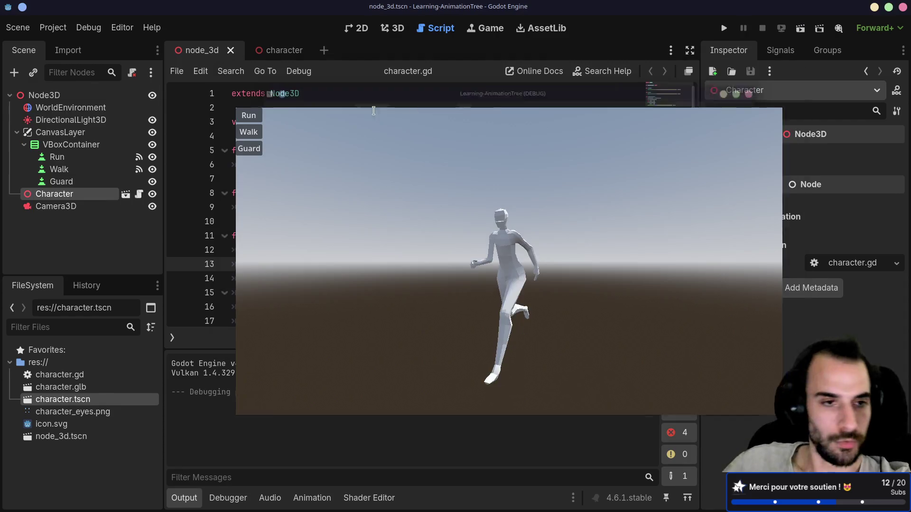
{"action": "left_click", "coordinate": [780, 50]}
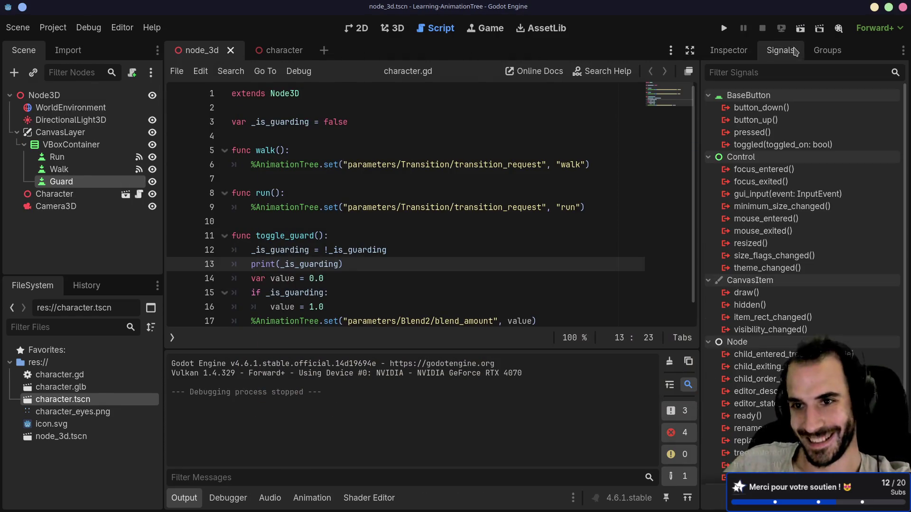
Connect the Guard button's pressed signal to the toggle_guard() method
{"action": "left_click", "coordinate": [764, 132]}
{"action": "key", "text": "Return"}
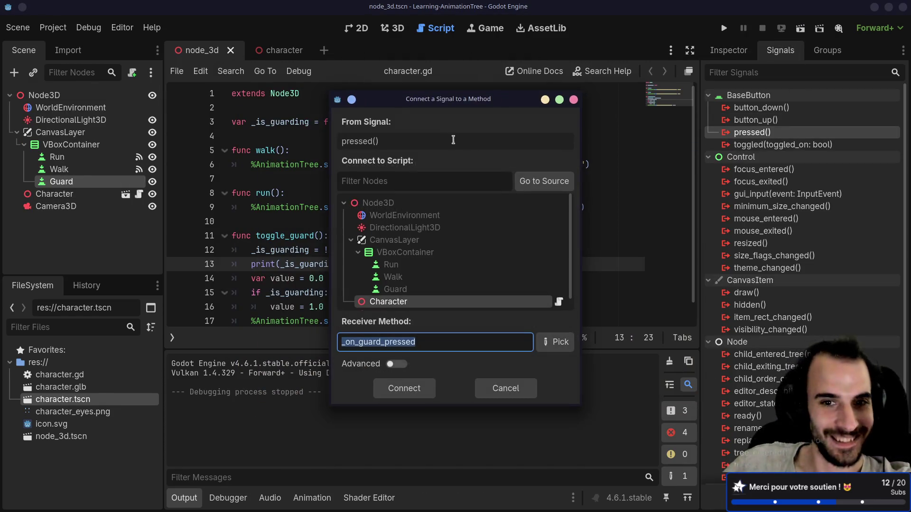
{"action": "left_click", "coordinate": [542, 342]}
{"action": "double_click", "coordinate": [384, 152]}
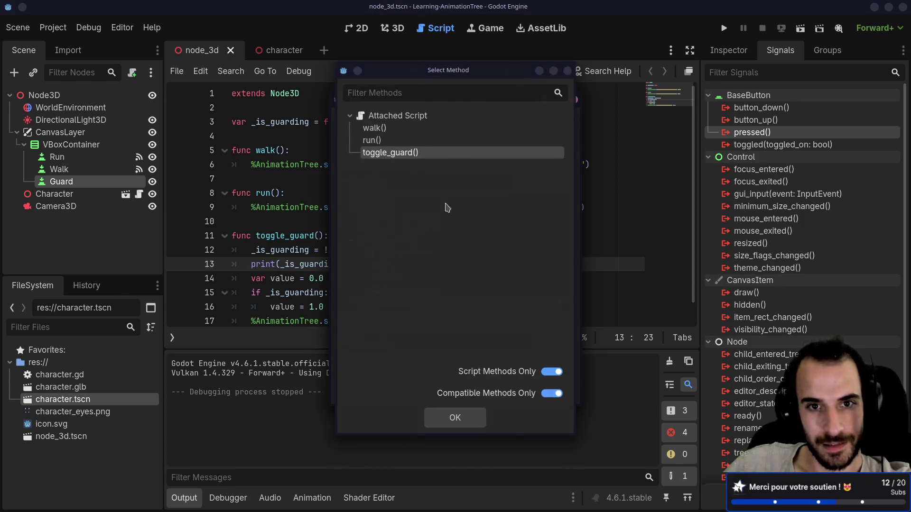
{"action": "left_click", "coordinate": [411, 386]}
Save and run the project, then press Guard in the game to turn guarding on
{"action": "left_click", "coordinate": [800, 28]}
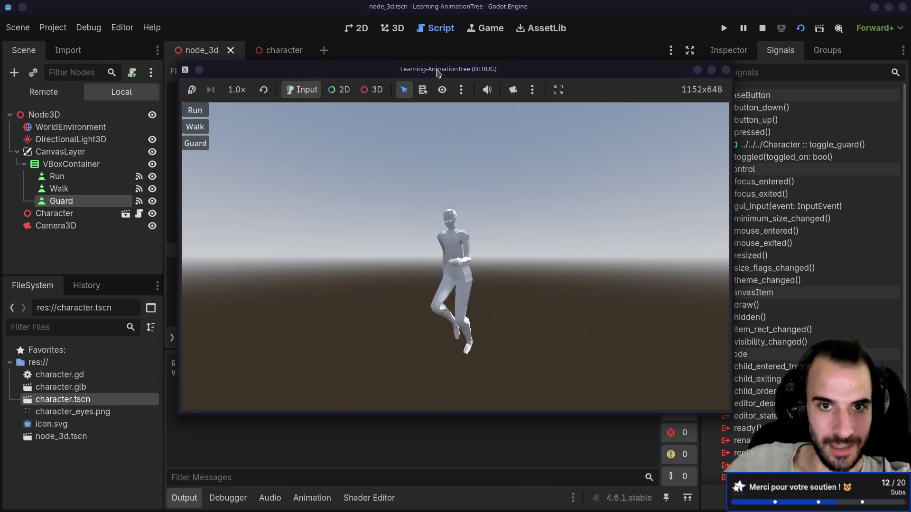
{"action": "left_click_drag", "start_coordinate": [474, 69], "coordinate": [607, 80]}
{"action": "left_click", "coordinate": [326, 157]}
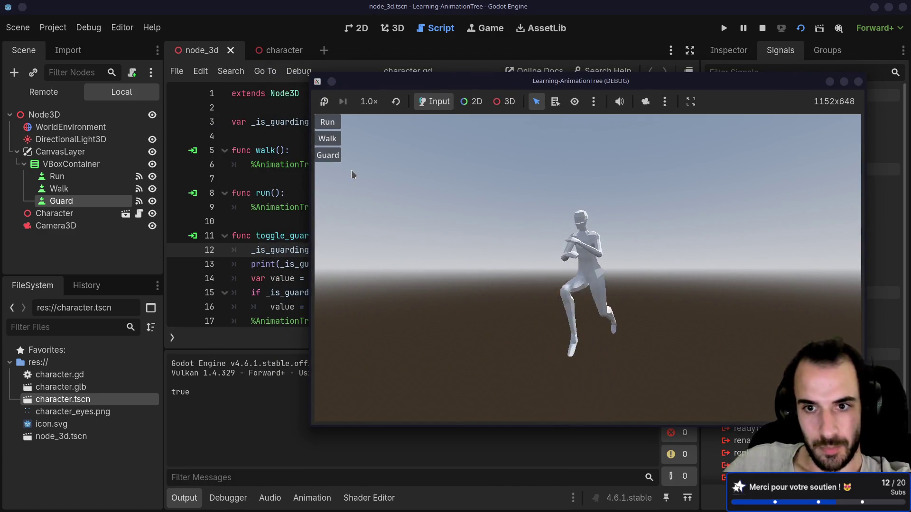
Toggle Guard five more times, checking alternating true/false output, then close the game window
{"action": "left_click", "coordinate": [331, 157]}
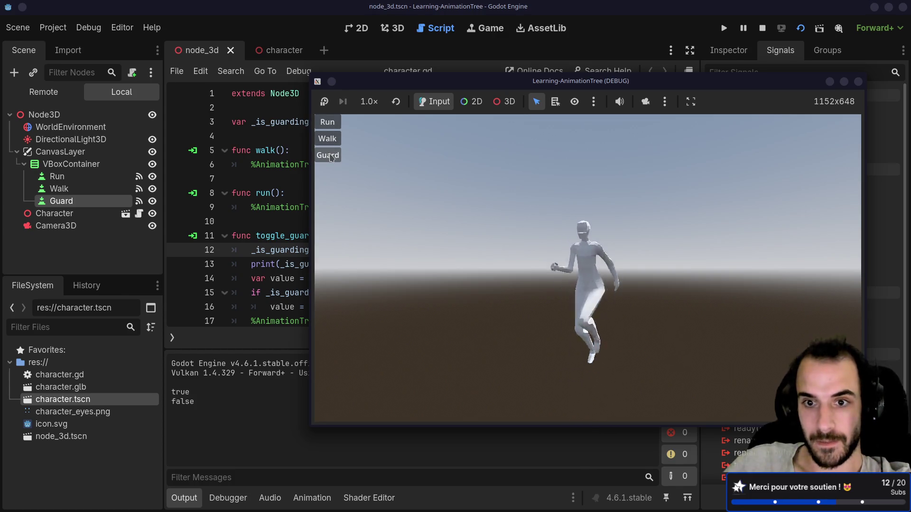
{"action": "left_click", "coordinate": [331, 157]}
{"action": "left_click", "coordinate": [331, 157]}
{"action": "left_click", "coordinate": [331, 157]}
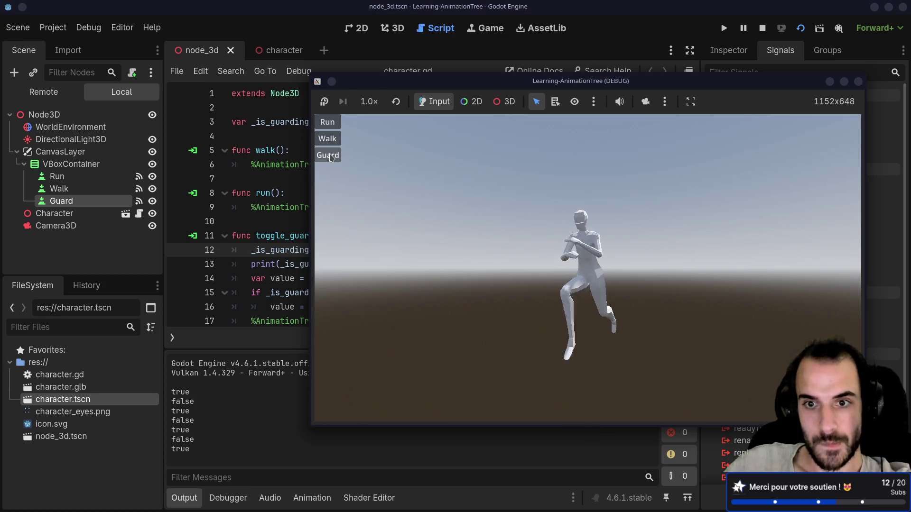
{"action": "left_click", "coordinate": [331, 157]}
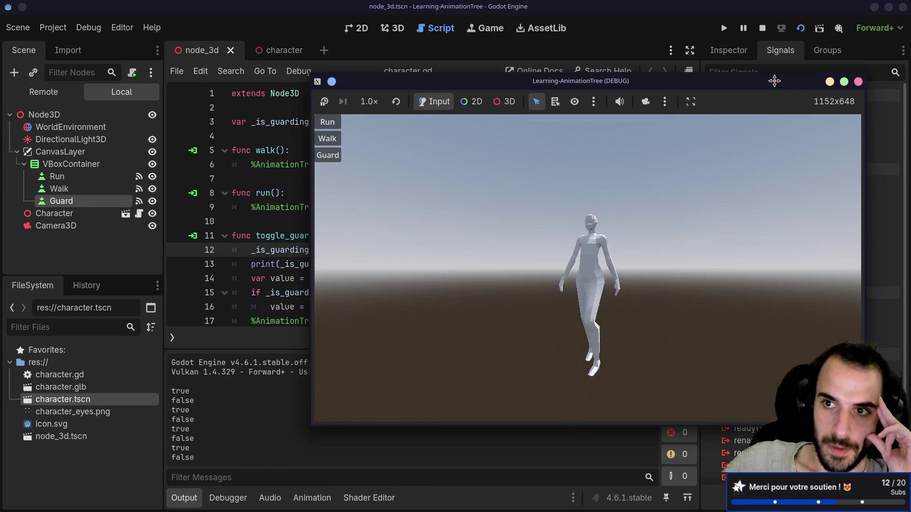
{"action": "left_click_drag", "start_coordinate": [773, 80], "coordinate": [708, 89]}
{"action": "left_click", "coordinate": [792, 90]}
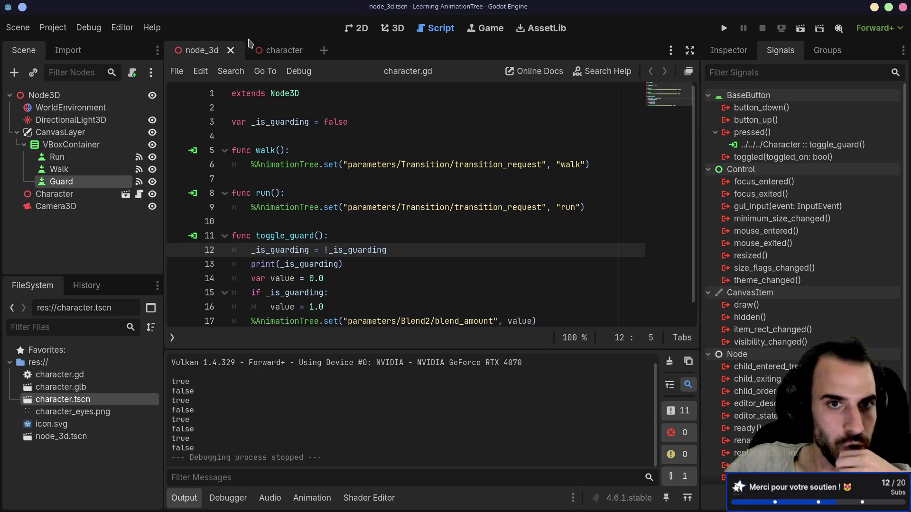
Open the character scene's AnimationTree blend tree editor and select the Blend2 node
{"action": "left_click", "coordinate": [266, 50]}
{"action": "left_click", "coordinate": [65, 158]}
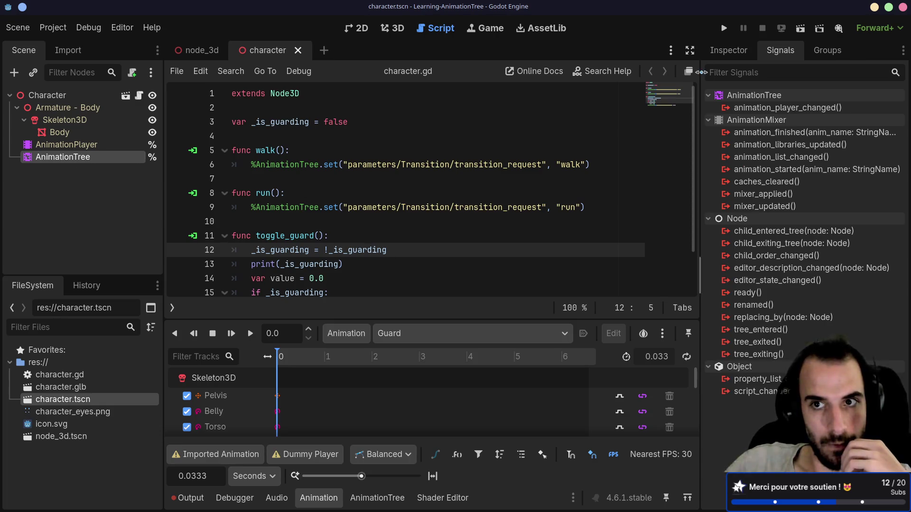
{"action": "left_click", "coordinate": [728, 50]}
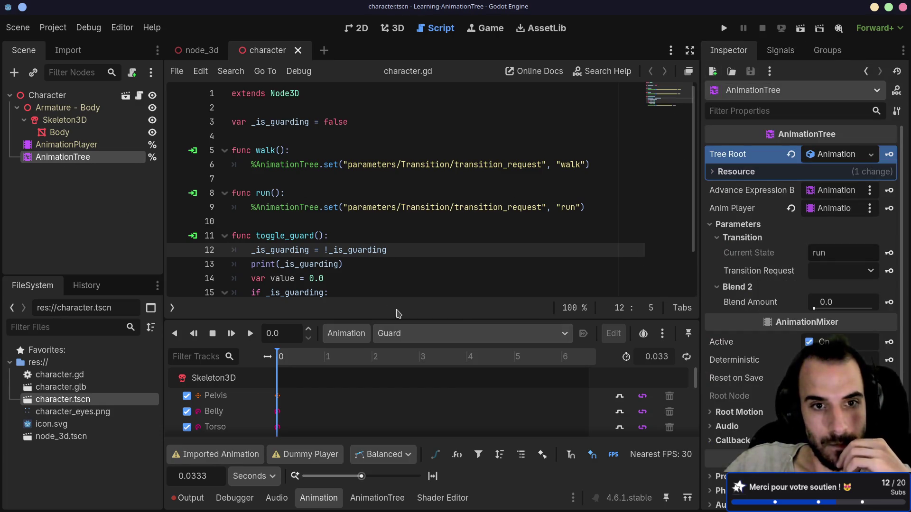
{"action": "left_click", "coordinate": [377, 498]}
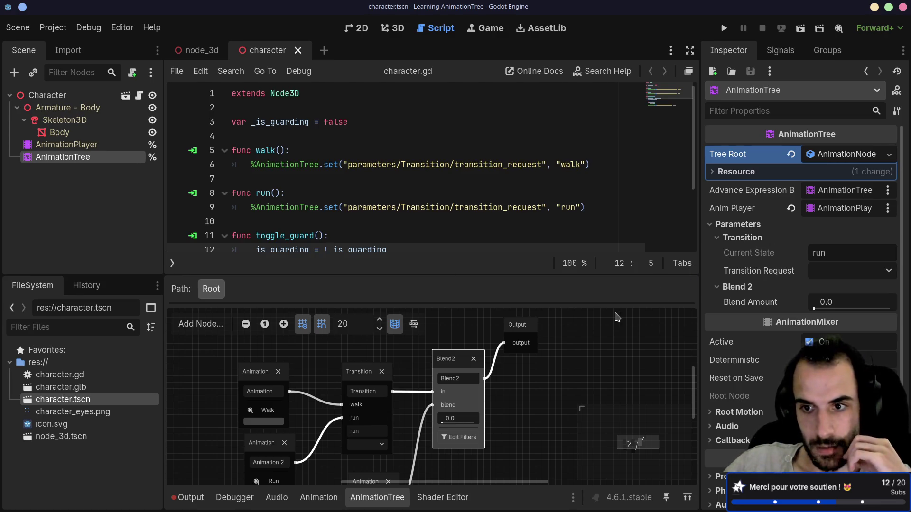
{"action": "left_click", "coordinate": [517, 327]}
{"action": "left_click", "coordinate": [469, 358]}
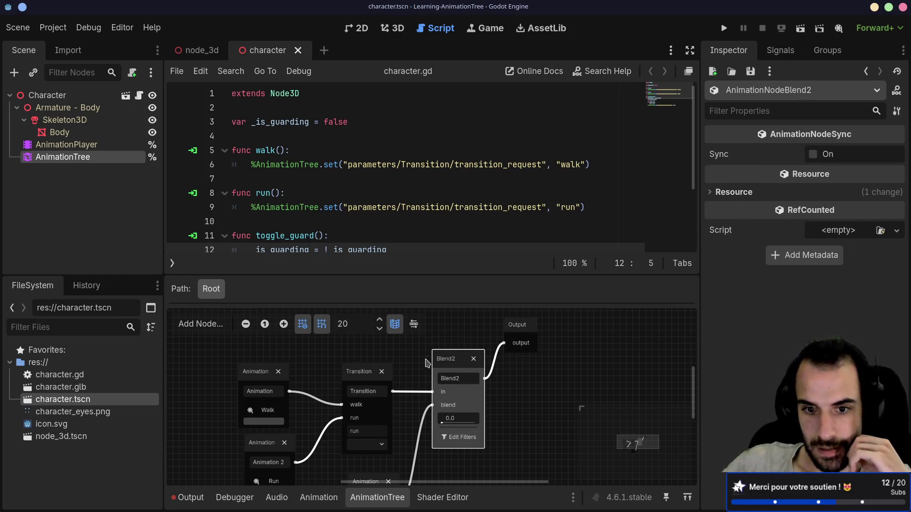
Move the Guard animation node to the top of the graph and shift Transition down-left
{"action": "left_click_drag", "start_coordinate": [426, 362], "coordinate": [464, 318]}
{"action": "scroll", "coordinate": [464, 318], "scroll_direction": "down", "scroll_amount": 2}
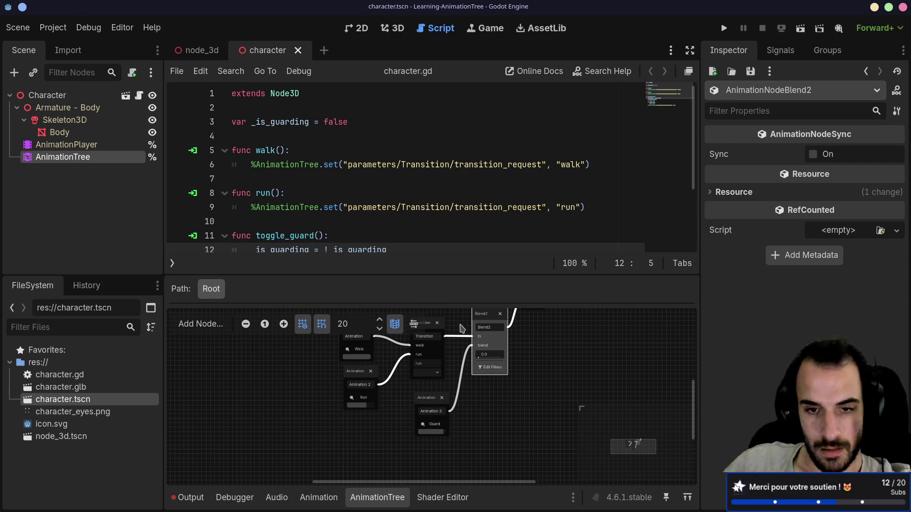
{"action": "scroll", "coordinate": [462, 341], "scroll_direction": "up", "scroll_amount": 2}
{"action": "scroll", "coordinate": [429, 418], "scroll_direction": "down", "scroll_amount": 2}
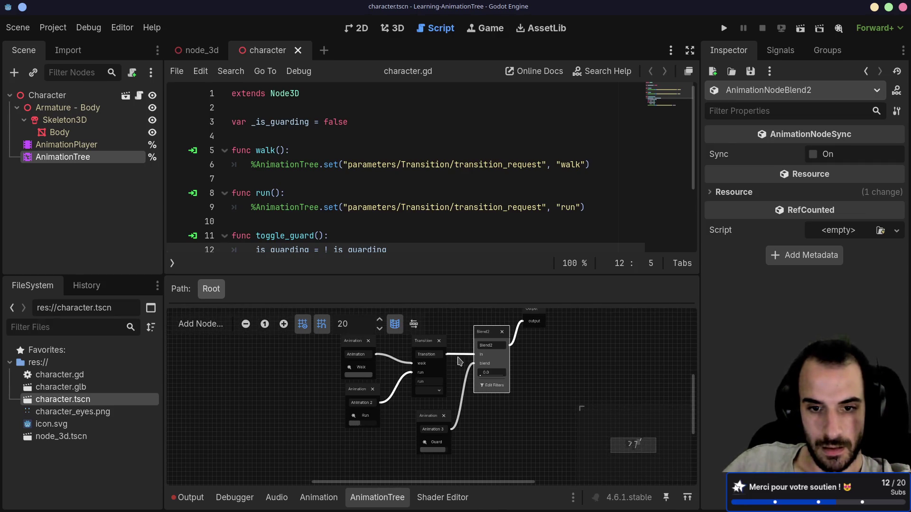
{"action": "scroll", "coordinate": [433, 369], "scroll_direction": "up", "scroll_amount": 3}
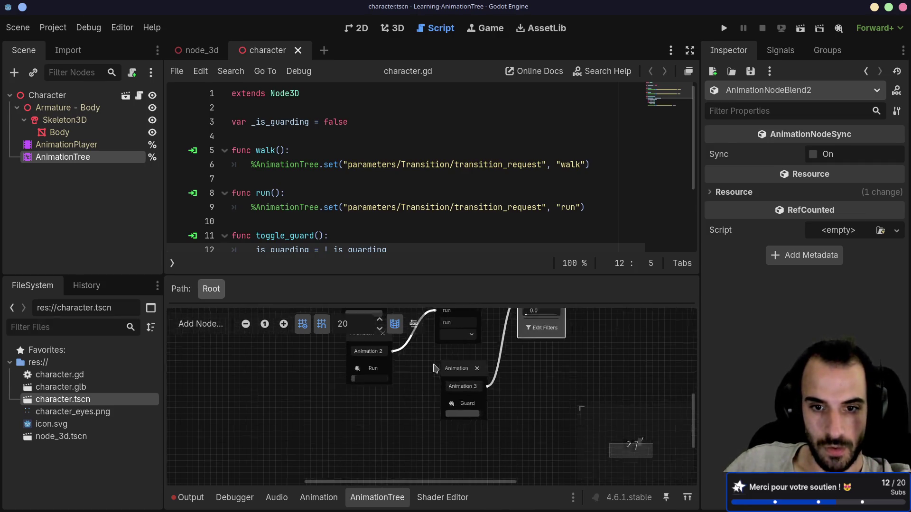
{"action": "scroll", "coordinate": [433, 369], "scroll_direction": "down", "scroll_amount": 3}
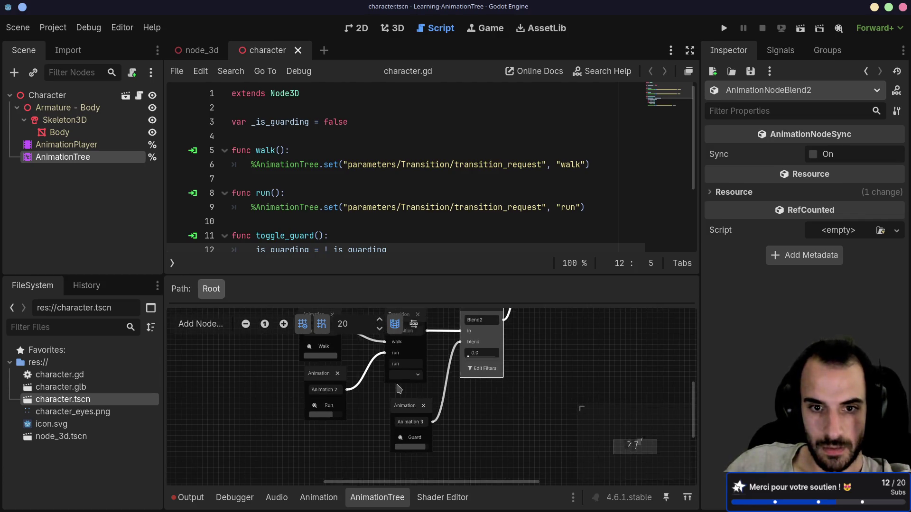
{"action": "left_click_drag", "start_coordinate": [409, 406], "coordinate": [395, 410]}
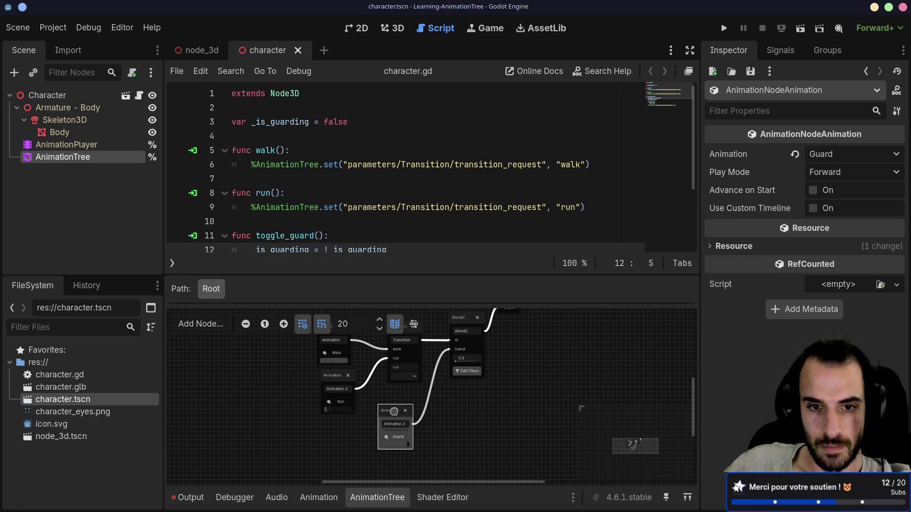
{"action": "left_click_drag", "start_coordinate": [395, 414], "coordinate": [399, 423]}
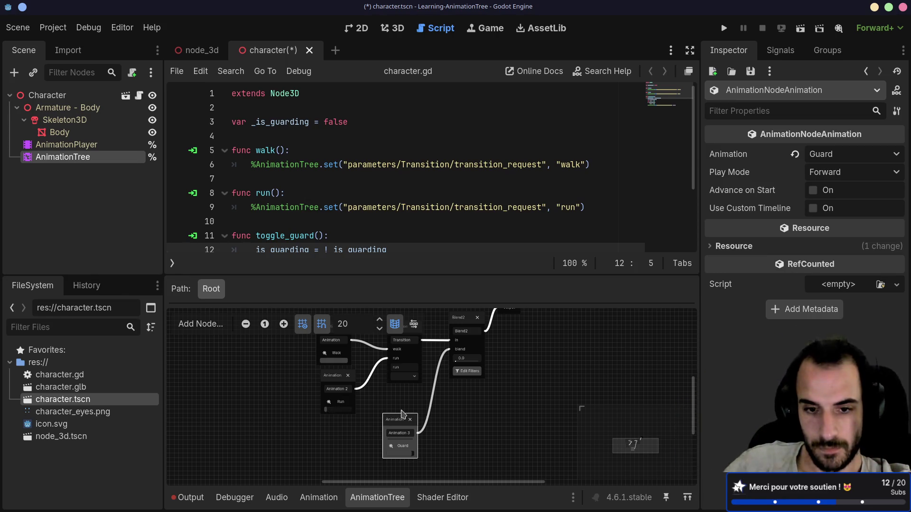
{"action": "scroll", "coordinate": [406, 392], "scroll_direction": "up", "scroll_amount": 5}
{"action": "mouse_move", "coordinate": [411, 466]}
{"action": "left_mouse_down"}
{"action": "mouse_move", "coordinate": [437, 321]}
{"action": "mouse_move", "coordinate": [427, 322]}
{"action": "left_mouse_up"}
{"action": "scroll", "coordinate": [471, 335], "scroll_direction": "up", "scroll_amount": 3}
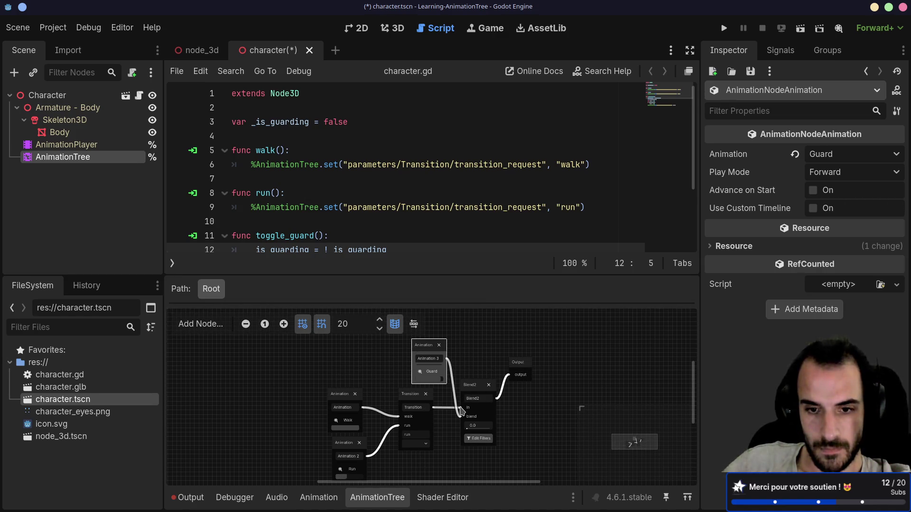
{"action": "mouse_move", "coordinate": [417, 401]}
{"action": "left_mouse_down"}
{"action": "mouse_move", "coordinate": [403, 412]}
{"action": "mouse_move", "coordinate": [415, 418]}
{"action": "left_mouse_up"}
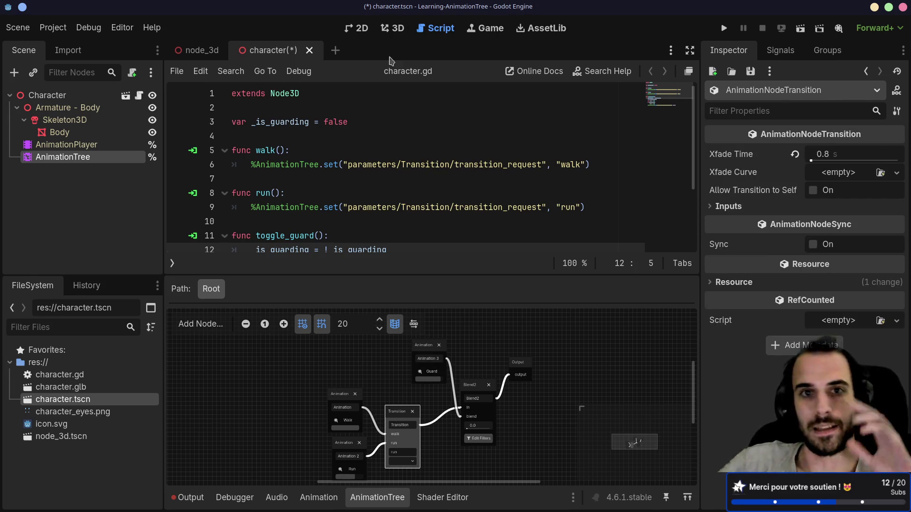
In the 3D view, alternate previews of the Walk and Run animation nodes and nudge Transition
{"action": "left_click", "coordinate": [393, 28]}
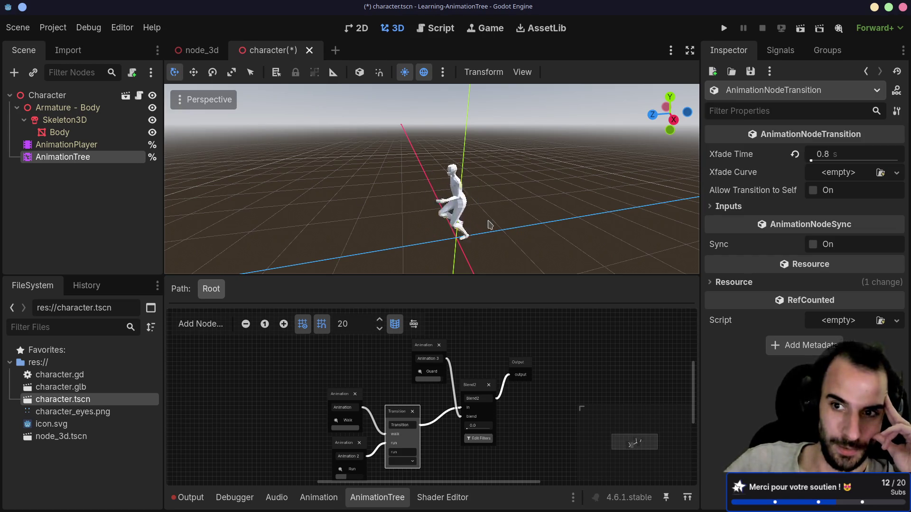
{"action": "left_click", "coordinate": [340, 396]}
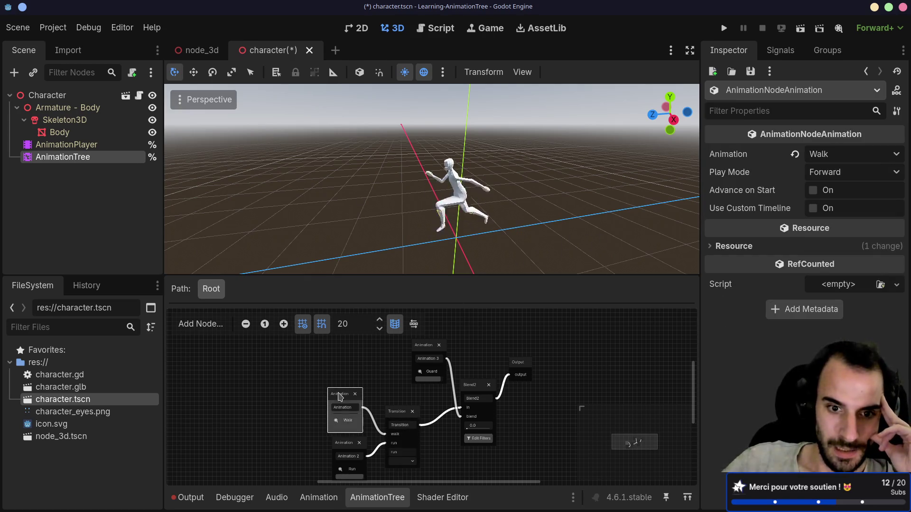
{"action": "left_click", "coordinate": [349, 445]}
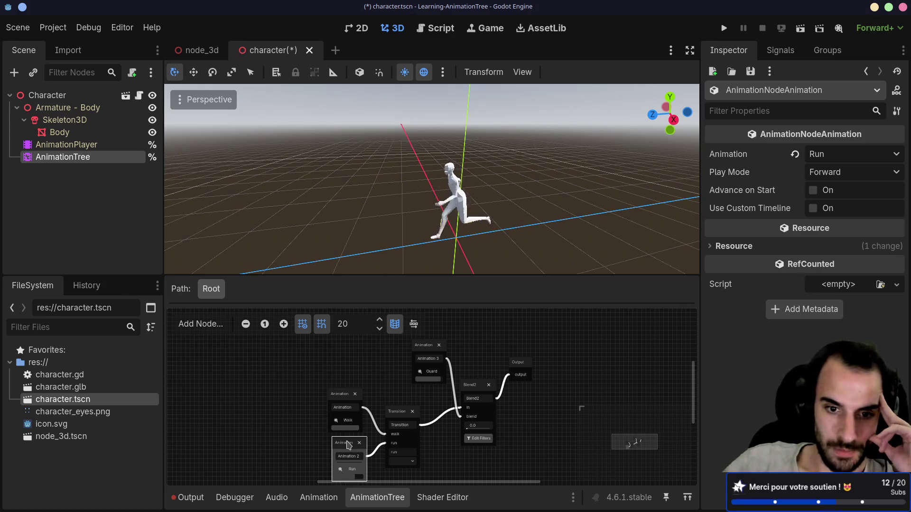
{"action": "left_click", "coordinate": [342, 407]}
{"action": "left_click", "coordinate": [344, 445]}
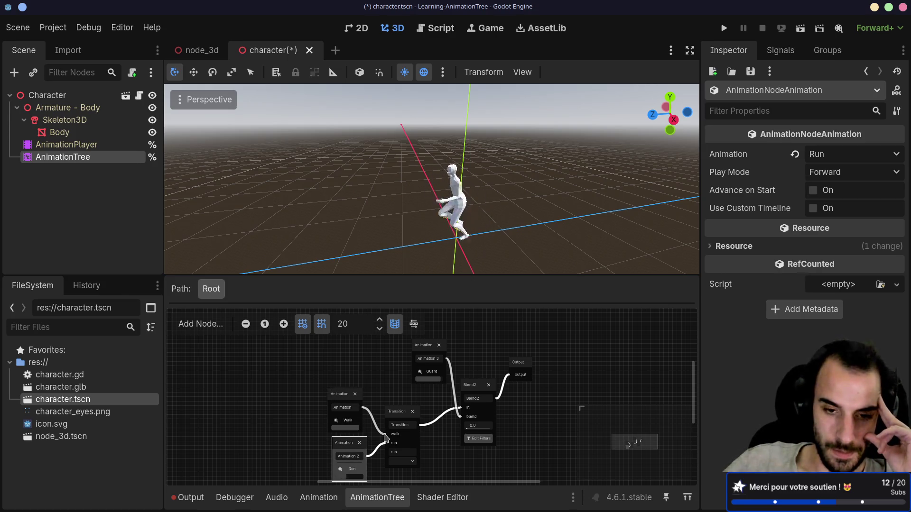
{"action": "left_click_drag", "start_coordinate": [398, 410], "coordinate": [394, 416]}
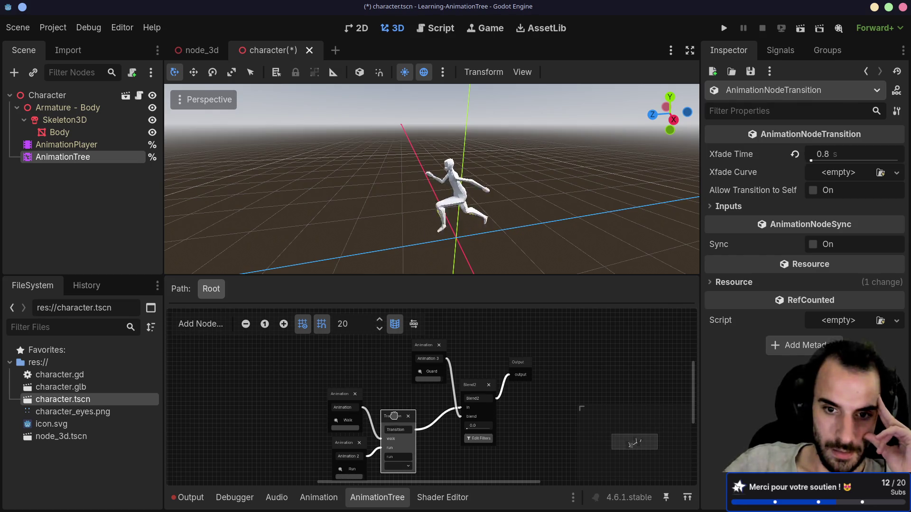
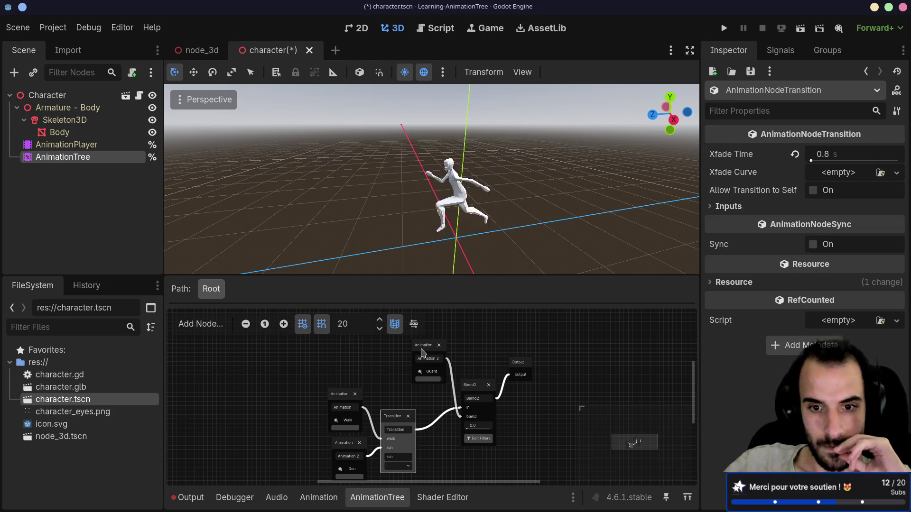
Raise the bottom-panel splitter to give the blend tree graph more height
{"action": "right_click", "coordinate": [545, 408]}
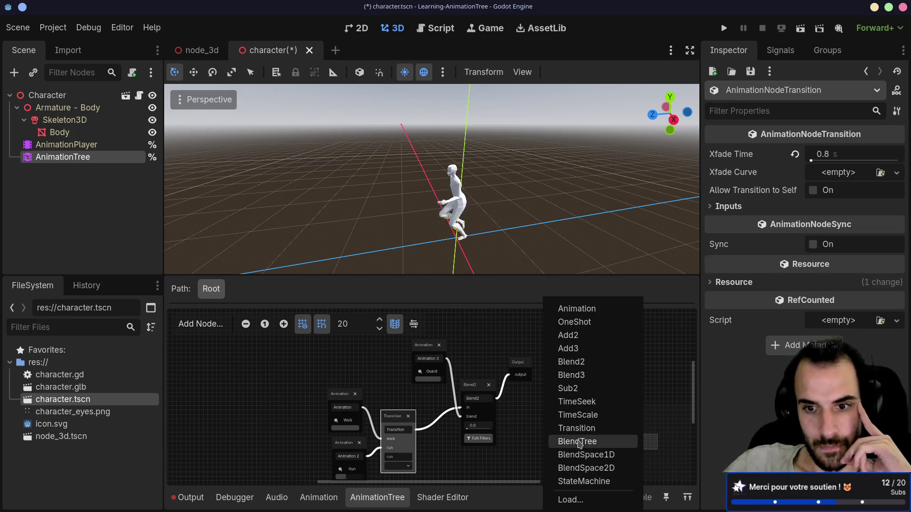
{"action": "scroll", "coordinate": [520, 435], "scroll_direction": "up", "scroll_amount": 2}
{"action": "scroll", "coordinate": [521, 435], "scroll_direction": "up", "scroll_amount": 3}
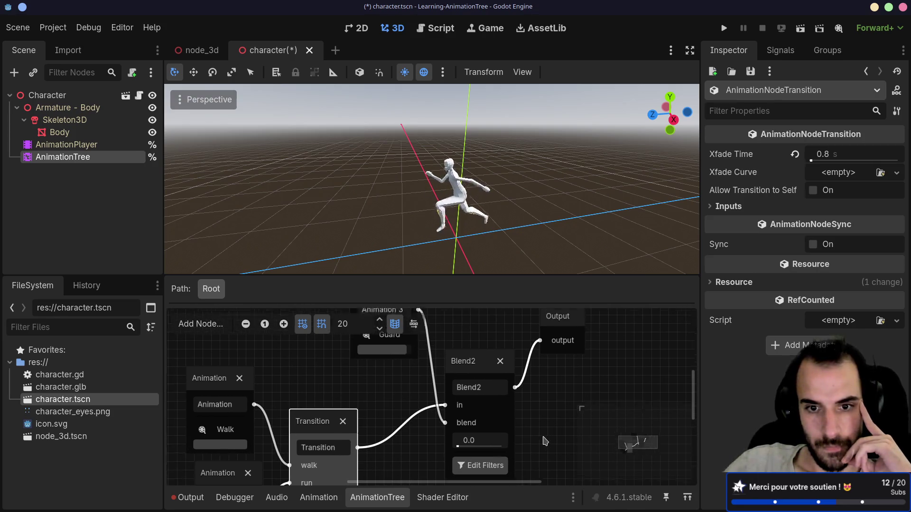
{"action": "scroll", "coordinate": [547, 428], "scroll_direction": "down", "scroll_amount": 1}
{"action": "left_click_drag", "start_coordinate": [464, 275], "coordinate": [464, 217]}
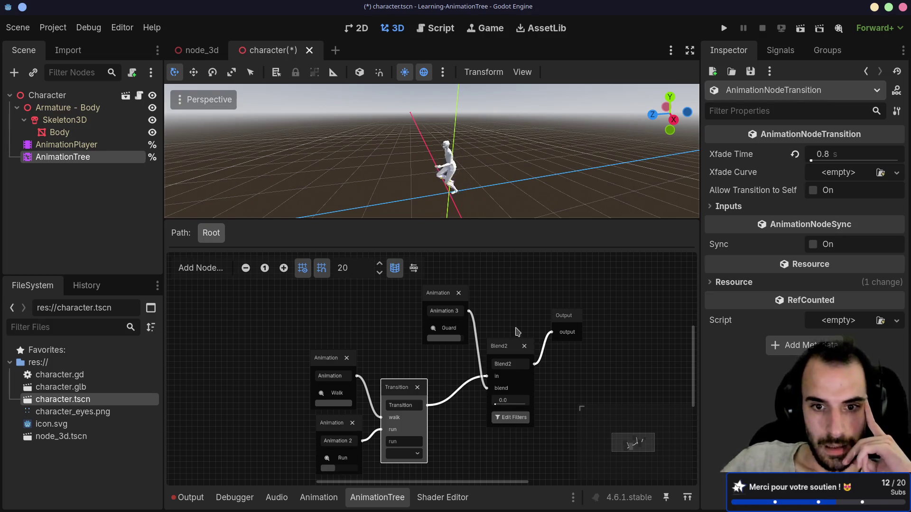
Preview Blend2 blending toward Guard, then return its blend amount to 0.0
{"action": "mouse_move", "coordinate": [497, 406]}
{"action": "left_mouse_down"}
{"action": "mouse_move", "coordinate": [545, 405]}
{"action": "mouse_move", "coordinate": [475, 403]}
{"action": "mouse_move", "coordinate": [527, 408]}
{"action": "left_mouse_up"}
{"action": "left_click_drag", "start_coordinate": [541, 406], "coordinate": [480, 405]}
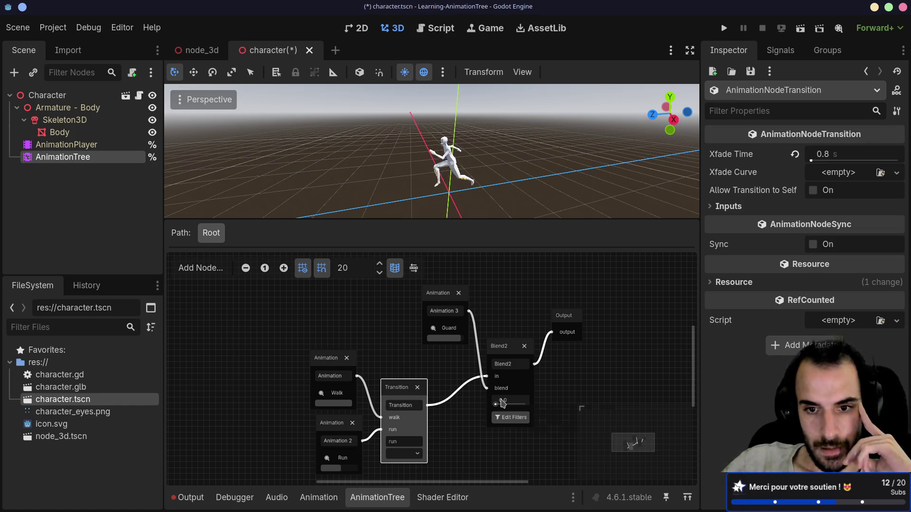
{"action": "mouse_move", "coordinate": [503, 403]}
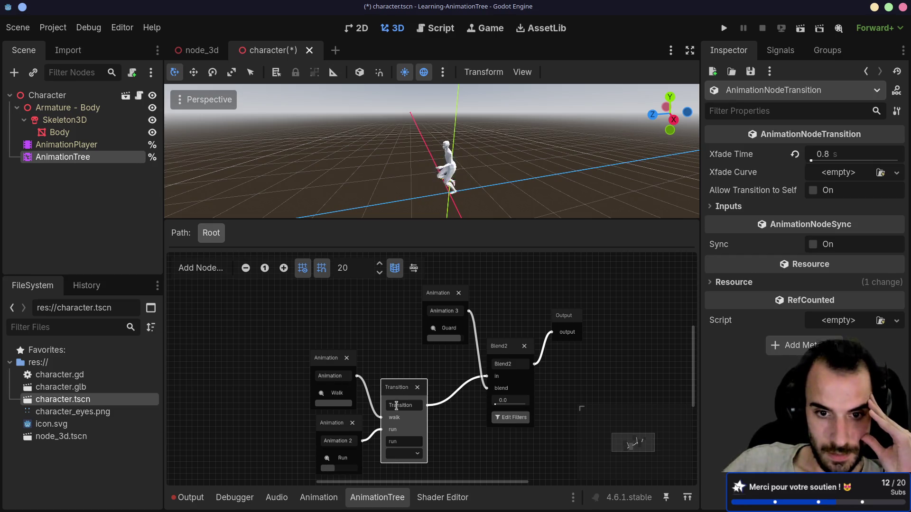
{"action": "left_click", "coordinate": [514, 349]}
Add a Sub2 node beside Output, delete it, then switch to the AnimationTree docs
{"action": "right_click", "coordinate": [514, 348]}
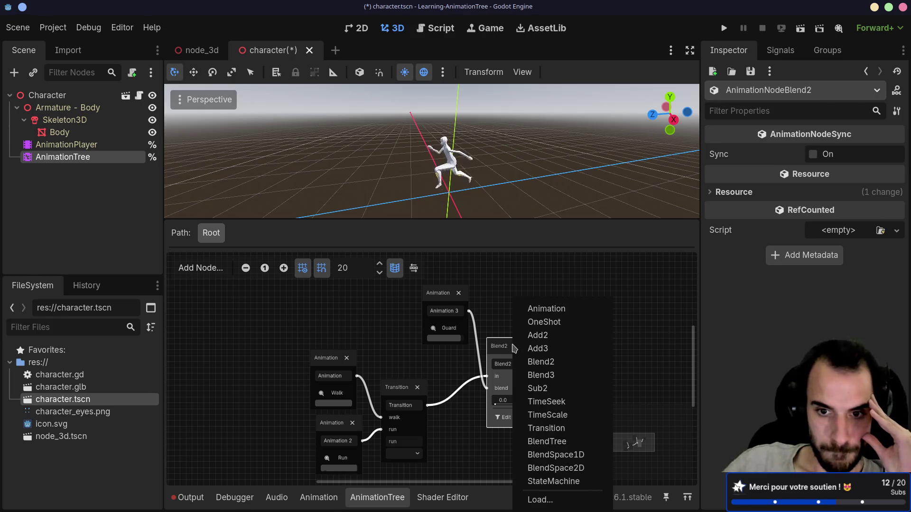
{"action": "right_click", "coordinate": [499, 324]}
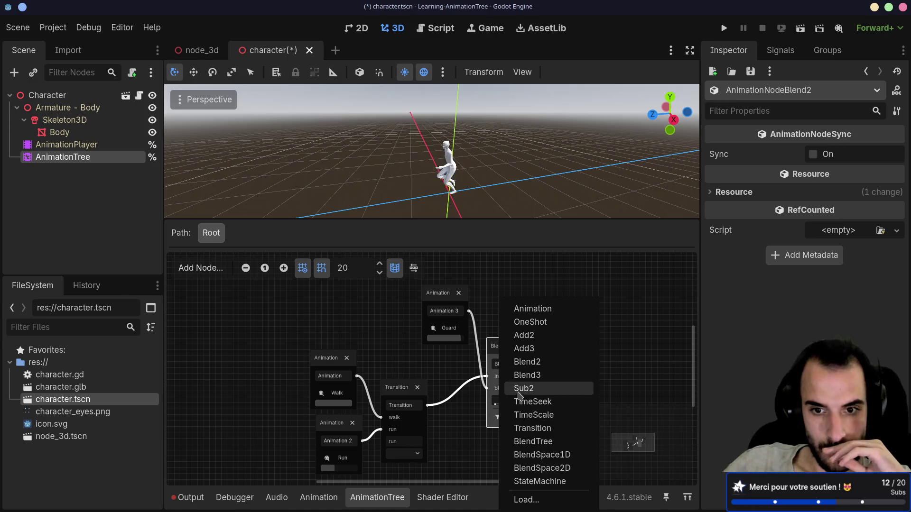
{"action": "left_click", "coordinate": [522, 389]}
{"action": "mouse_move", "coordinate": [524, 333]}
{"action": "left_mouse_down"}
{"action": "mouse_move", "coordinate": [576, 361]}
{"action": "mouse_move", "coordinate": [573, 373]}
{"action": "left_mouse_up"}
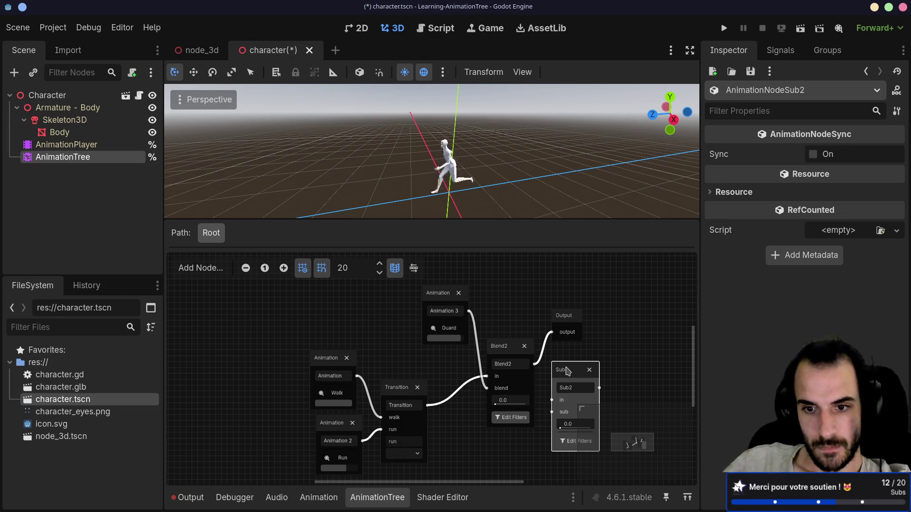
{"action": "left_click", "coordinate": [589, 369]}
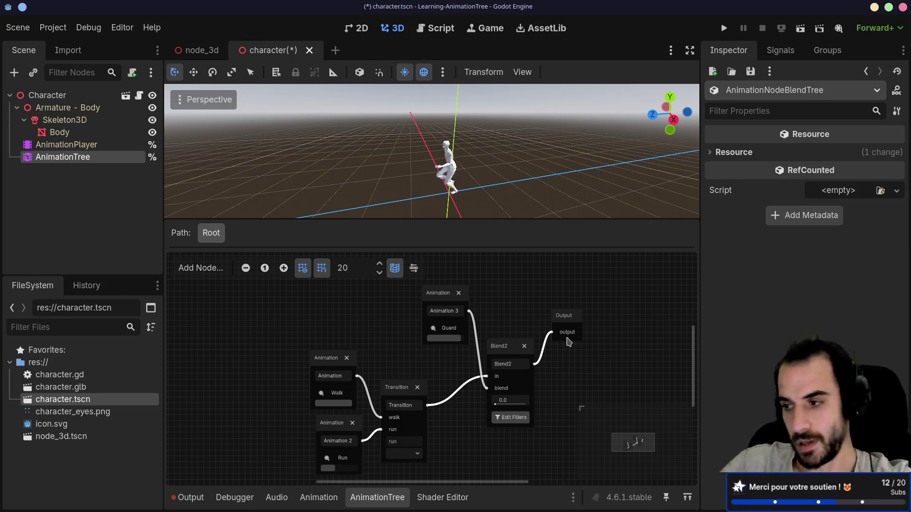
{"action": "key", "text": "super+Left"}
{"action": "scroll", "coordinate": [553, 298], "scroll_direction": "up", "scroll_amount": 20}
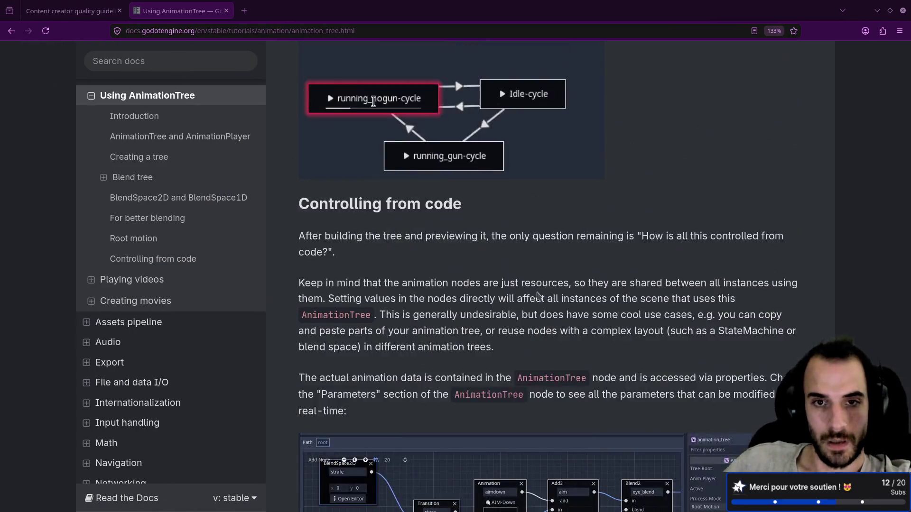
Scroll back up through the Using AnimationTree guide, then return to the Godot editor
{"action": "scroll", "coordinate": [552, 297], "scroll_direction": "up", "scroll_amount": 15}
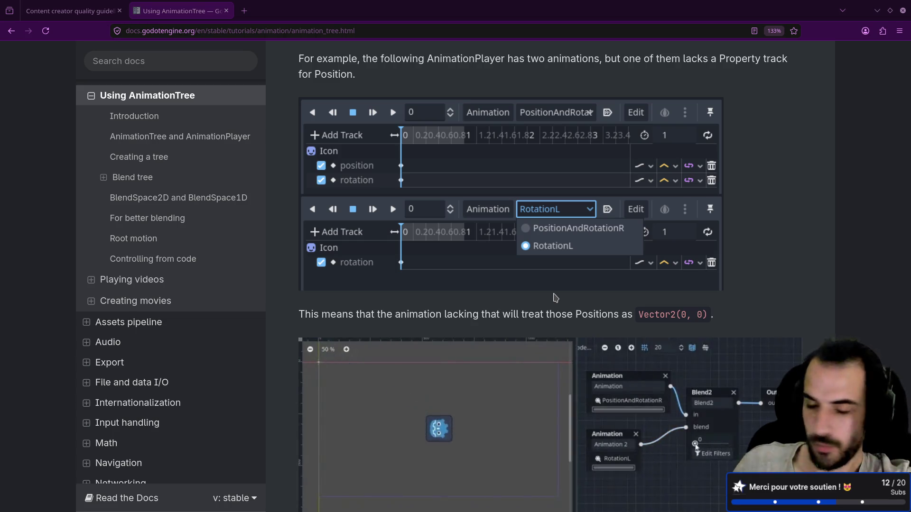
{"action": "scroll", "coordinate": [423, 136], "scroll_direction": "up", "scroll_amount": 15}
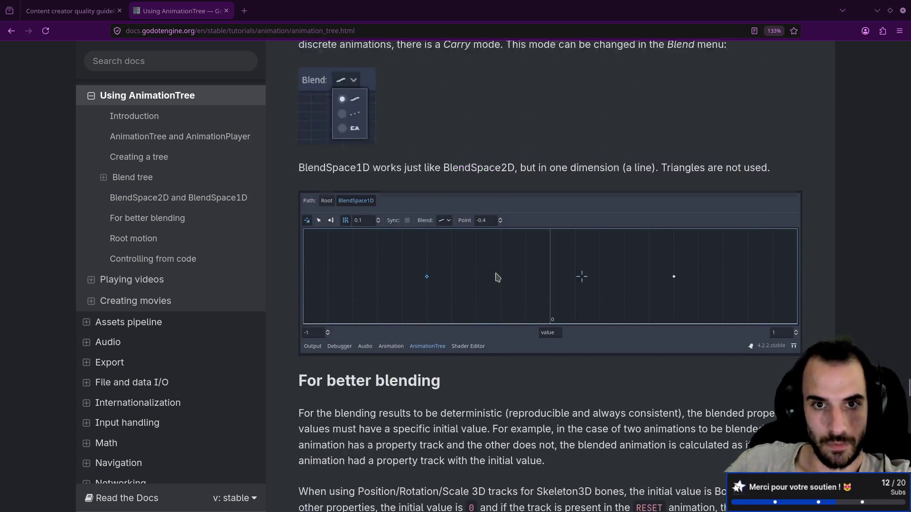
{"action": "scroll", "coordinate": [510, 277], "scroll_direction": "up", "scroll_amount": 15}
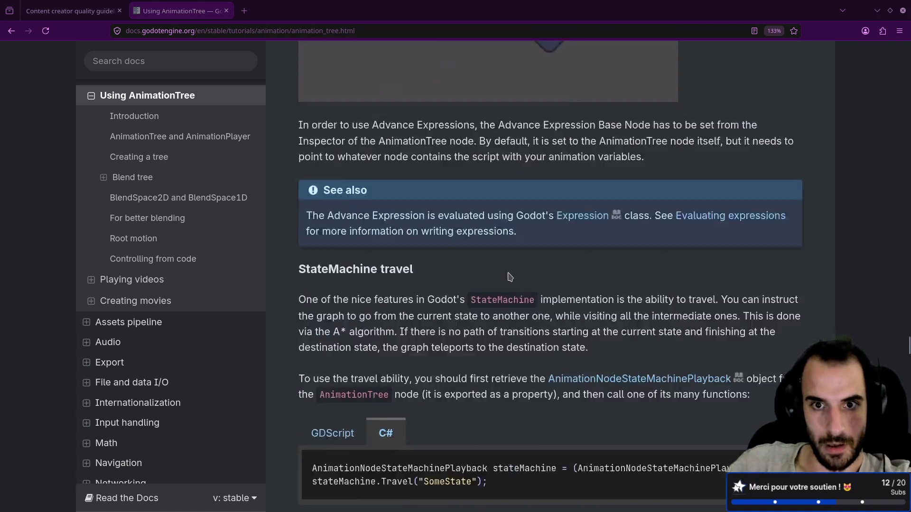
{"action": "key", "text": "alt+Tab"}
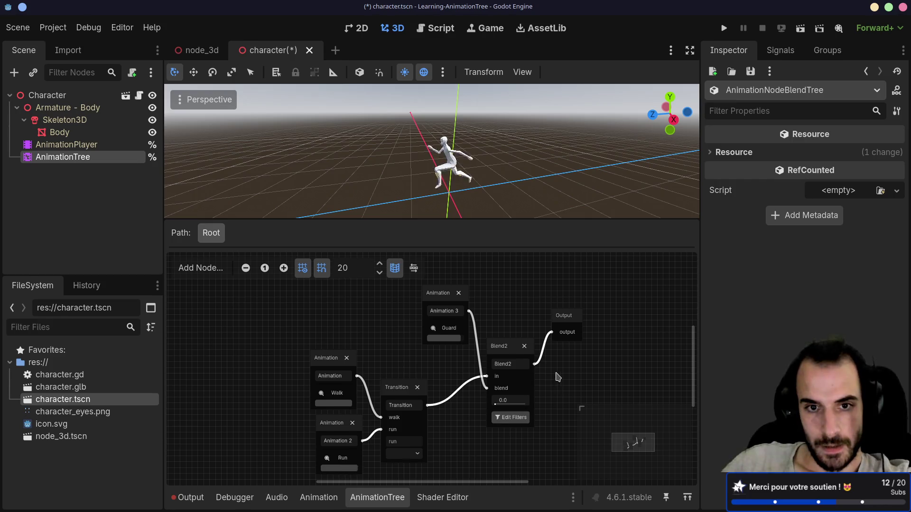
Add a new Transition node below Blend2 in the blend graph
{"action": "scroll", "coordinate": [553, 376], "scroll_direction": "down", "scroll_amount": 2}
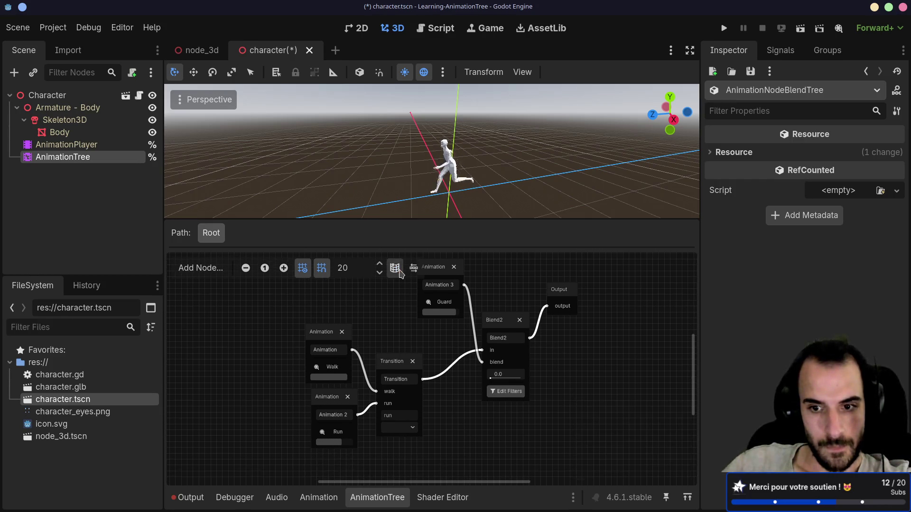
{"action": "scroll", "coordinate": [437, 318], "scroll_direction": "up", "scroll_amount": 2, "text": "ctrl"}
{"action": "scroll", "coordinate": [340, 372], "scroll_direction": "down", "scroll_amount": 1, "text": "ctrl"}
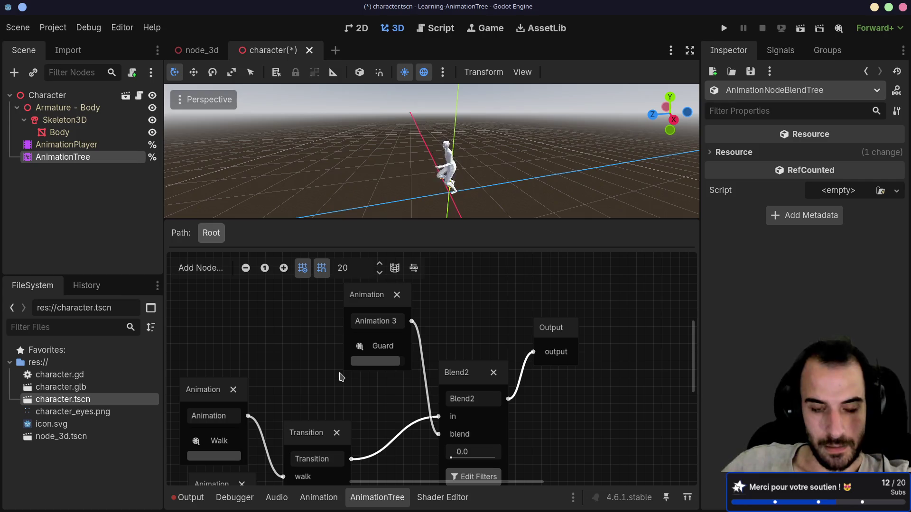
{"action": "scroll", "coordinate": [337, 370], "scroll_direction": "down", "scroll_amount": 1, "text": "ctrl"}
{"action": "scroll", "coordinate": [338, 370], "scroll_direction": "down", "scroll_amount": 2}
{"action": "scroll", "coordinate": [360, 366], "scroll_direction": "down", "scroll_amount": 2}
{"action": "scroll", "coordinate": [375, 363], "scroll_direction": "left", "scroll_amount": 2}
{"action": "mouse_move", "coordinate": [379, 366]}
{"action": "left_mouse_down"}
{"action": "mouse_move", "coordinate": [398, 366]}
{"action": "mouse_move", "coordinate": [374, 362]}
{"action": "mouse_move", "coordinate": [380, 357]}
{"action": "left_mouse_up"}
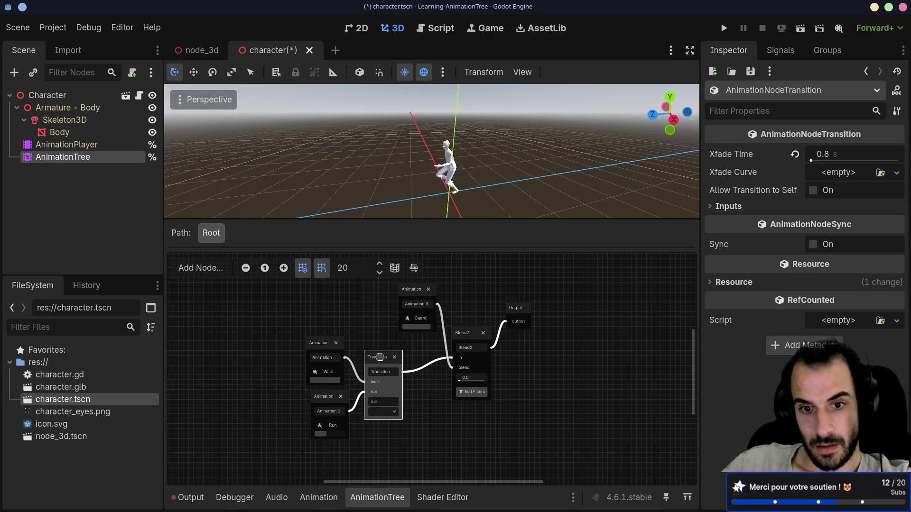
{"action": "scroll", "coordinate": [417, 303], "scroll_direction": "down", "scroll_amount": 2}
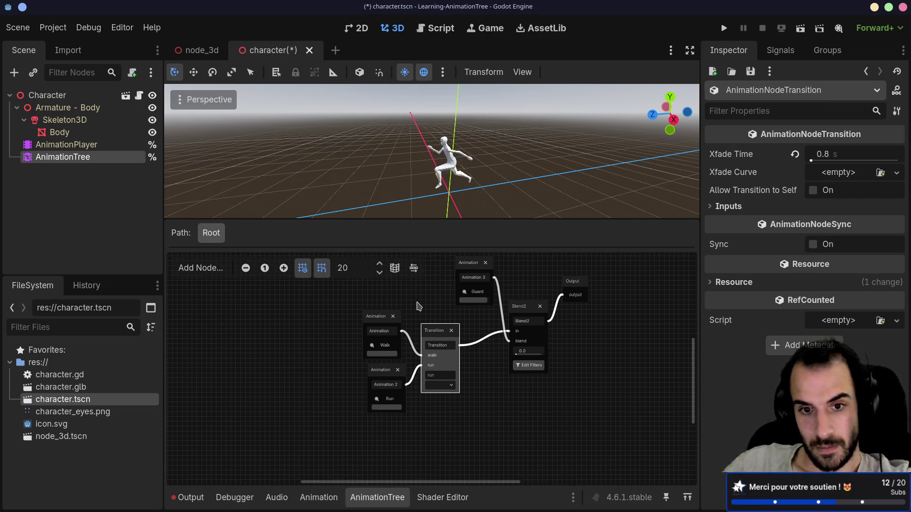
{"action": "scroll", "coordinate": [418, 306], "scroll_direction": "left", "scroll_amount": 2}
{"action": "scroll", "coordinate": [418, 306], "scroll_direction": "up", "scroll_amount": 1}
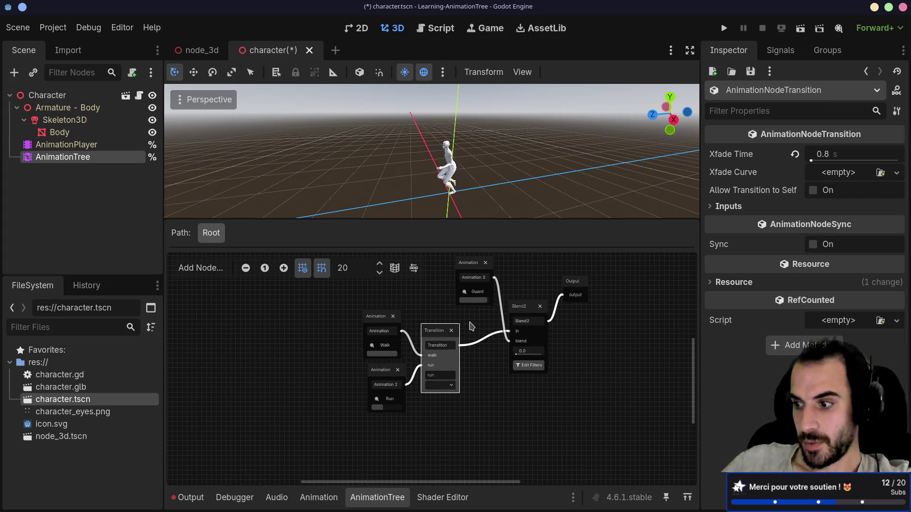
{"action": "right_click", "coordinate": [488, 402]}
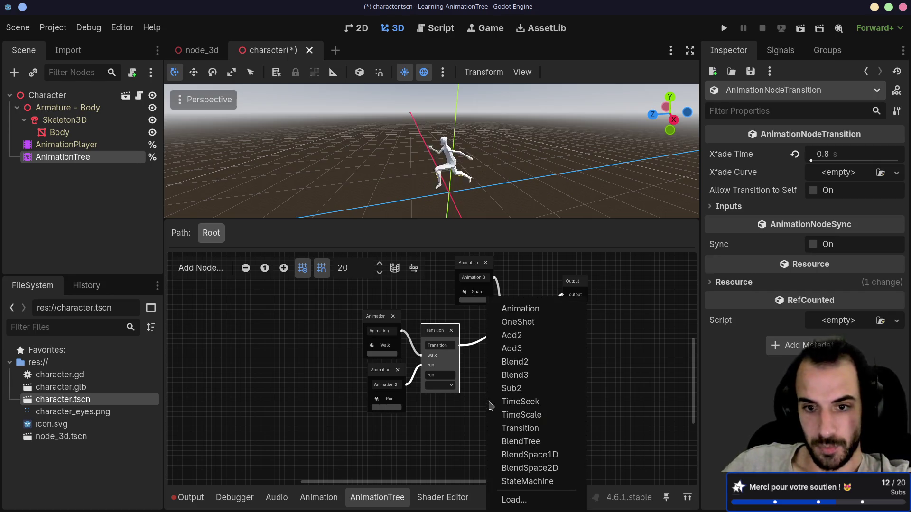
{"action": "left_click", "coordinate": [514, 428]}
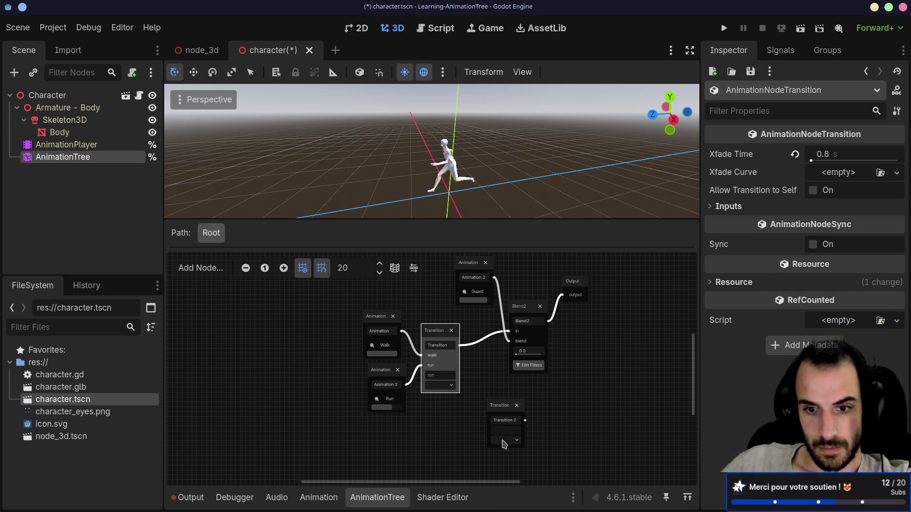
{"action": "left_click", "coordinate": [505, 416]}
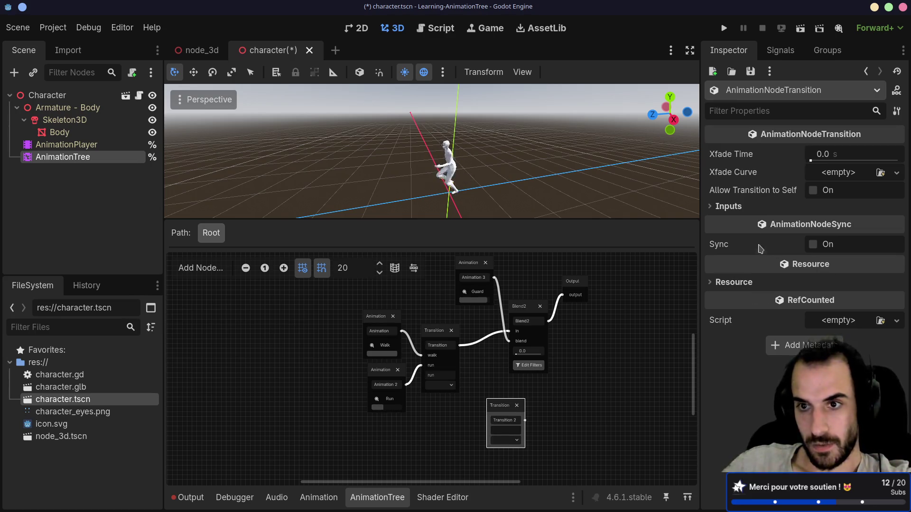
Give the new Transition two inputs, named None and Guard
{"action": "left_click", "coordinate": [728, 206]}
{"action": "left_click", "coordinate": [797, 225]}
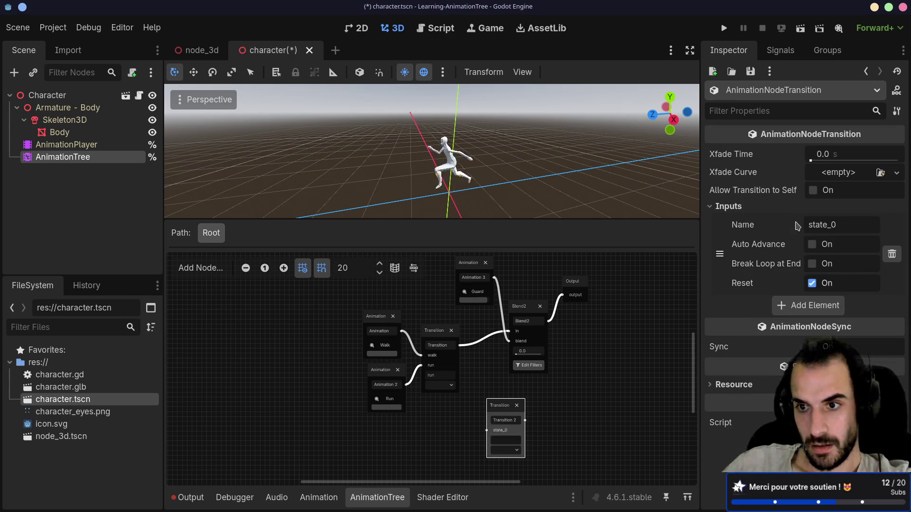
{"action": "left_click", "coordinate": [794, 305]}
{"action": "double_click", "coordinate": [834, 224]}
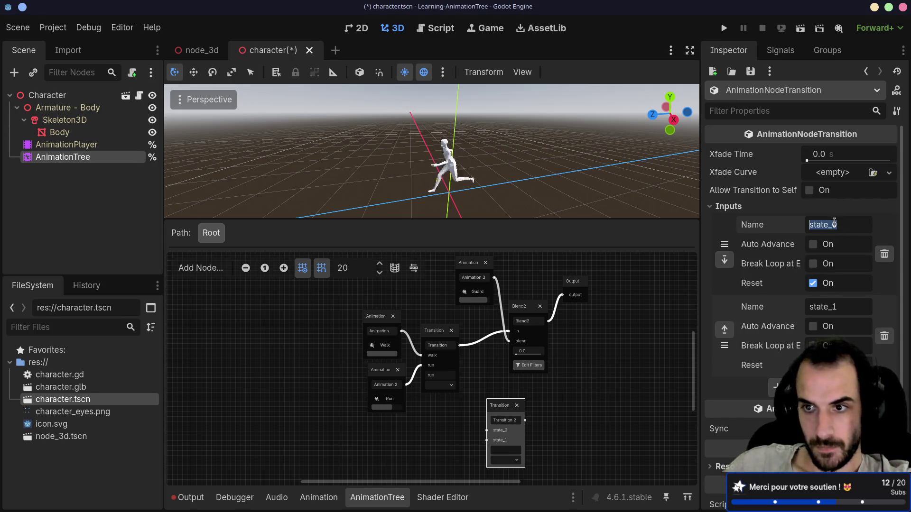
{"action": "type", "text": "G"}
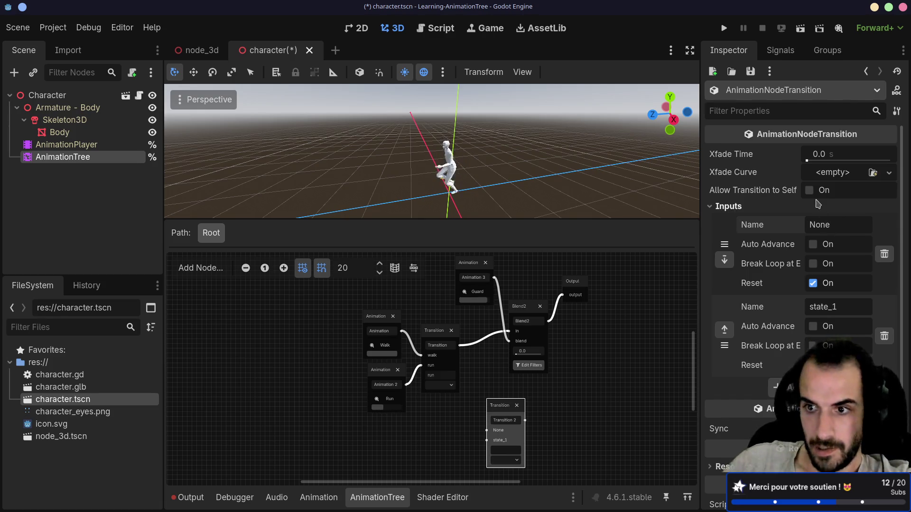
{"action": "double_click", "coordinate": [823, 307]}
{"action": "type", "text": "Guard"}
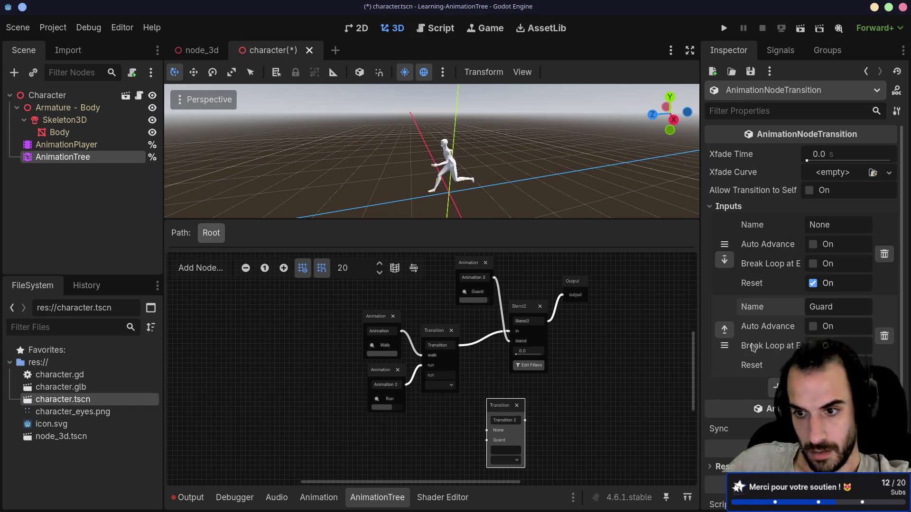
{"action": "left_click", "coordinate": [630, 378]}
Route the walk/run Transition's output into Transition 2's None input instead of Blend2
{"action": "left_click_drag", "start_coordinate": [436, 333], "coordinate": [431, 324]}
{"action": "mouse_move", "coordinate": [508, 331]}
{"action": "left_mouse_down"}
{"action": "mouse_move", "coordinate": [510, 443]}
{"action": "mouse_move", "coordinate": [478, 360]}
{"action": "mouse_move", "coordinate": [486, 431]}
{"action": "left_mouse_up"}
{"action": "left_click_drag", "start_coordinate": [486, 378], "coordinate": [496, 335]}
{"action": "scroll", "coordinate": [496, 335], "scroll_direction": "down", "scroll_amount": 1}
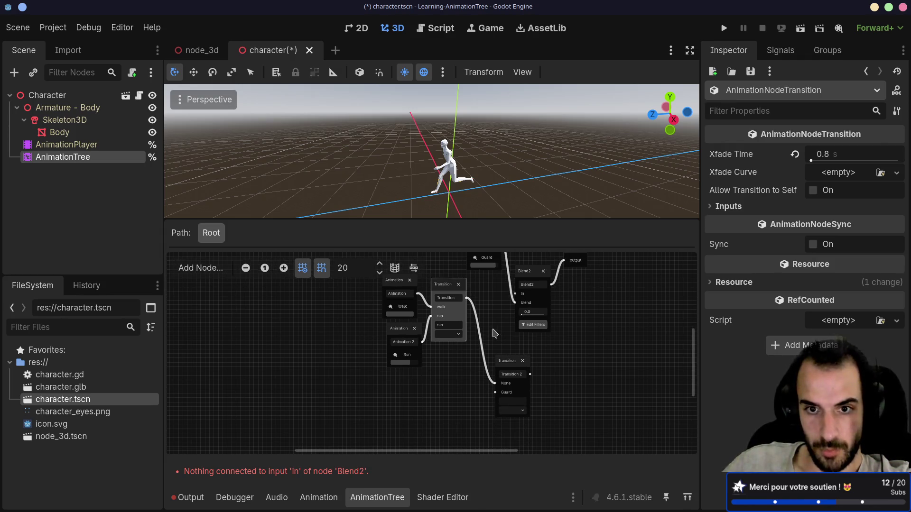
Move the Guard animation link from Blend2's blend input to Transition 2's Guard input
{"action": "mouse_move", "coordinate": [481, 273]}
{"action": "left_mouse_down"}
{"action": "mouse_move", "coordinate": [480, 300]}
{"action": "mouse_move", "coordinate": [436, 387]}
{"action": "mouse_move", "coordinate": [441, 417]}
{"action": "left_mouse_up"}
{"action": "left_click", "coordinate": [478, 268]}
{"action": "scroll", "coordinate": [442, 417], "scroll_direction": "down", "scroll_amount": 3}
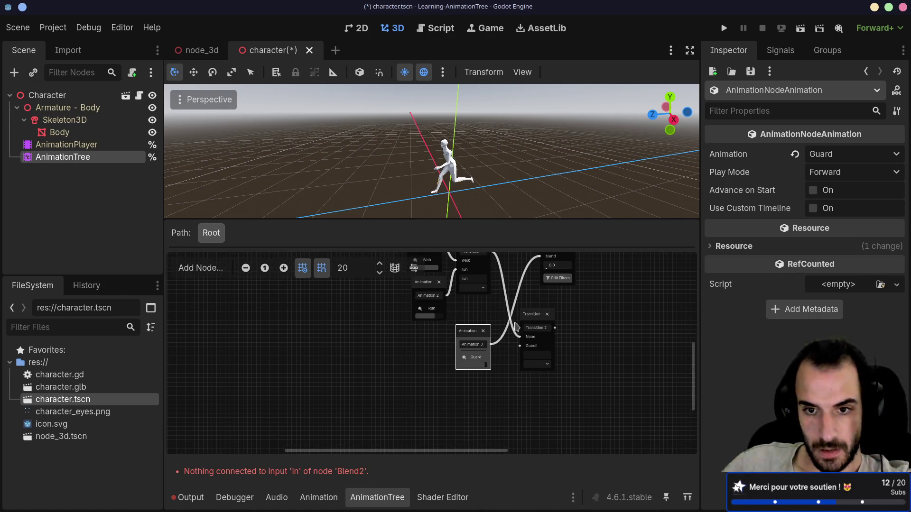
{"action": "scroll", "coordinate": [515, 326], "scroll_direction": "up", "scroll_amount": 2}
{"action": "mouse_move", "coordinate": [479, 355]}
{"action": "left_mouse_down"}
{"action": "mouse_move", "coordinate": [522, 368]}
{"action": "mouse_move", "coordinate": [525, 297]}
{"action": "left_mouse_up"}
{"action": "left_click_drag", "start_coordinate": [479, 355], "coordinate": [522, 356]}
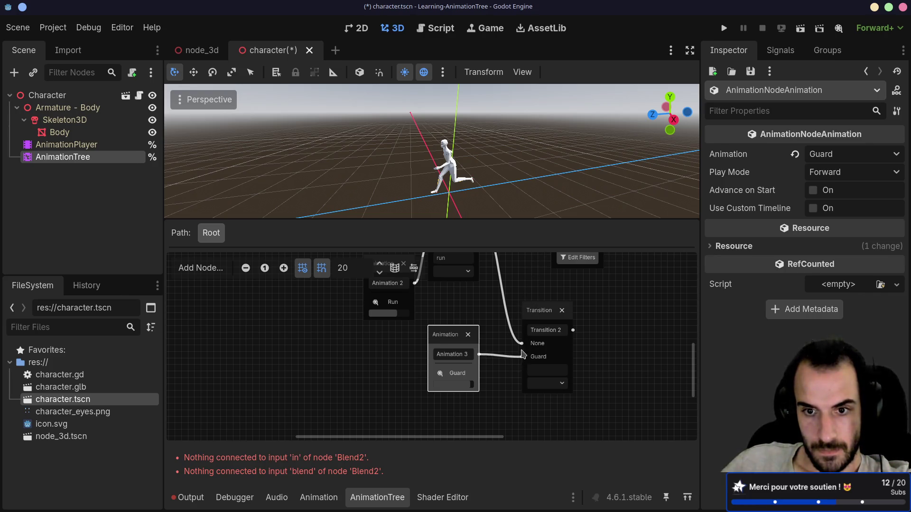
Rearrange the Walk animation and Transition 2 nodes in the graph
{"action": "scroll", "coordinate": [521, 284], "scroll_direction": "down", "scroll_amount": 2}
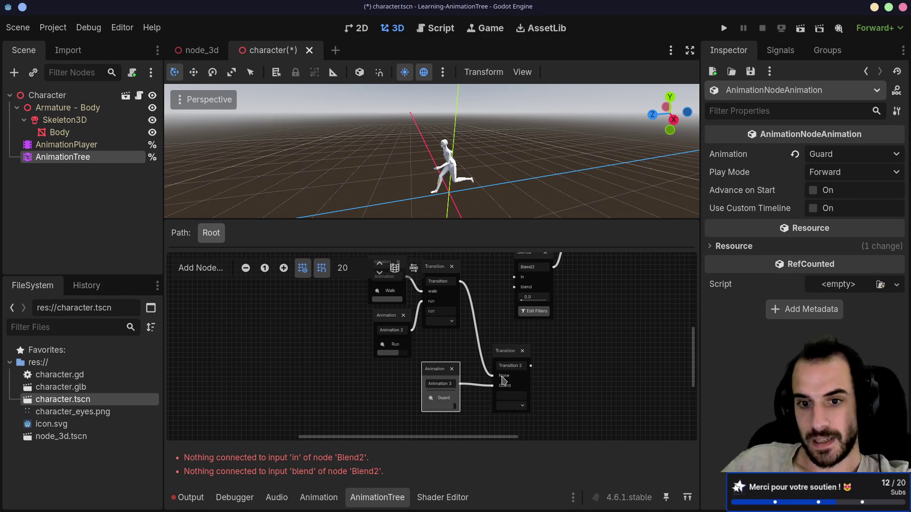
{"action": "scroll", "coordinate": [474, 342], "scroll_direction": "up", "scroll_amount": 1}
{"action": "scroll", "coordinate": [474, 342], "scroll_direction": "left", "scroll_amount": 1}
{"action": "mouse_move", "coordinate": [412, 291]}
{"action": "left_mouse_down"}
{"action": "mouse_move", "coordinate": [403, 291]}
{"action": "mouse_move", "coordinate": [451, 294]}
{"action": "left_mouse_up"}
{"action": "left_click", "coordinate": [453, 286]}
{"action": "left_click_drag", "start_coordinate": [533, 373], "coordinate": [523, 367]}
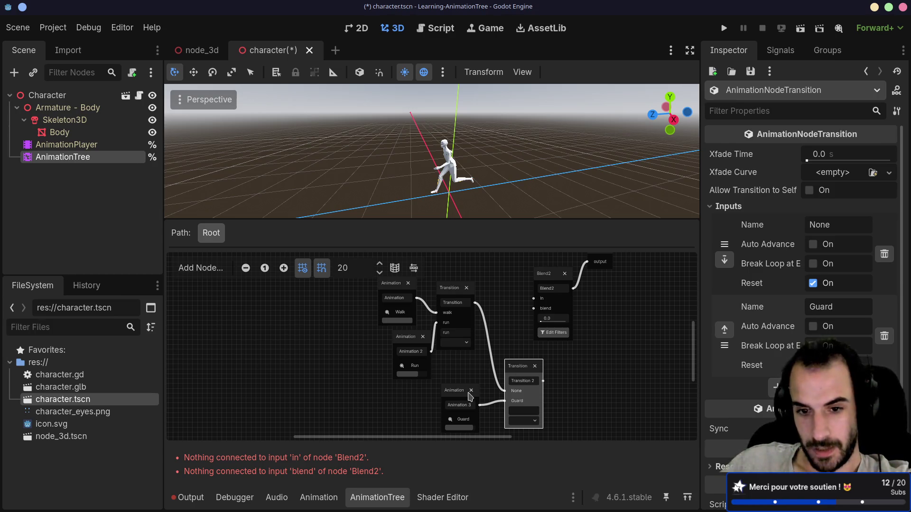
Reconnect the walk/run Transition's output to Blend2's in input
{"action": "mouse_move", "coordinate": [505, 390]}
{"action": "left_mouse_down"}
{"action": "mouse_move", "coordinate": [508, 301]}
{"action": "mouse_move", "coordinate": [496, 306]}
{"action": "mouse_move", "coordinate": [522, 309]}
{"action": "mouse_move", "coordinate": [533, 299]}
{"action": "left_mouse_up"}
{"action": "mouse_move", "coordinate": [475, 303]}
{"action": "left_mouse_down"}
{"action": "mouse_move", "coordinate": [522, 301]}
{"action": "mouse_move", "coordinate": [480, 308]}
{"action": "left_mouse_up"}
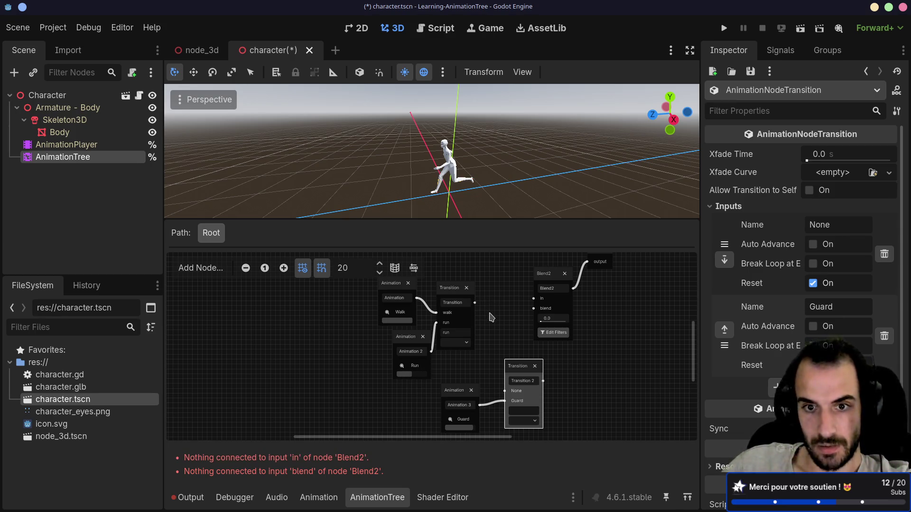
{"action": "left_click", "coordinate": [473, 307]}
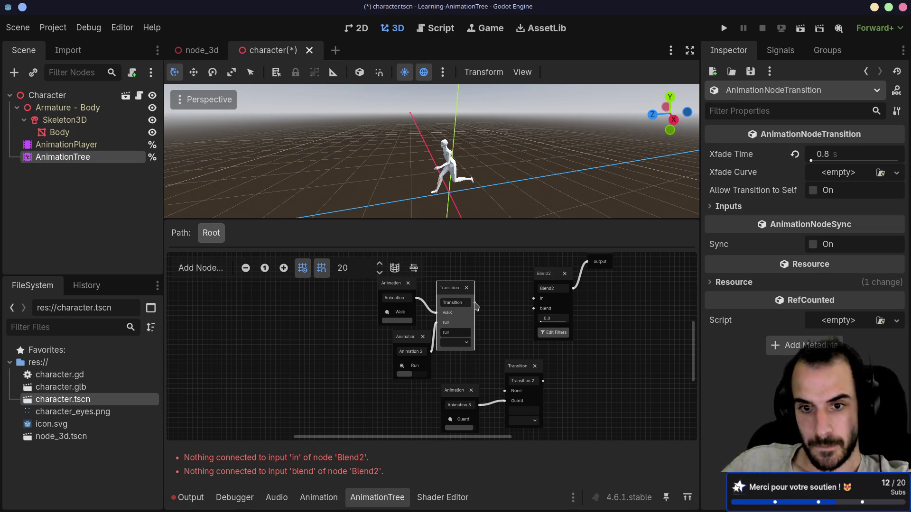
{"action": "mouse_move", "coordinate": [476, 305]}
{"action": "left_mouse_down"}
{"action": "mouse_move", "coordinate": [499, 371]}
{"action": "mouse_move", "coordinate": [505, 325]}
{"action": "mouse_move", "coordinate": [481, 305]}
{"action": "mouse_move", "coordinate": [533, 299]}
{"action": "left_mouse_up"}
{"action": "left_click", "coordinate": [500, 302]}
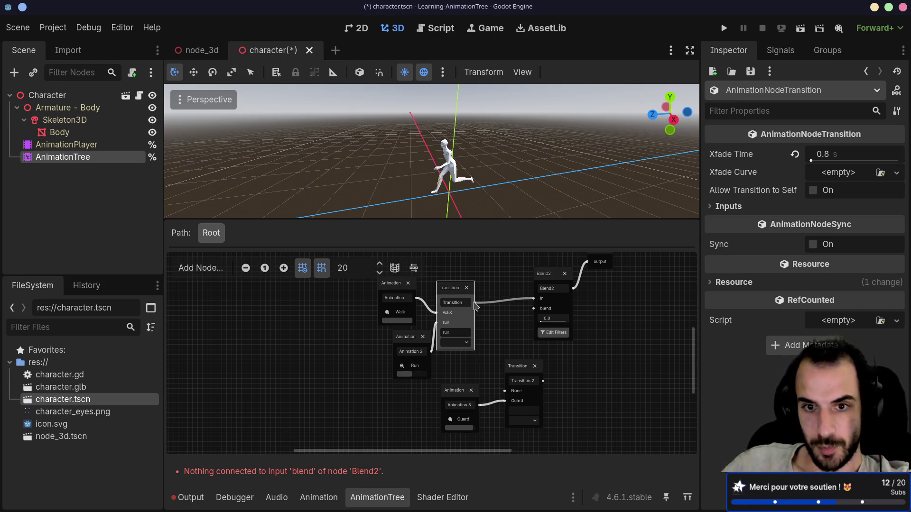
{"action": "mouse_move", "coordinate": [475, 302]}
{"action": "left_mouse_down"}
{"action": "mouse_move", "coordinate": [493, 320]}
{"action": "mouse_move", "coordinate": [493, 307]}
{"action": "left_mouse_up"}
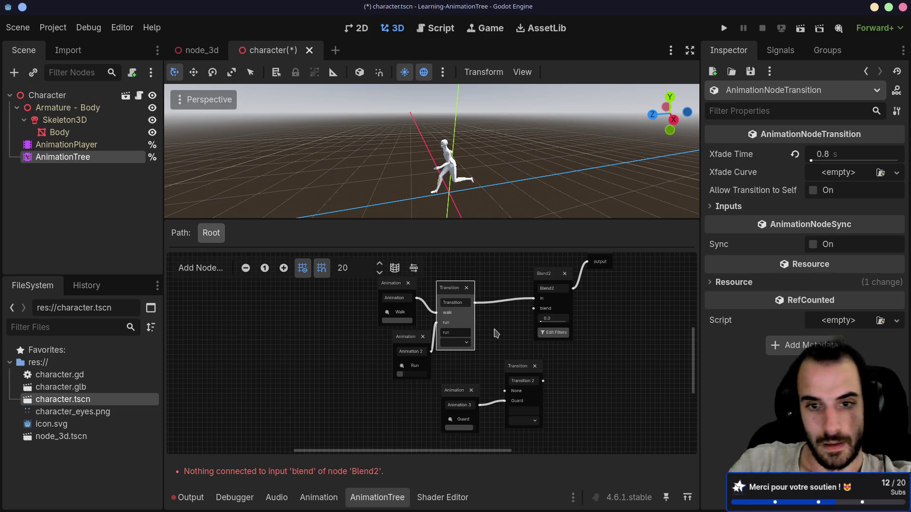
{"action": "scroll", "coordinate": [515, 296], "scroll_direction": "down", "scroll_amount": 10}
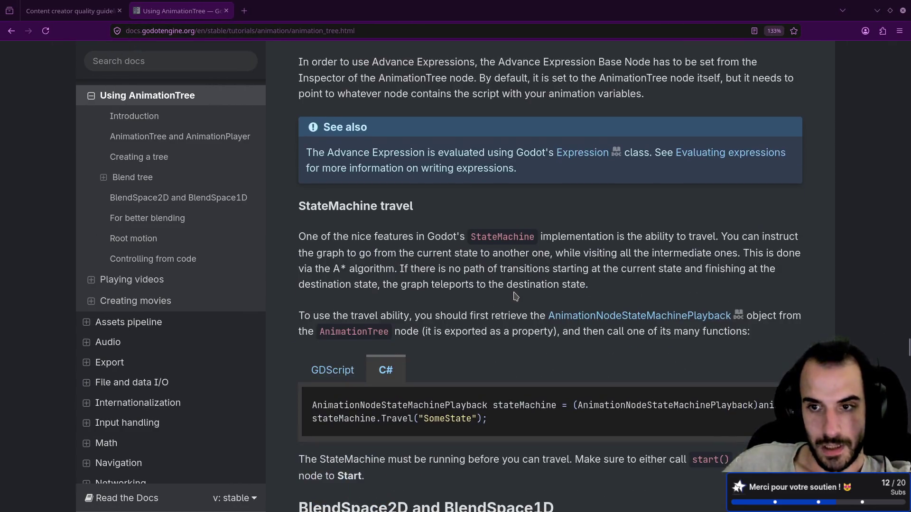
{"action": "scroll", "coordinate": [515, 296], "scroll_direction": "up", "scroll_amount": 15}
{"action": "scroll", "coordinate": [517, 293], "scroll_direction": "up", "scroll_amount": 15}
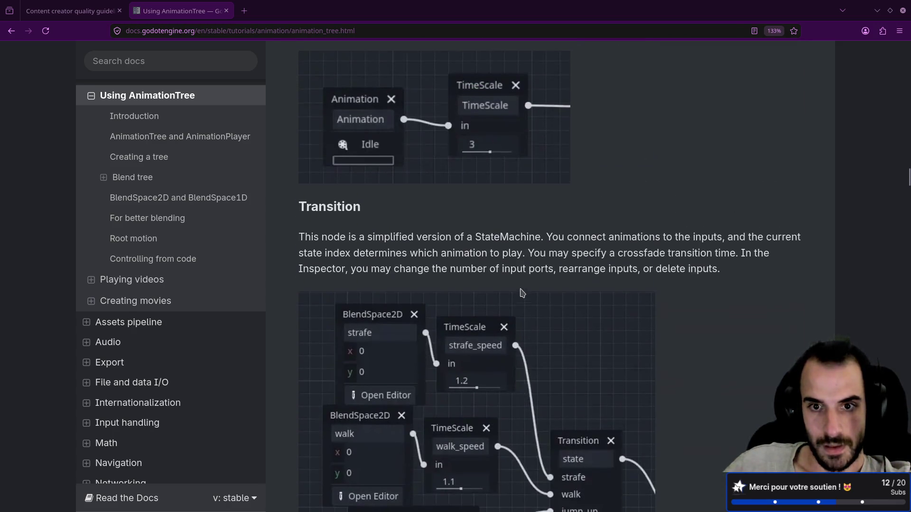
{"action": "scroll", "coordinate": [521, 293], "scroll_direction": "down", "scroll_amount": 3}
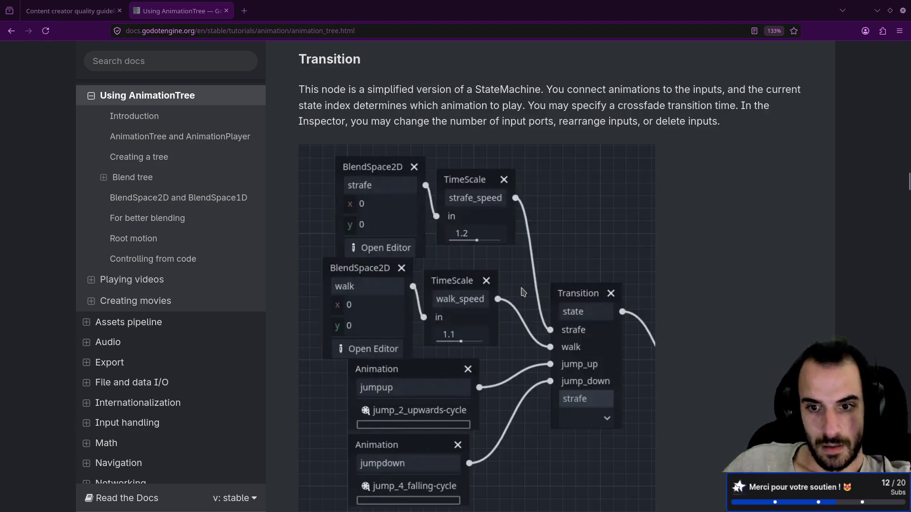
{"action": "scroll", "coordinate": [523, 292], "scroll_direction": "down", "scroll_amount": 8}
{"action": "scroll", "coordinate": [523, 292], "scroll_direction": "down", "scroll_amount": 5}
{"action": "scroll", "coordinate": [523, 291], "scroll_direction": "up", "scroll_amount": 14}
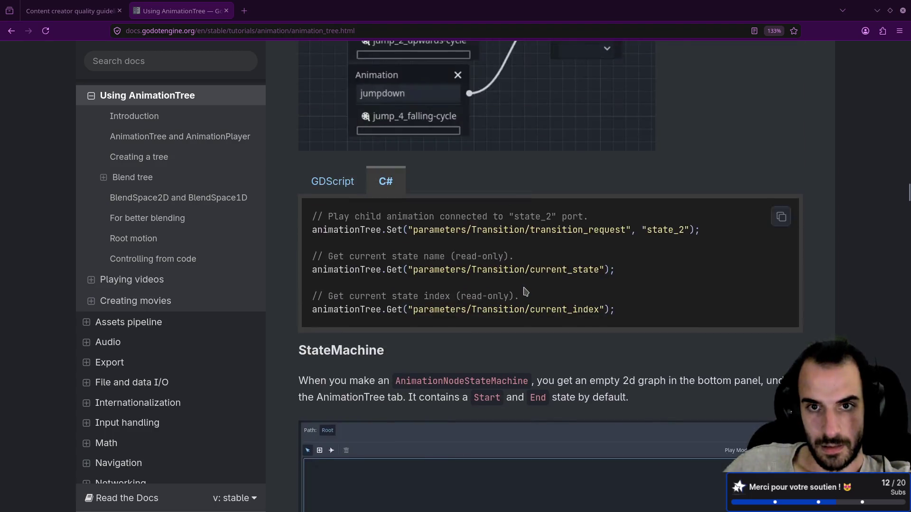
{"action": "scroll", "coordinate": [525, 292], "scroll_direction": "up", "scroll_amount": 12}
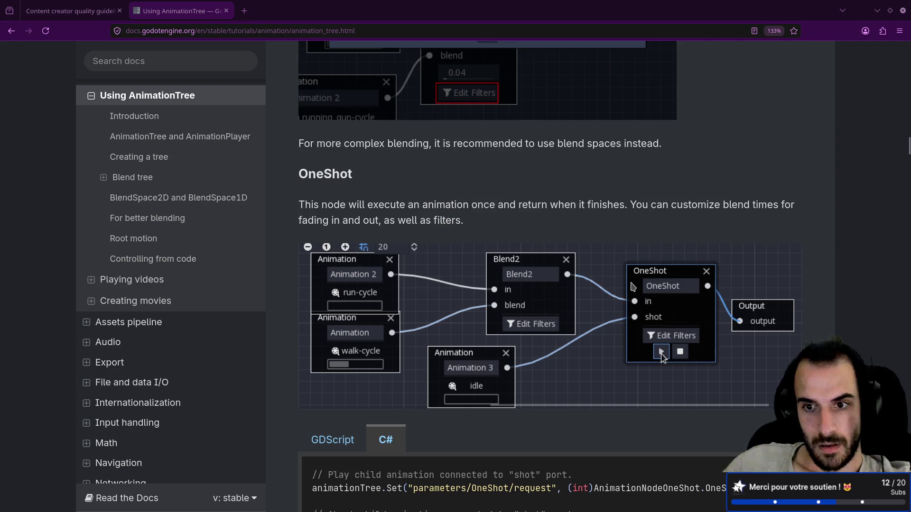
{"action": "scroll", "coordinate": [634, 286], "scroll_direction": "down", "scroll_amount": 2}
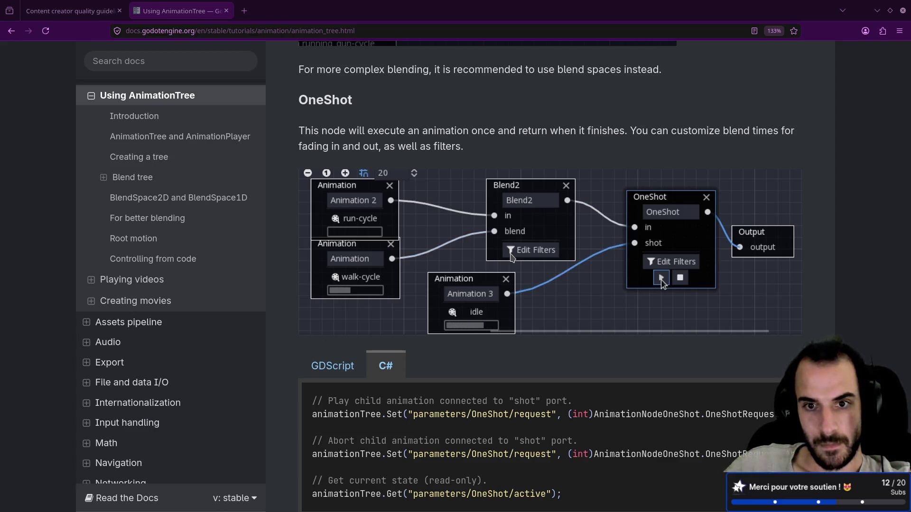
{"action": "scroll", "coordinate": [513, 257], "scroll_direction": "up", "scroll_amount": 10}
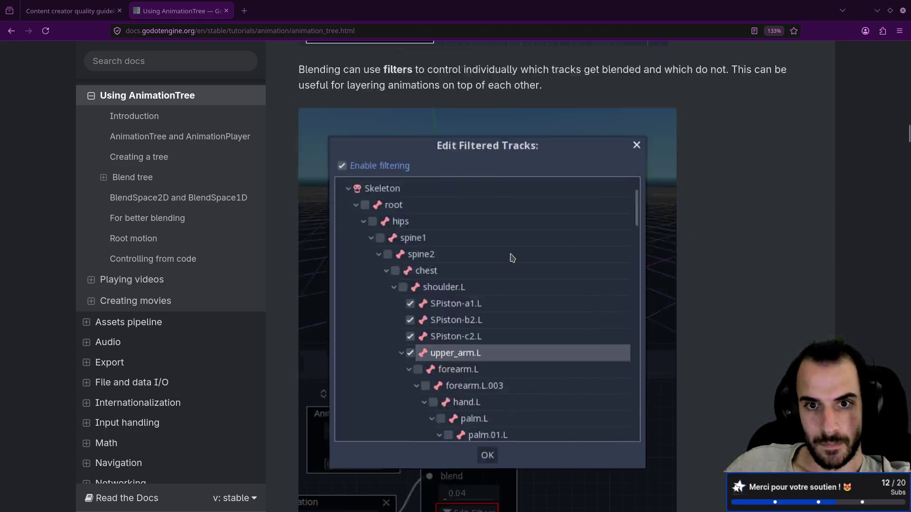
{"action": "scroll", "coordinate": [513, 257], "scroll_direction": "up", "scroll_amount": 5}
{"action": "scroll", "coordinate": [513, 258], "scroll_direction": "up", "scroll_amount": 3}
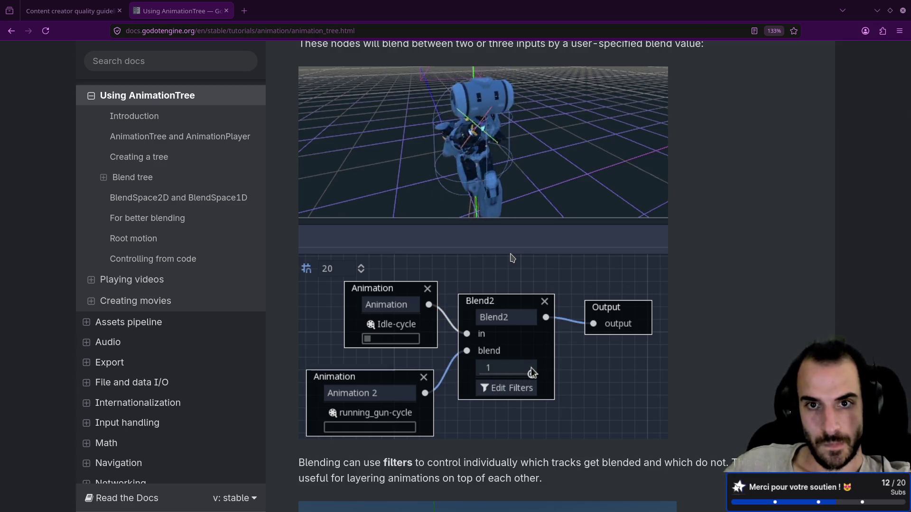
{"action": "scroll", "coordinate": [512, 257], "scroll_direction": "up", "scroll_amount": 5}
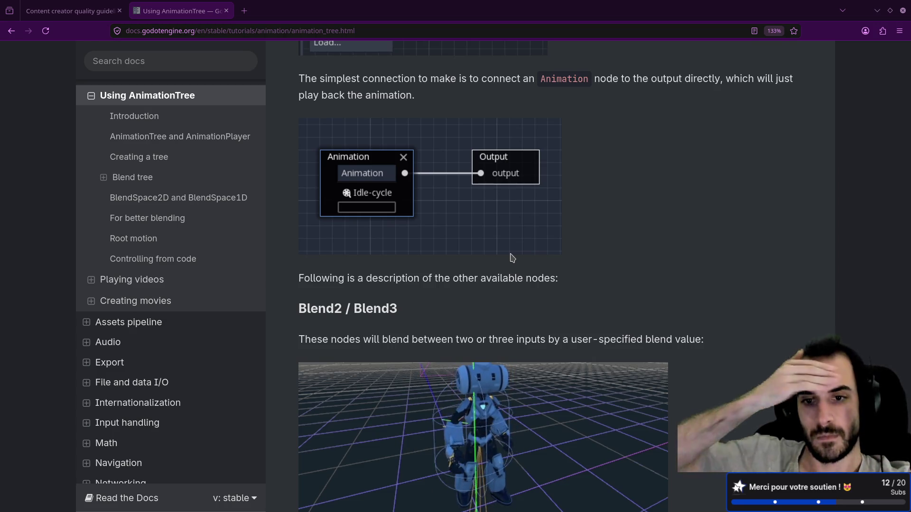
{"action": "key", "text": "super+Right"}
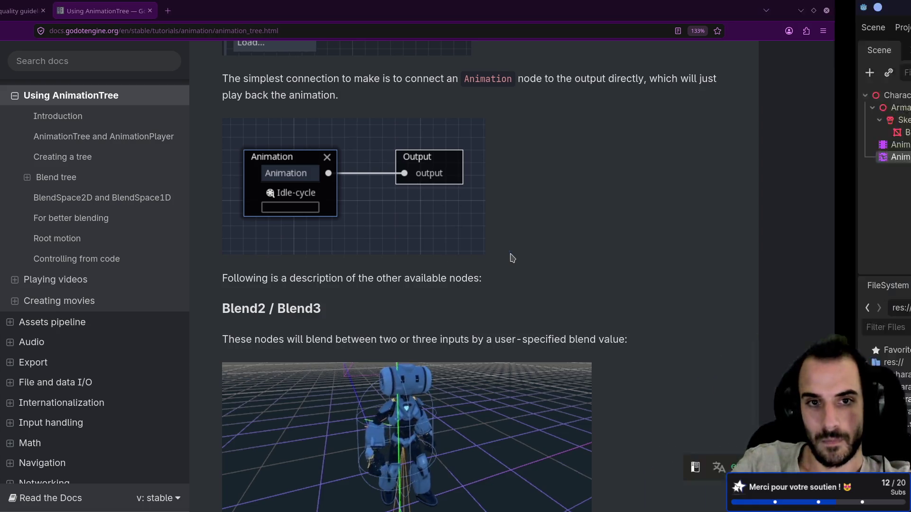
{"action": "left_click", "coordinate": [545, 278]}
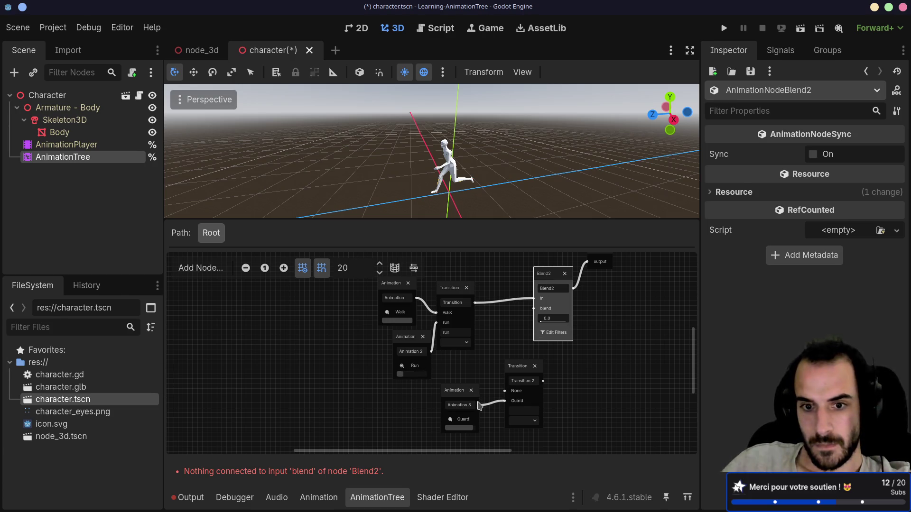
Inspect the Guard and Transition 2 nodes and tidy the Run and Guard node positions
{"action": "left_click", "coordinate": [461, 396]}
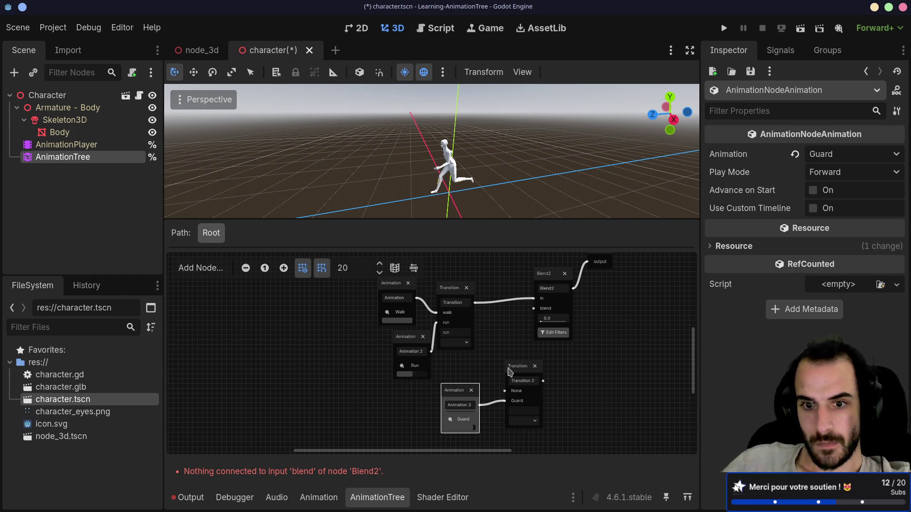
{"action": "left_click", "coordinate": [528, 372]}
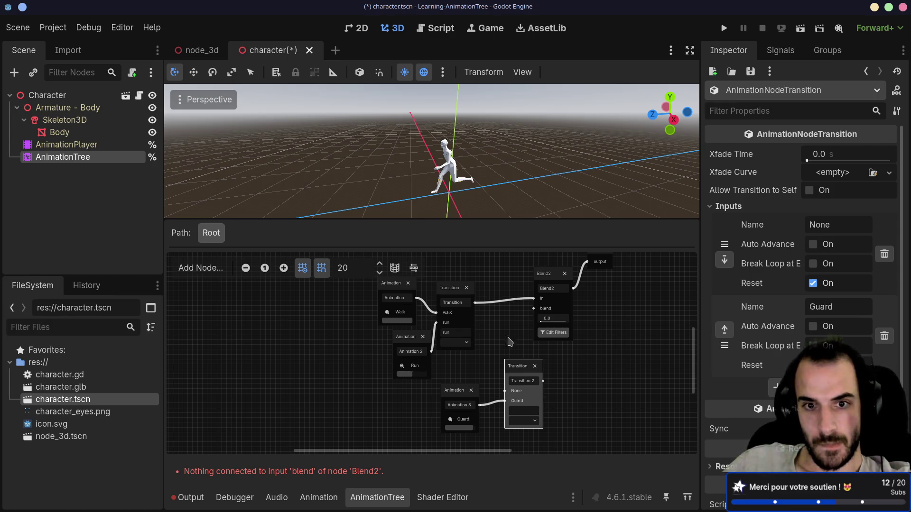
{"action": "scroll", "coordinate": [475, 373], "scroll_direction": "up", "scroll_amount": 4}
{"action": "scroll", "coordinate": [474, 372], "scroll_direction": "right", "scroll_amount": 3}
{"action": "left_click_drag", "start_coordinate": [477, 373], "coordinate": [485, 365]}
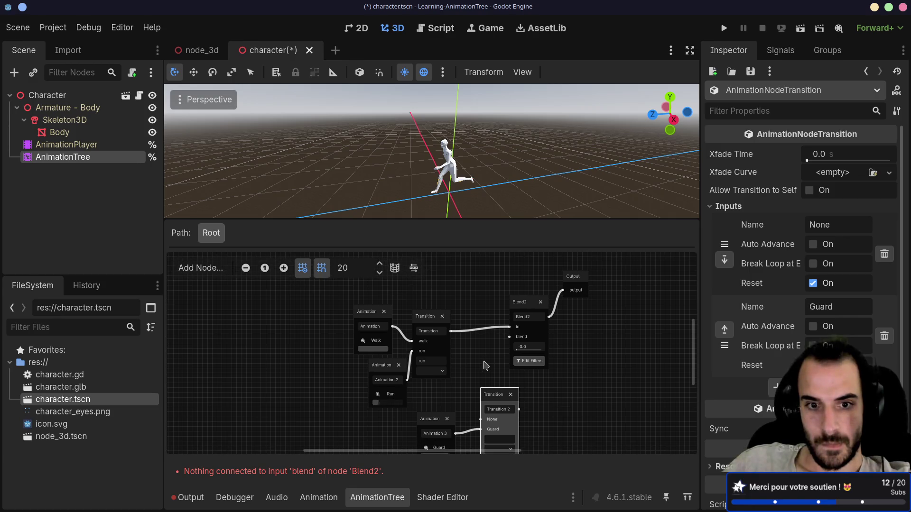
{"action": "mouse_move", "coordinate": [393, 364]}
{"action": "left_mouse_down"}
{"action": "mouse_move", "coordinate": [367, 368]}
{"action": "mouse_move", "coordinate": [375, 368]}
{"action": "left_mouse_up"}
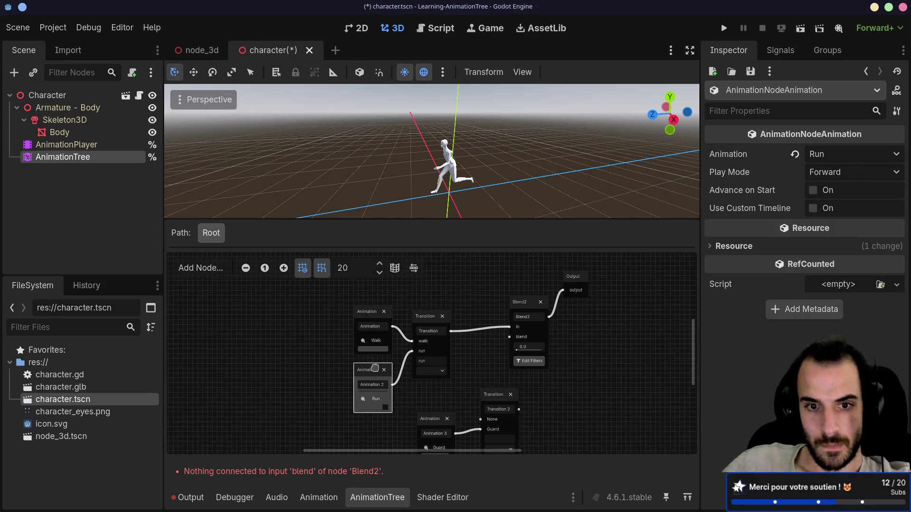
{"action": "left_click", "coordinate": [493, 366]}
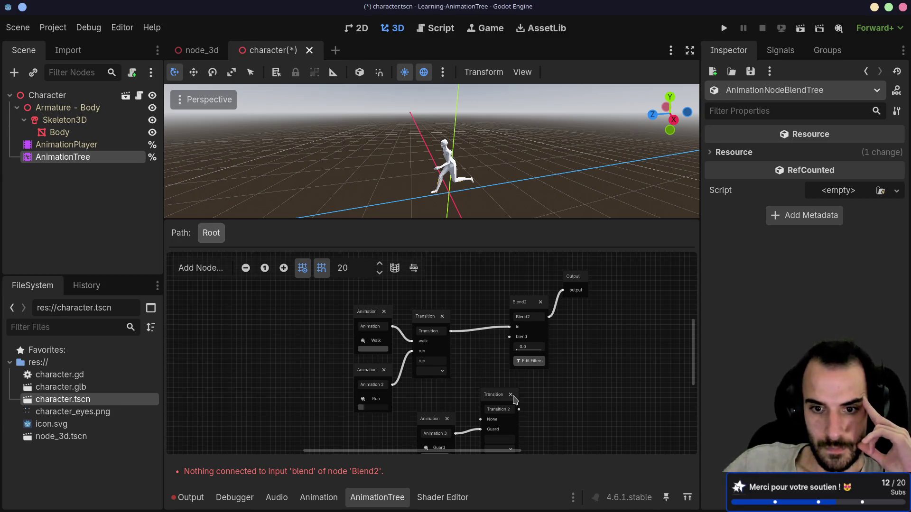
{"action": "scroll", "coordinate": [484, 380], "scroll_direction": "down", "scroll_amount": 2}
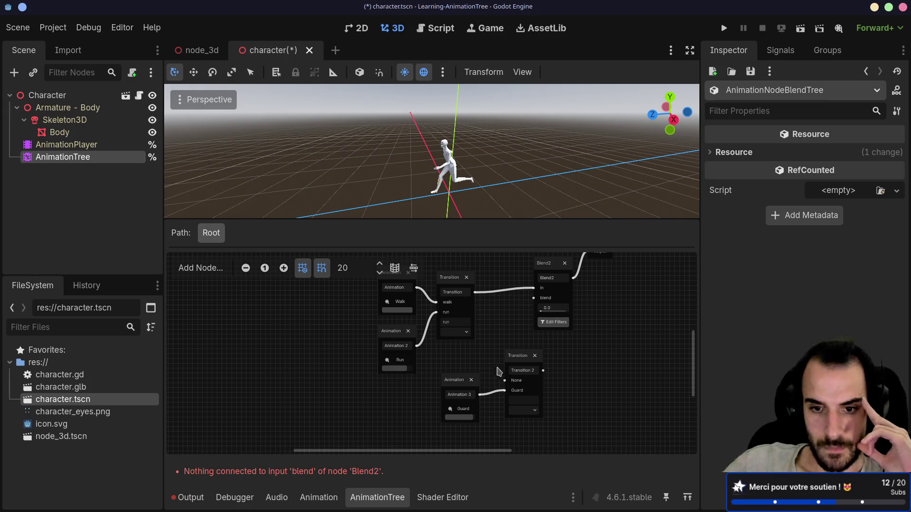
{"action": "left_click_drag", "start_coordinate": [465, 384], "coordinate": [459, 387]}
Connect Transition 2's output to Blend2's blend input and move the Guard node lower
{"action": "mouse_move", "coordinate": [517, 363]}
{"action": "left_mouse_down"}
{"action": "mouse_move", "coordinate": [488, 368]}
{"action": "mouse_move", "coordinate": [533, 298]}
{"action": "left_mouse_up"}
{"action": "left_click_drag", "start_coordinate": [459, 389], "coordinate": [438, 400]}
{"action": "scroll", "coordinate": [491, 350], "scroll_direction": "up", "scroll_amount": 2}
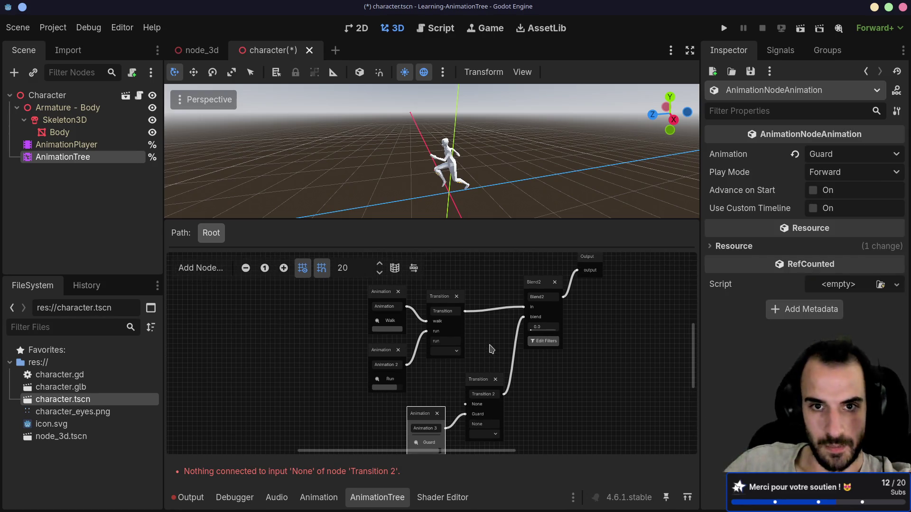
{"action": "scroll", "coordinate": [475, 351], "scroll_direction": "right", "scroll_amount": 2}
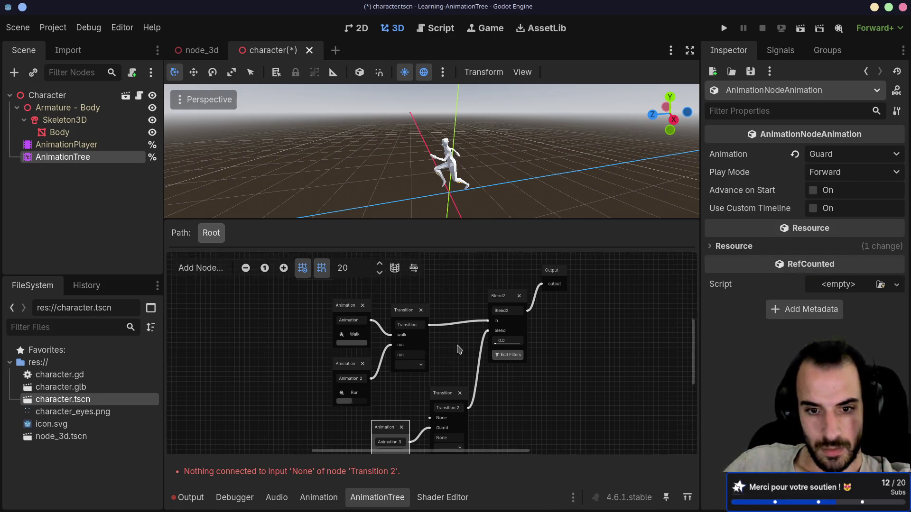
{"action": "scroll", "coordinate": [460, 335], "scroll_direction": "down", "scroll_amount": 2}
{"action": "scroll", "coordinate": [470, 329], "scroll_direction": "left", "scroll_amount": 2}
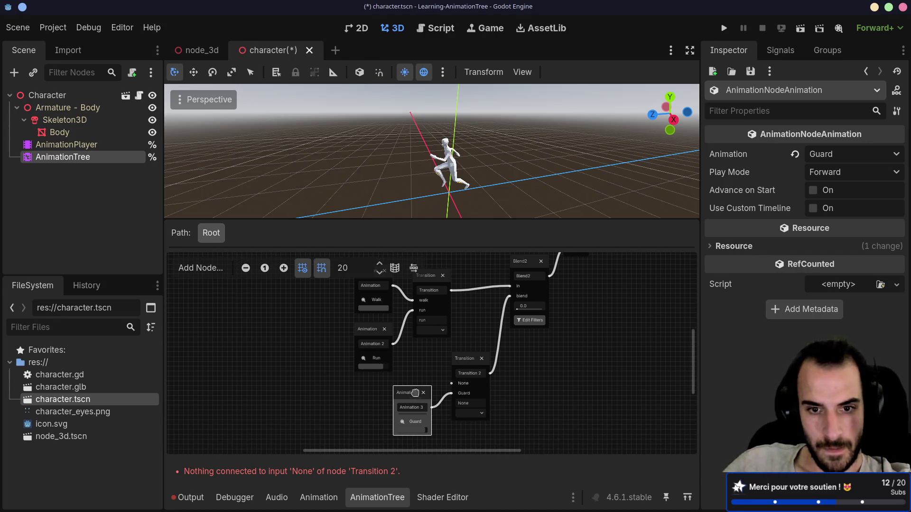
{"action": "left_click_drag", "start_coordinate": [415, 393], "coordinate": [416, 417]}
{"action": "left_click_drag", "start_coordinate": [452, 384], "coordinate": [296, 393]}
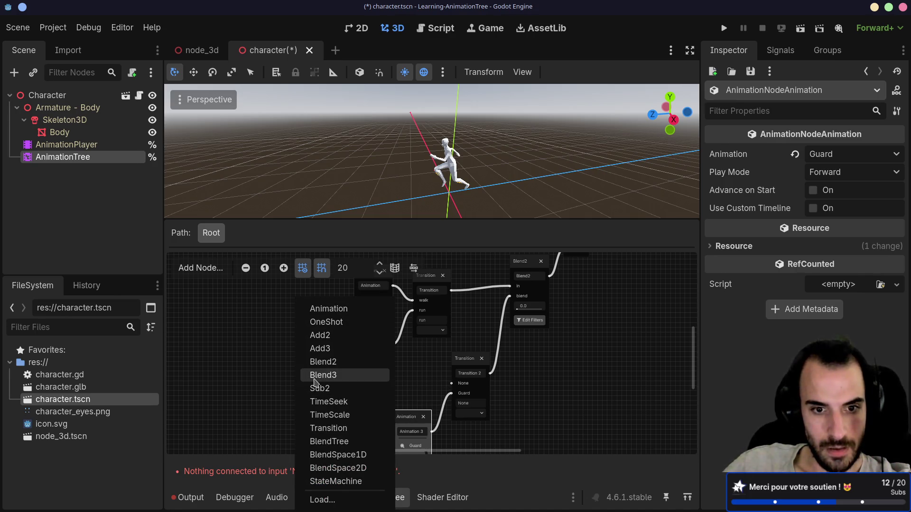
Lower the Guard animation node and drag a link from Transition 2's None input into empty space
{"action": "key", "text": "Escape"}
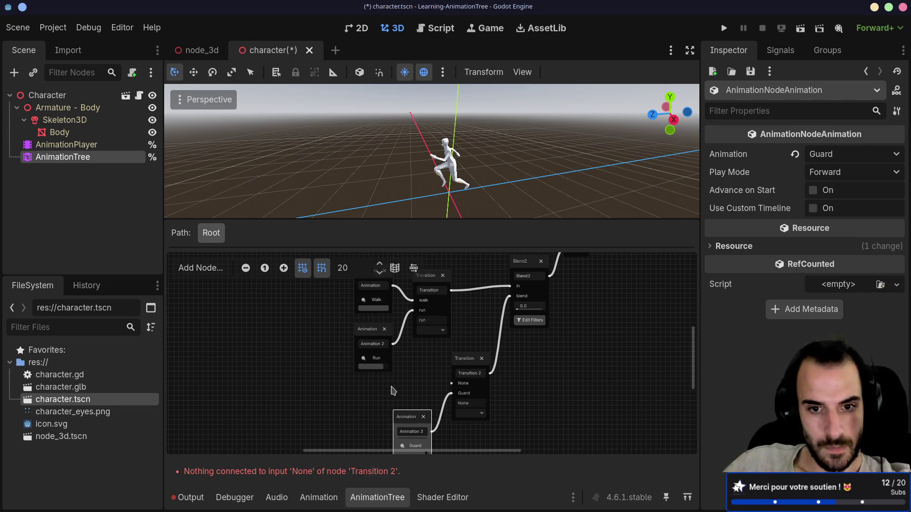
{"action": "left_click", "coordinate": [373, 335]}
{"action": "right_click", "coordinate": [373, 334]}
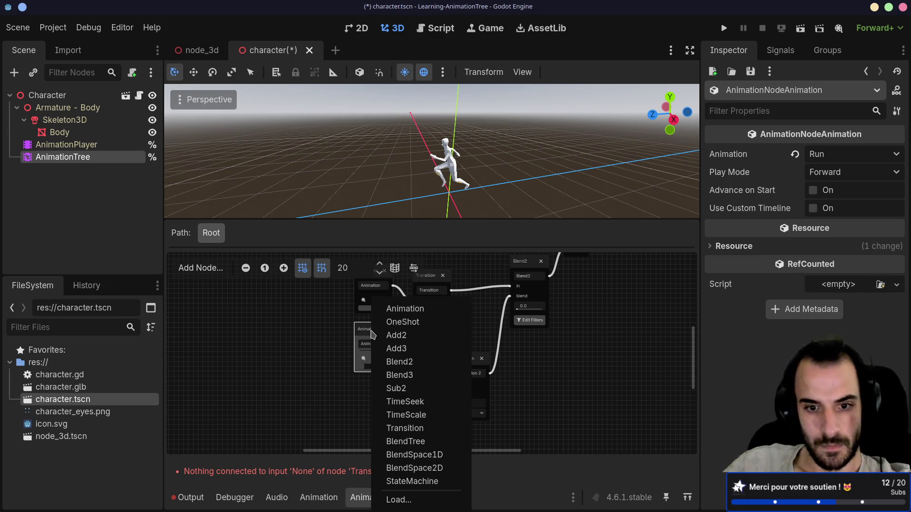
{"action": "key", "text": "Escape"}
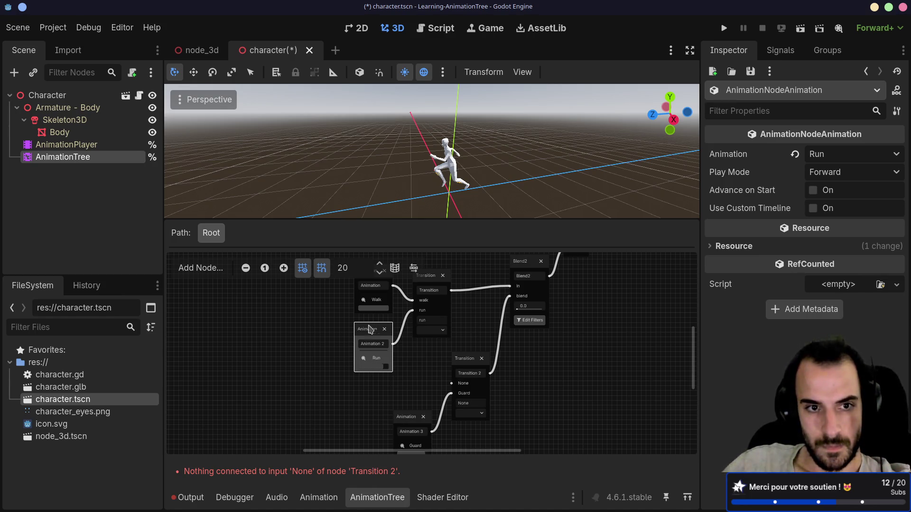
{"action": "left_click", "coordinate": [207, 269]}
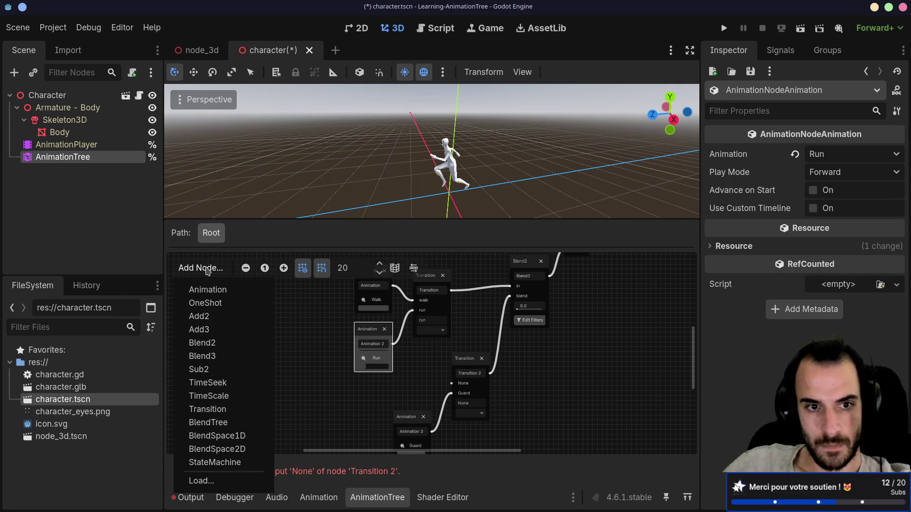
{"action": "left_click", "coordinate": [412, 351]}
{"action": "left_click_drag", "start_coordinate": [465, 359], "coordinate": [480, 359]}
{"action": "left_click_drag", "start_coordinate": [409, 416], "coordinate": [428, 425]}
{"action": "left_click_drag", "start_coordinate": [468, 386], "coordinate": [422, 383]}
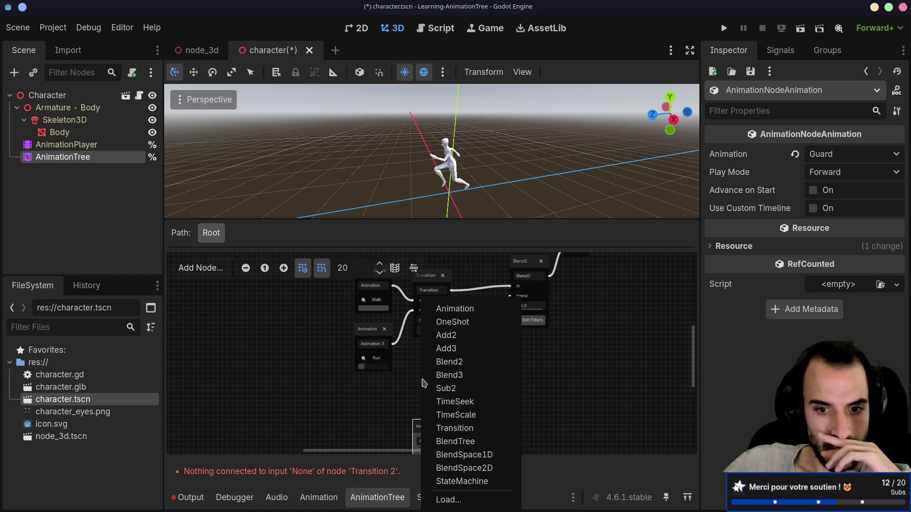
{"action": "left_click", "coordinate": [402, 392]}
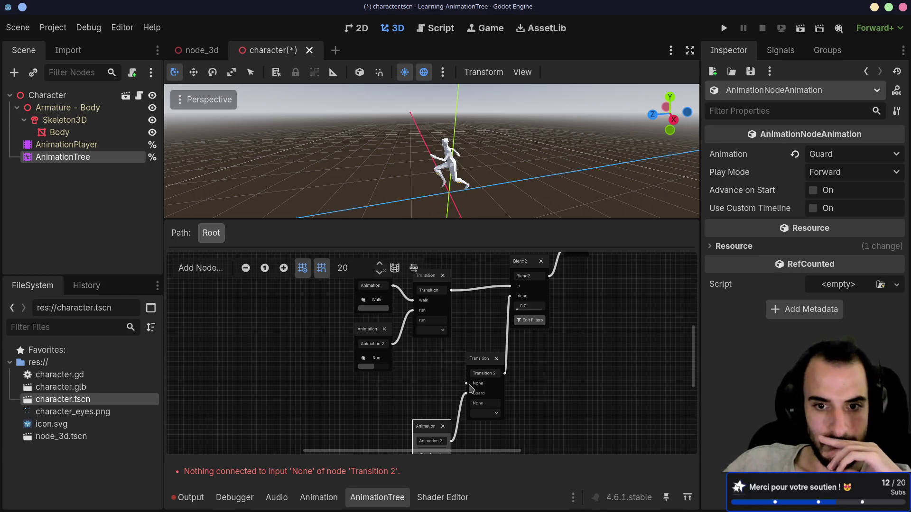
{"action": "left_click_drag", "start_coordinate": [464, 384], "coordinate": [426, 387]}
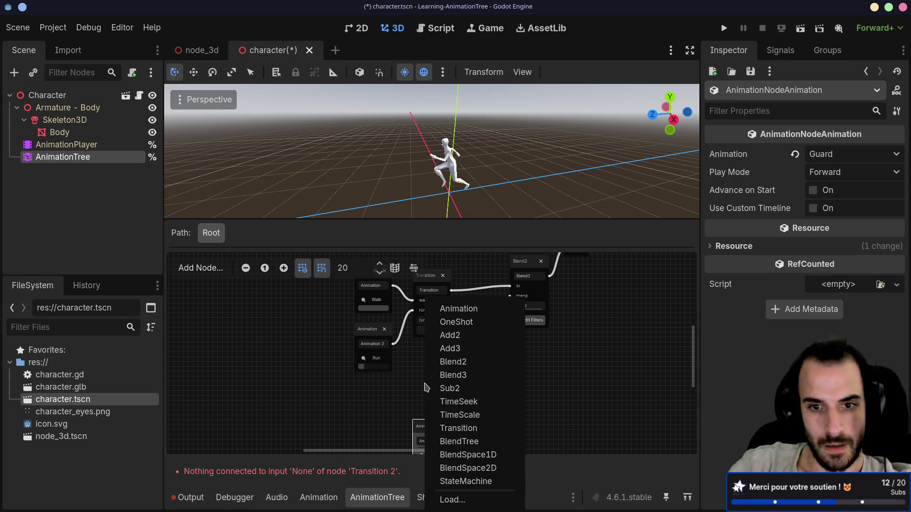
Add an Animation 4 node playing Walk, feeding Transition 2's None input
{"action": "left_click", "coordinate": [457, 309]}
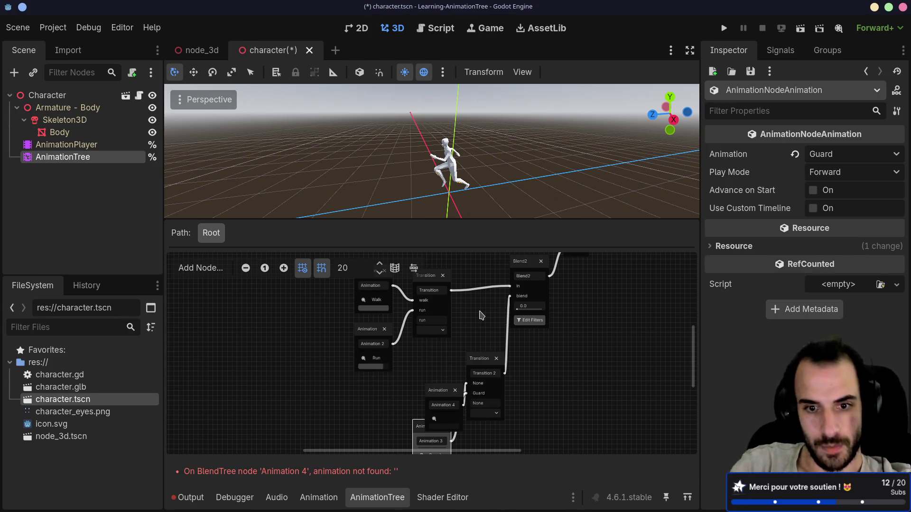
{"action": "left_click", "coordinate": [439, 418]}
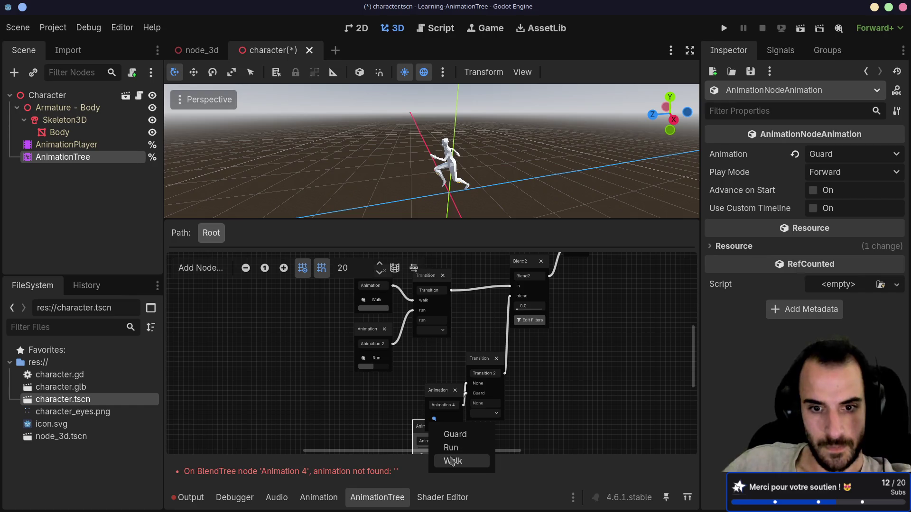
{"action": "left_click", "coordinate": [448, 459]}
{"action": "left_click_drag", "start_coordinate": [441, 395], "coordinate": [433, 367]}
Set Blend2's blend amount to 1.0
{"action": "mouse_move", "coordinate": [524, 309]}
{"action": "left_mouse_down"}
{"action": "mouse_move", "coordinate": [571, 319]}
{"action": "mouse_move", "coordinate": [555, 313]}
{"action": "left_mouse_up"}
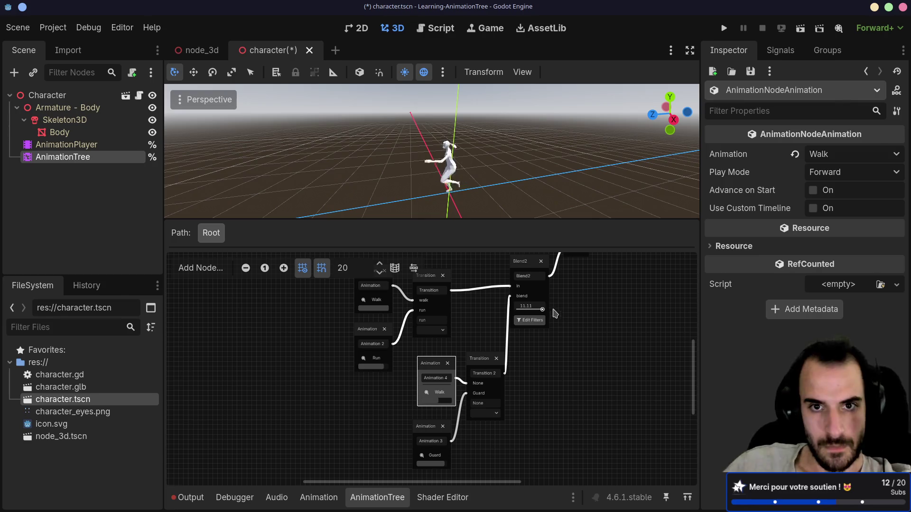
{"action": "left_click", "coordinate": [528, 307]}
{"action": "type", "text": "1"}
{"action": "key", "text": "Return"}
{"action": "scroll", "coordinate": [464, 174], "scroll_direction": "up", "scroll_amount": 5}
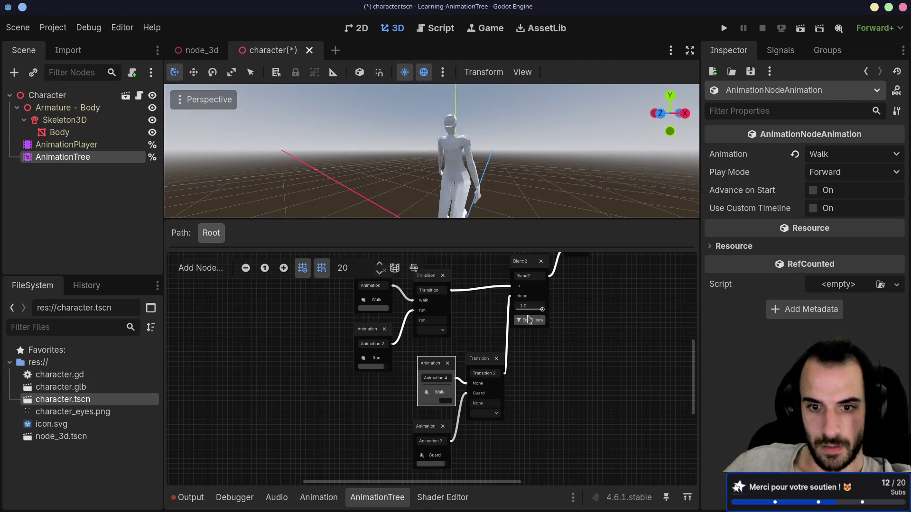
Preview Transition 2 on Guard and Transition on walk, then set Transition 2 back to None
{"action": "left_click", "coordinate": [484, 414]}
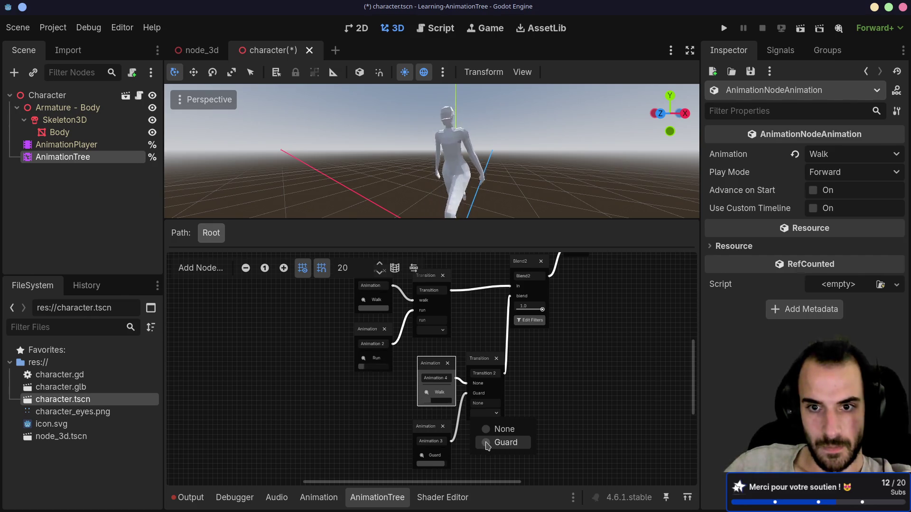
{"action": "left_click", "coordinate": [488, 443]}
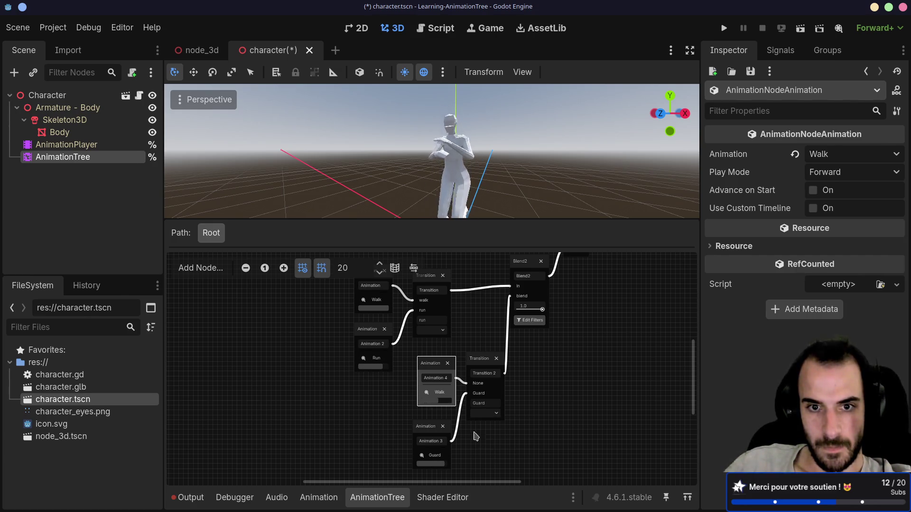
{"action": "left_click", "coordinate": [432, 331]}
{"action": "left_click", "coordinate": [432, 351]}
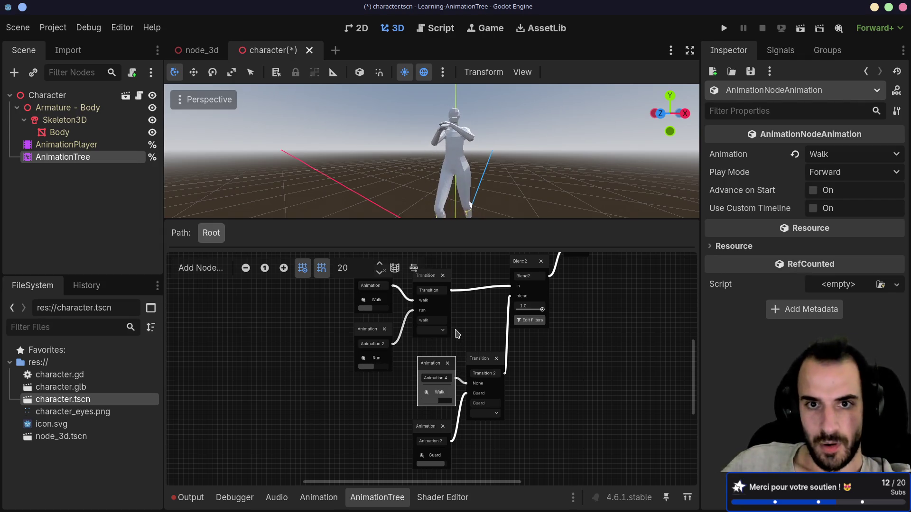
{"action": "left_click_drag", "start_coordinate": [490, 188], "coordinate": [457, 198]}
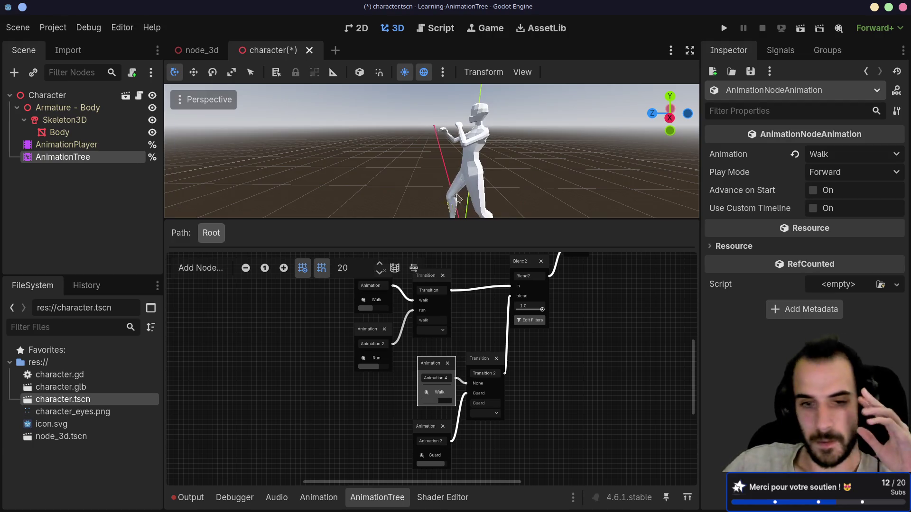
{"action": "left_click", "coordinate": [483, 411]}
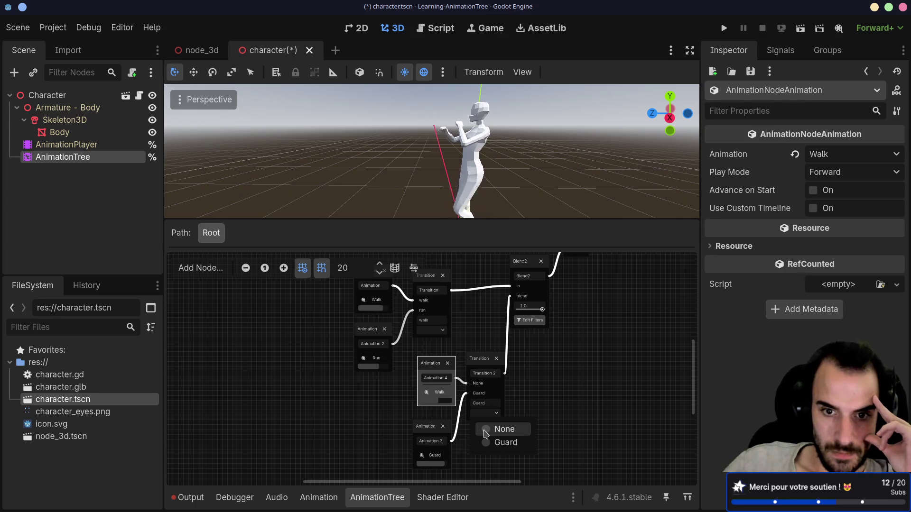
{"action": "left_click", "coordinate": [503, 429]}
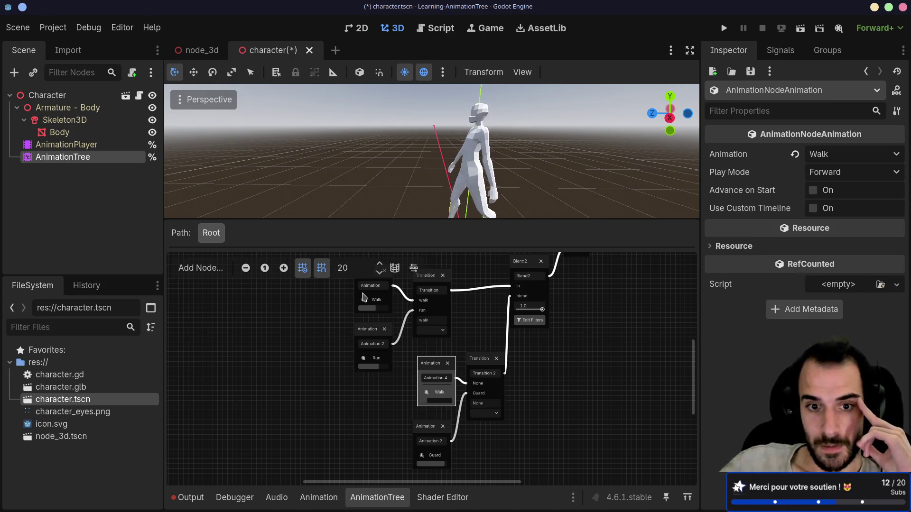
{"action": "scroll", "coordinate": [334, 308], "scroll_direction": "up", "scroll_amount": 2}
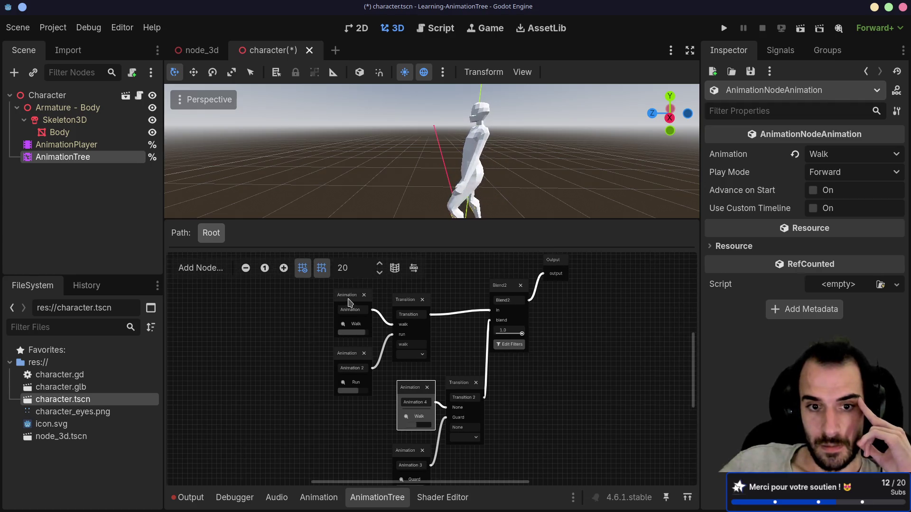
Delete the Animation 3, Transition 2 and Animation 4 nodes of the Guard branch
{"action": "left_click", "coordinate": [351, 306]}
{"action": "left_click", "coordinate": [410, 389]}
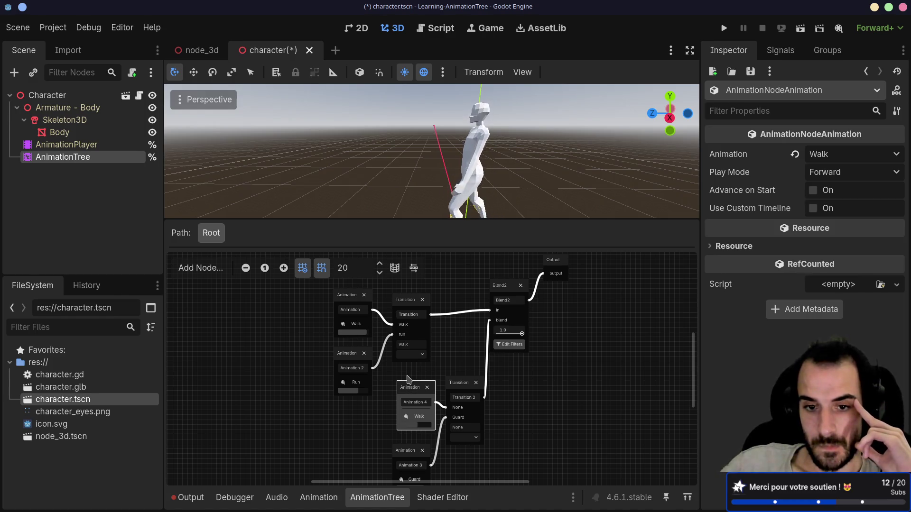
{"action": "scroll", "coordinate": [400, 361], "scroll_direction": "down", "scroll_amount": 2}
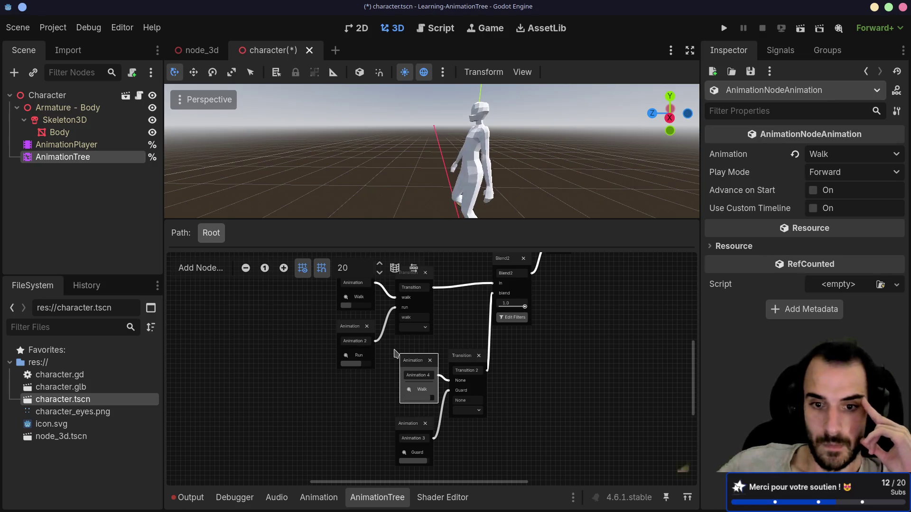
{"action": "left_click", "coordinate": [416, 361]}
{"action": "key", "text": "Delete"}
{"action": "left_click", "coordinate": [466, 355]}
{"action": "key", "text": "Delete"}
{"action": "left_click", "coordinate": [409, 424]}
{"action": "key", "text": "Delete"}
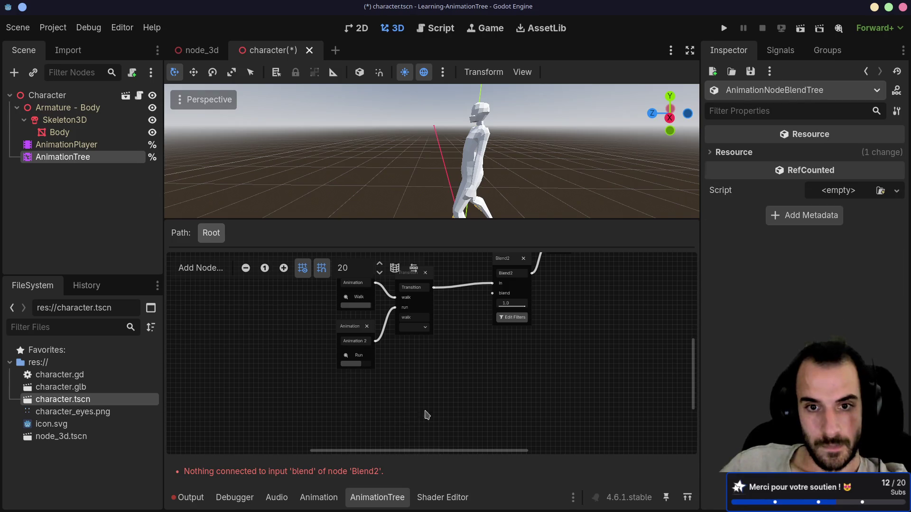
Disconnect the walk/run Transition from Blend2's in input
{"action": "scroll", "coordinate": [441, 408], "scroll_direction": "up", "scroll_amount": 3}
{"action": "mouse_move", "coordinate": [480, 327]}
{"action": "left_mouse_down"}
{"action": "mouse_move", "coordinate": [429, 339]}
{"action": "mouse_move", "coordinate": [586, 390]}
{"action": "mouse_move", "coordinate": [589, 334]}
{"action": "left_mouse_up"}
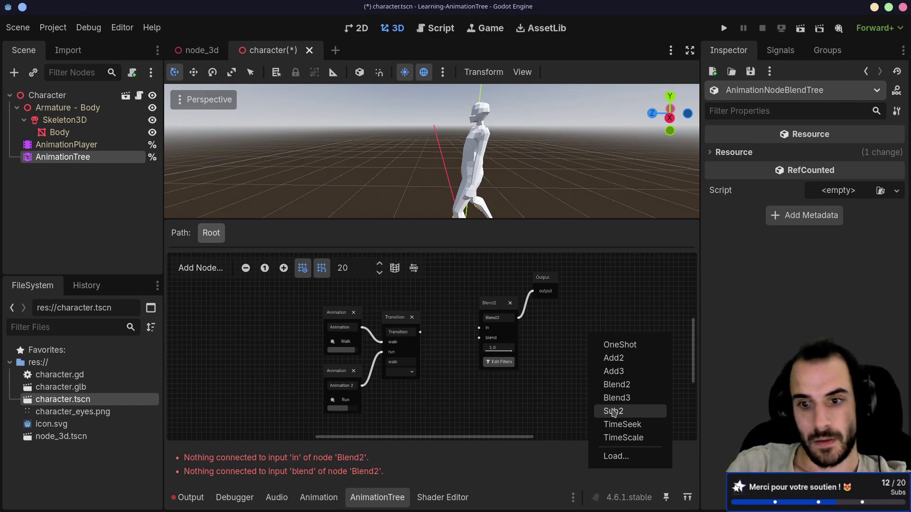
{"action": "key", "text": "alt+Tab"}
Read the guide from the Blend2/Blend3 section down to OneShot, then return to Godot
{"action": "scroll", "coordinate": [609, 299], "scroll_direction": "down", "scroll_amount": 2}
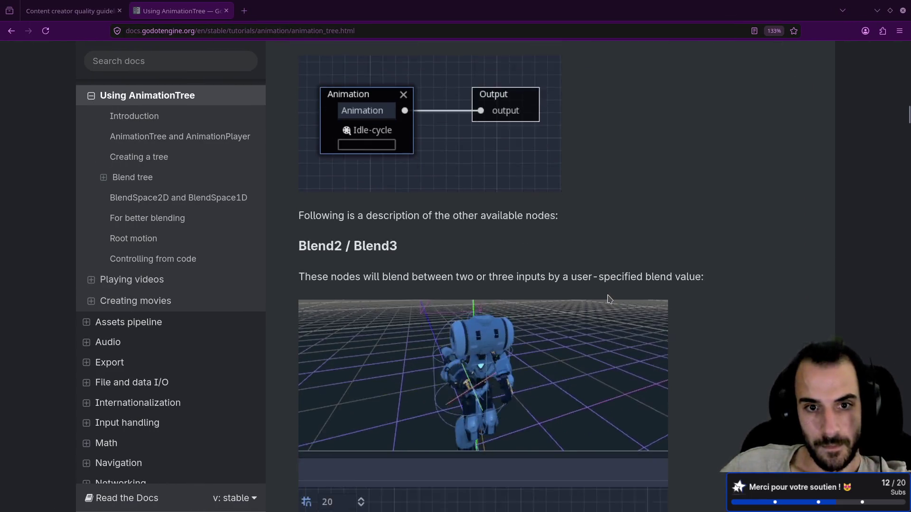
{"action": "scroll", "coordinate": [610, 299], "scroll_direction": "down", "scroll_amount": 3}
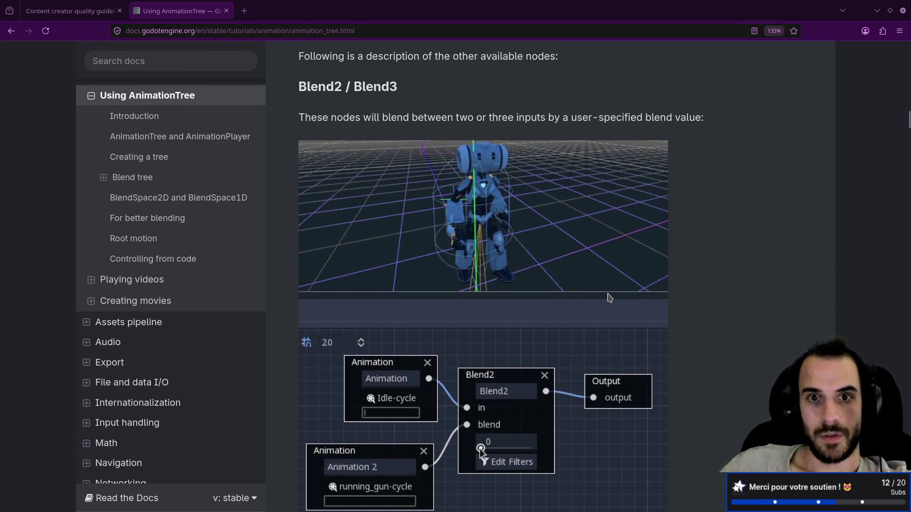
{"action": "scroll", "coordinate": [609, 298], "scroll_direction": "down", "scroll_amount": 4}
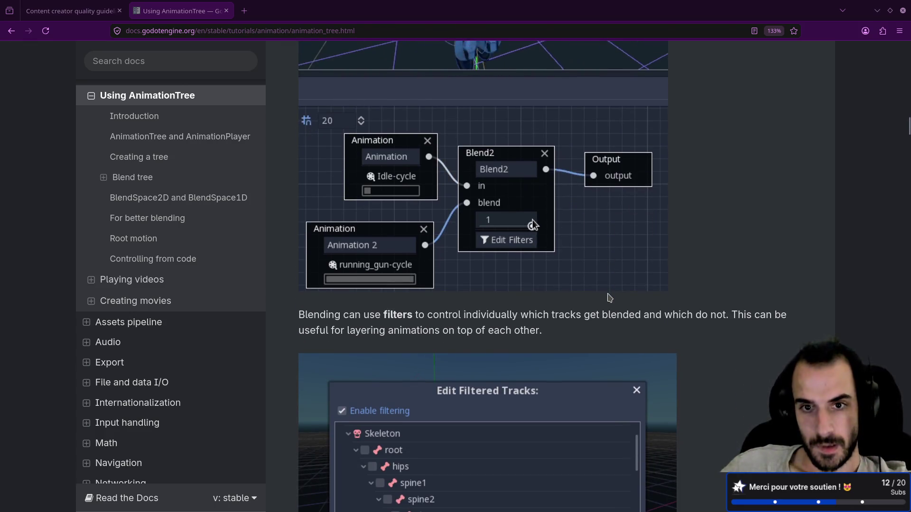
{"action": "scroll", "coordinate": [609, 298], "scroll_direction": "down", "scroll_amount": 8}
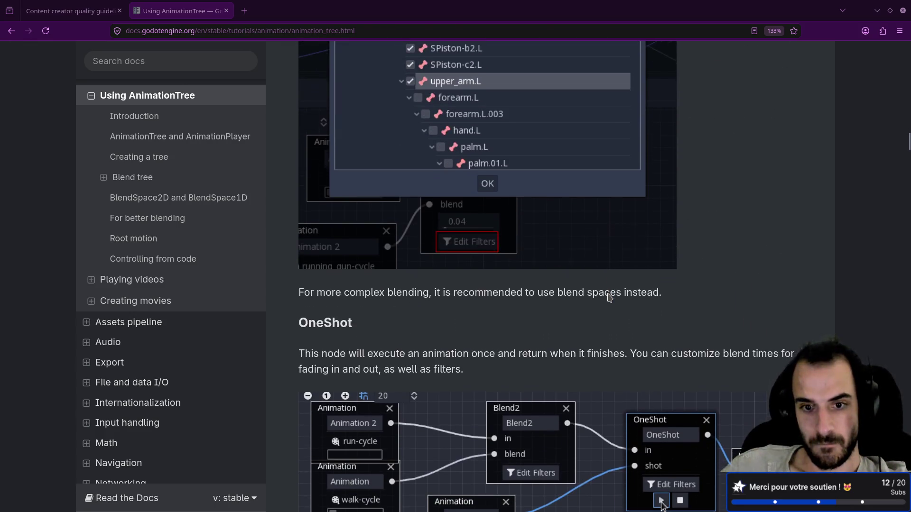
{"action": "scroll", "coordinate": [609, 298], "scroll_direction": "down", "scroll_amount": 4}
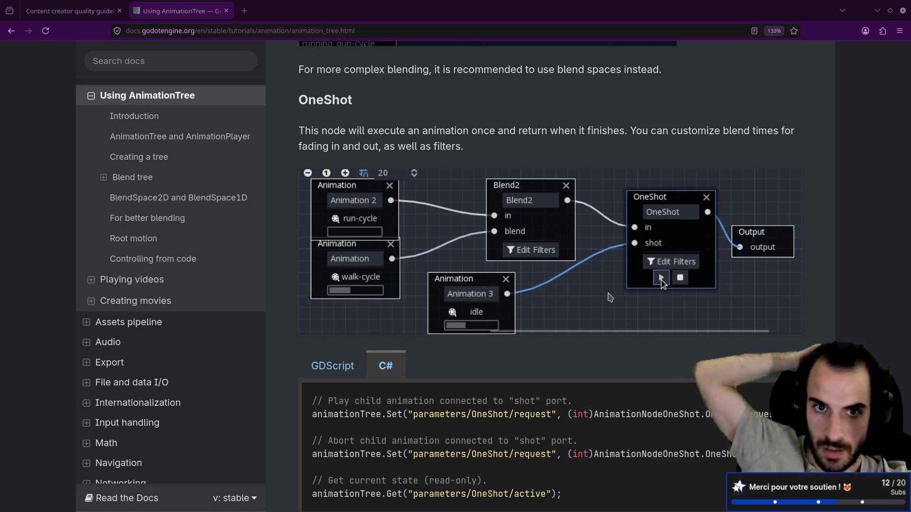
{"action": "key", "text": "alt+Tab"}
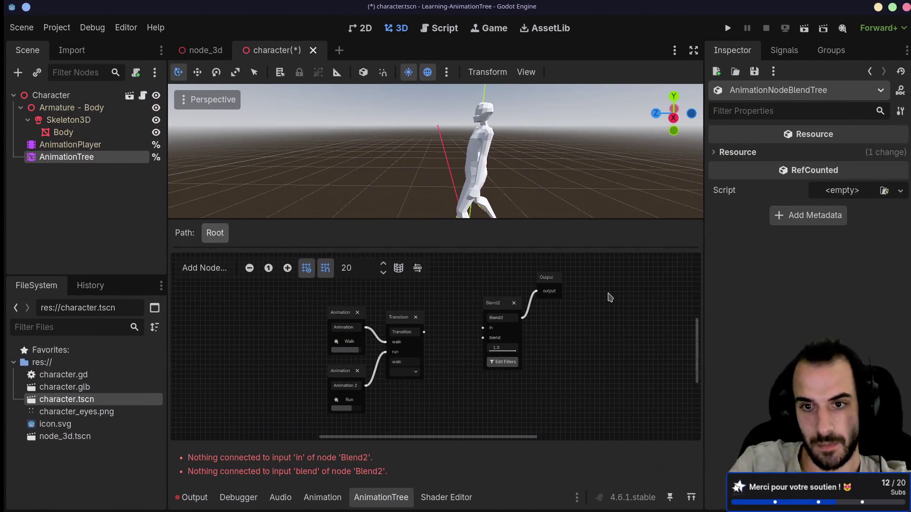
Add a OneShot node fed by the walk/run Transition
{"action": "scroll", "coordinate": [458, 382], "scroll_direction": "down", "scroll_amount": 5}
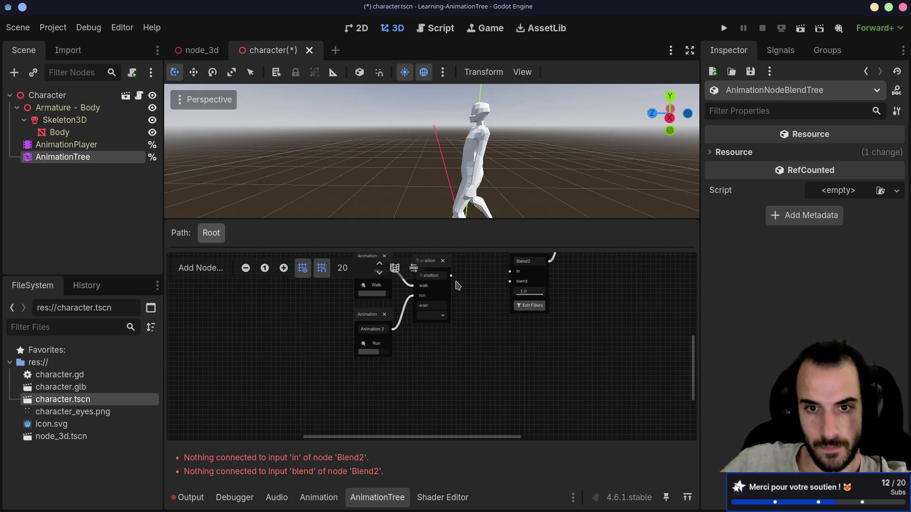
{"action": "right_click", "coordinate": [521, 358]}
{"action": "key", "text": "Down"}
{"action": "key", "text": "Return"}
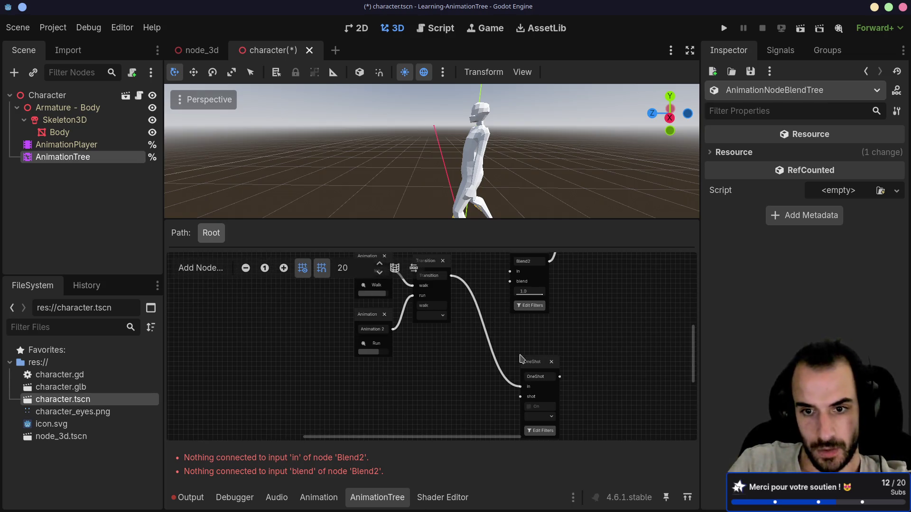
{"action": "left_click_drag", "start_coordinate": [535, 367], "coordinate": [519, 334]}
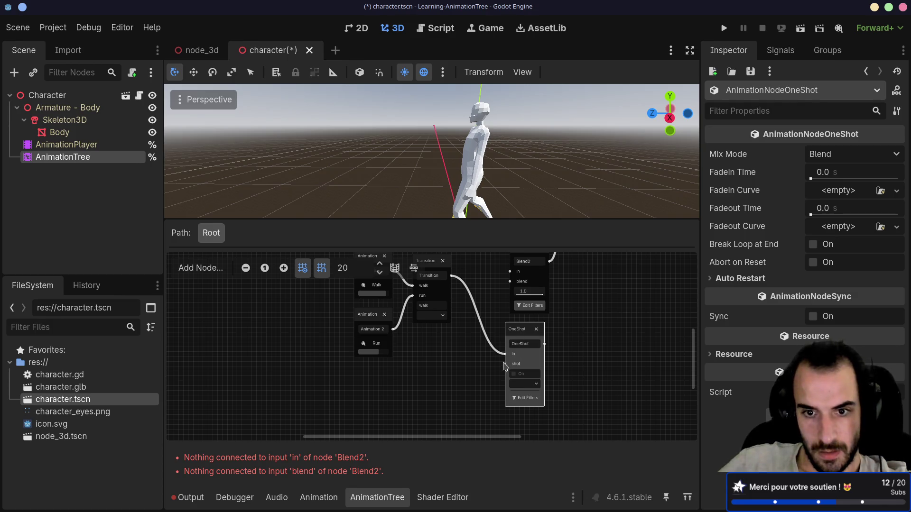
Feed an Animation node playing Guard into the OneShot's shot input
{"action": "left_click_drag", "start_coordinate": [504, 364], "coordinate": [453, 378]}
{"action": "left_click", "coordinate": [482, 309]}
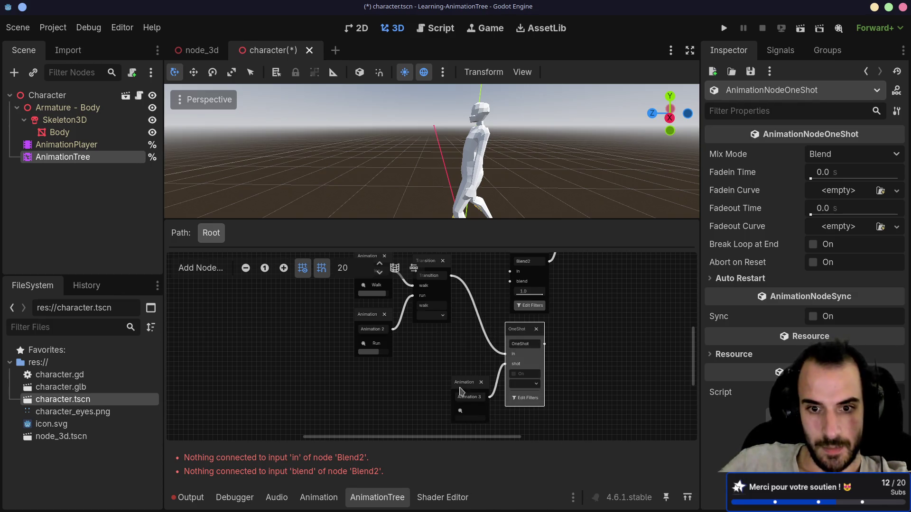
{"action": "left_click", "coordinate": [466, 392]}
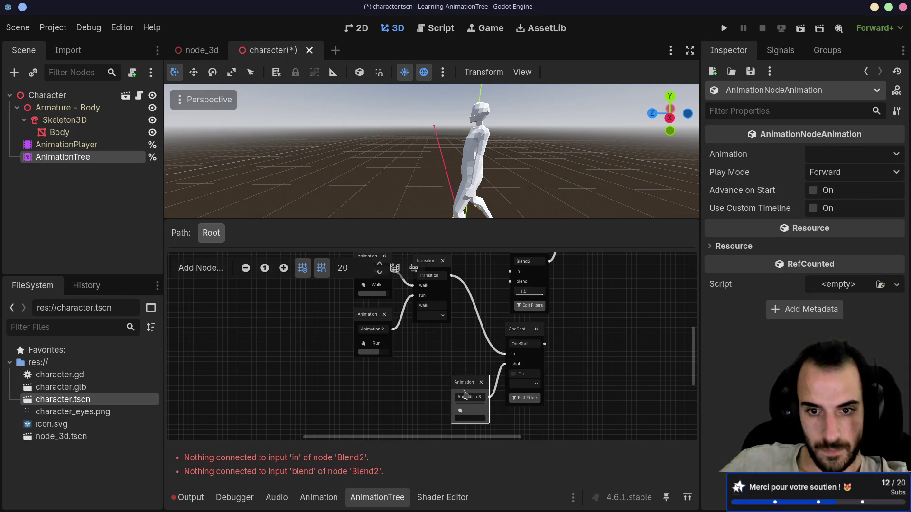
{"action": "left_click", "coordinate": [460, 411]}
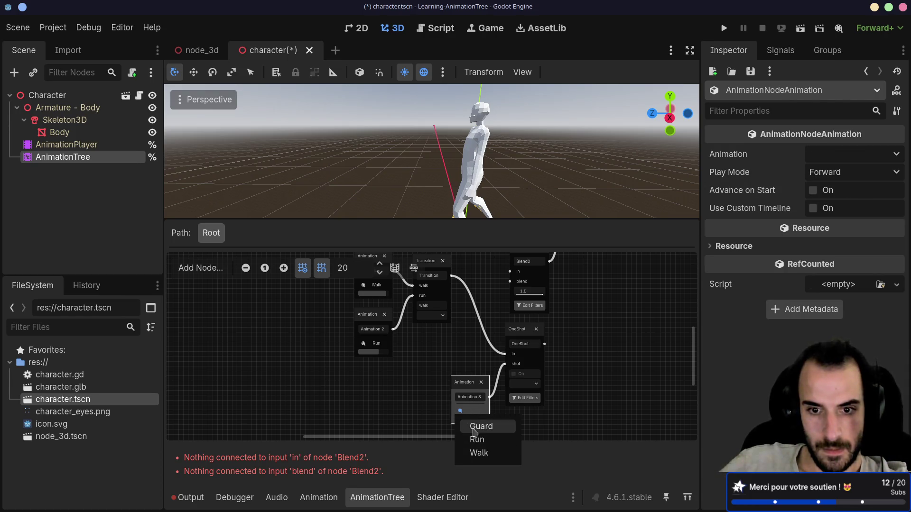
{"action": "left_click", "coordinate": [474, 425]}
{"action": "left_click_drag", "start_coordinate": [460, 381], "coordinate": [426, 372]}
Connect the OneShot's output to the Output node
{"action": "scroll", "coordinate": [432, 364], "scroll_direction": "up", "scroll_amount": 3}
{"action": "scroll", "coordinate": [432, 363], "scroll_direction": "right", "scroll_amount": 3}
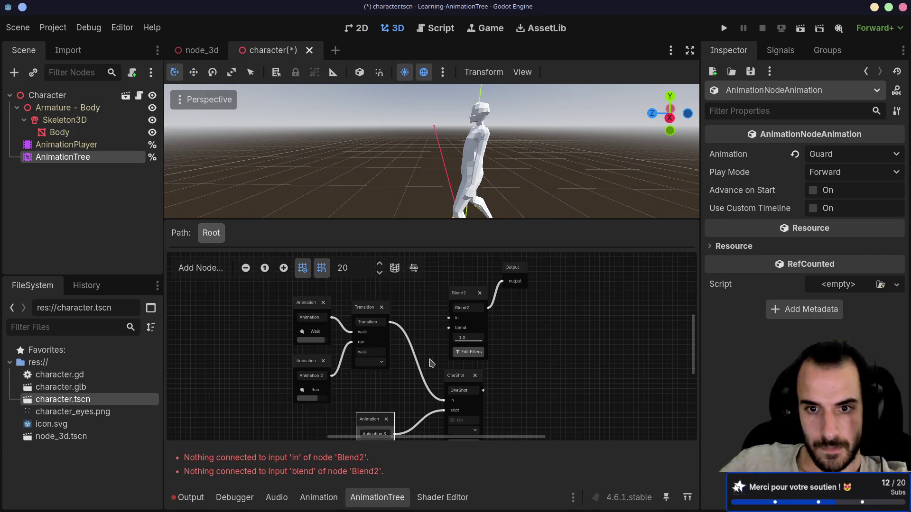
{"action": "mouse_move", "coordinate": [484, 390]}
{"action": "left_mouse_down"}
{"action": "mouse_move", "coordinate": [502, 281]}
{"action": "mouse_move", "coordinate": [460, 287]}
{"action": "left_mouse_up"}
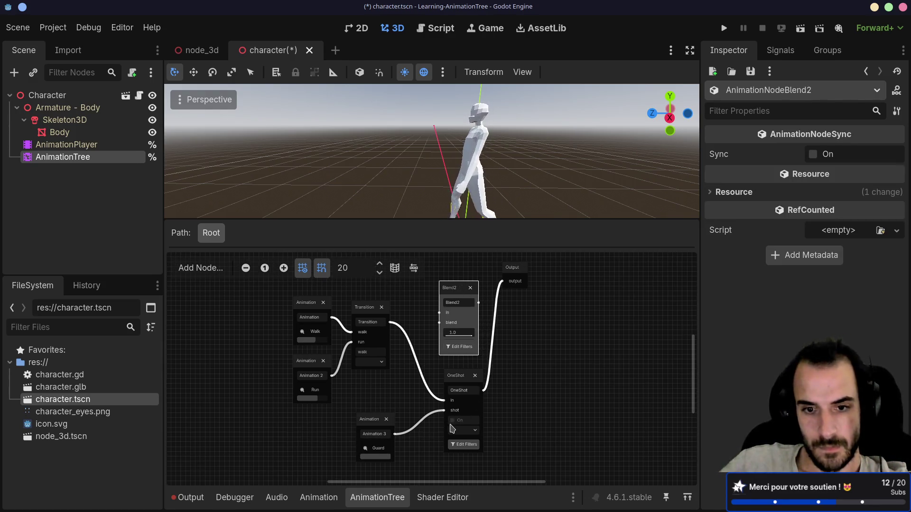
Fire the OneShot to preview the Guard animation, then abort it
{"action": "scroll", "coordinate": [451, 429], "scroll_direction": "up", "scroll_amount": 2}
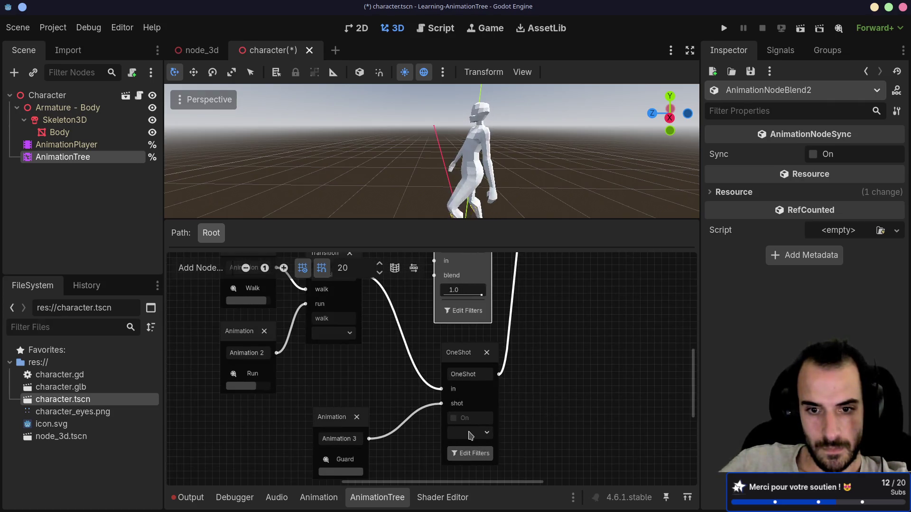
{"action": "left_click", "coordinate": [479, 433]}
{"action": "left_click", "coordinate": [465, 472]}
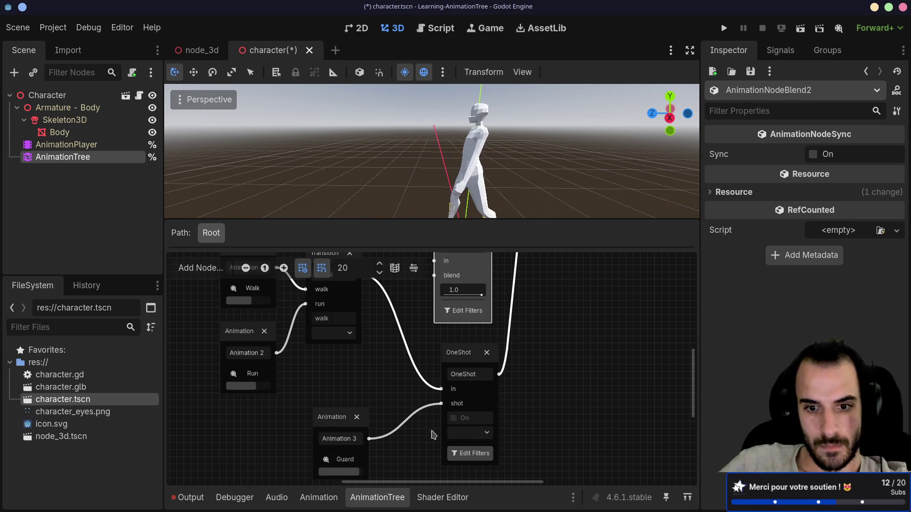
{"action": "left_click", "coordinate": [477, 435]}
{"action": "left_click", "coordinate": [465, 481]}
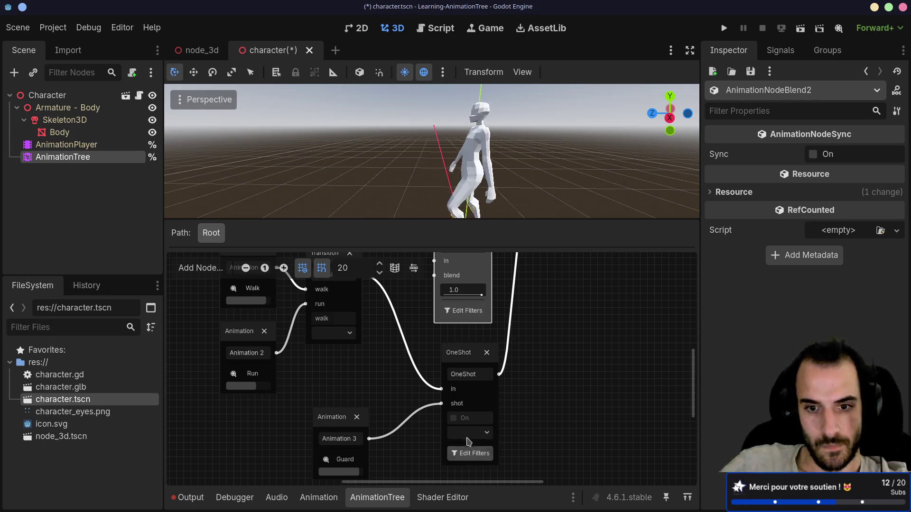
{"action": "left_click", "coordinate": [468, 434]}
{"action": "left_click", "coordinate": [427, 393]}
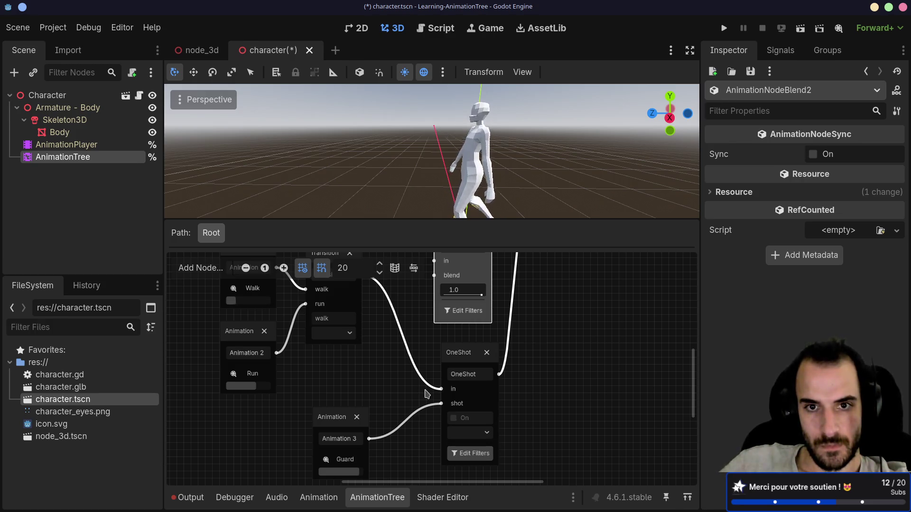
Filter the OneShot to Shoulder, UpperArm and LowerArm on both sides (L and R)
{"action": "scroll", "coordinate": [427, 394], "scroll_direction": "down", "scroll_amount": 3}
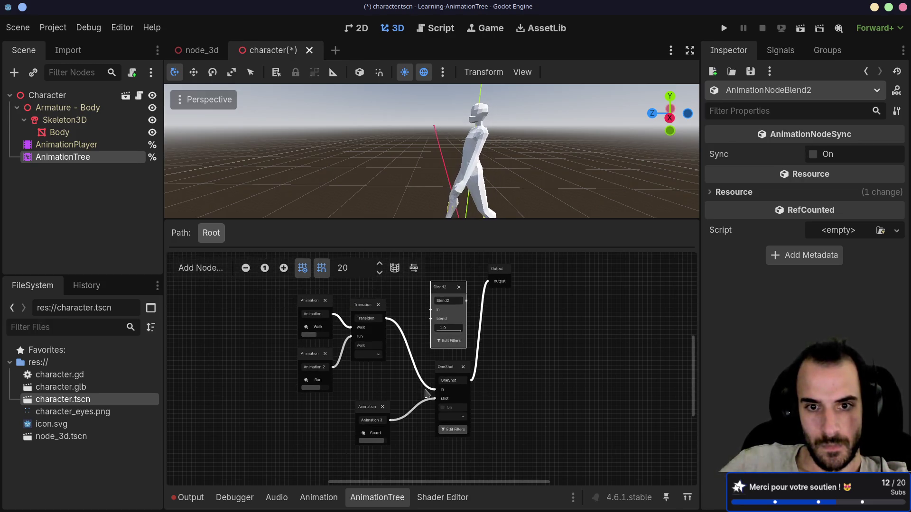
{"action": "left_click_drag", "start_coordinate": [438, 380], "coordinate": [427, 371]}
{"action": "left_click_drag", "start_coordinate": [443, 294], "coordinate": [445, 286]}
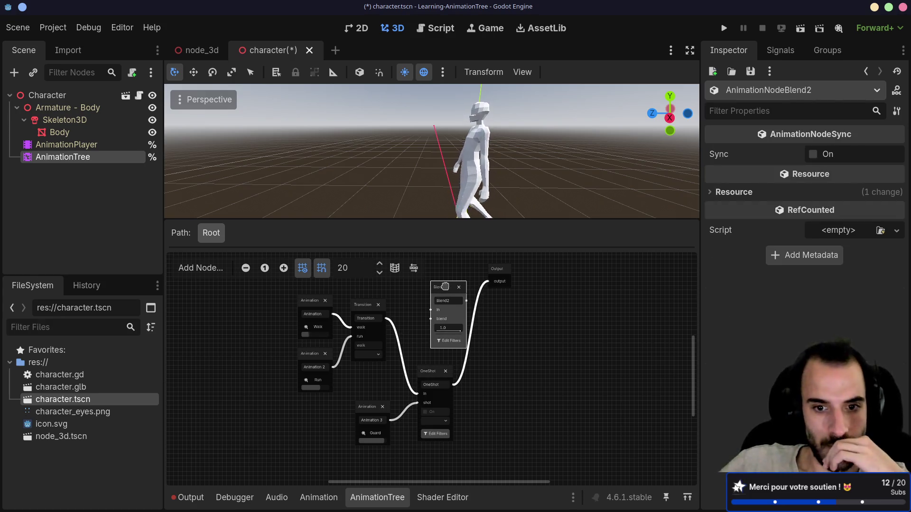
{"action": "left_click", "coordinate": [435, 434]}
{"action": "left_click", "coordinate": [366, 233]}
{"action": "left_click", "coordinate": [373, 246]}
{"action": "left_click", "coordinate": [380, 258]}
{"action": "left_click", "coordinate": [365, 270]}
{"action": "left_click", "coordinate": [373, 283]}
{"action": "left_click", "coordinate": [380, 296]}
{"action": "left_click", "coordinate": [453, 387]}
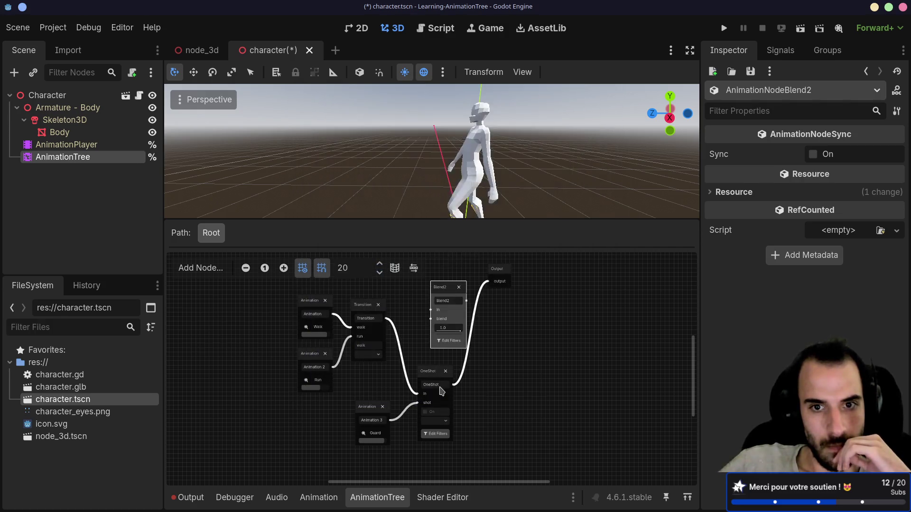
Fire the OneShot again to test the arm-filtered Guard
{"action": "left_click", "coordinate": [433, 421]}
{"action": "left_click", "coordinate": [440, 453]}
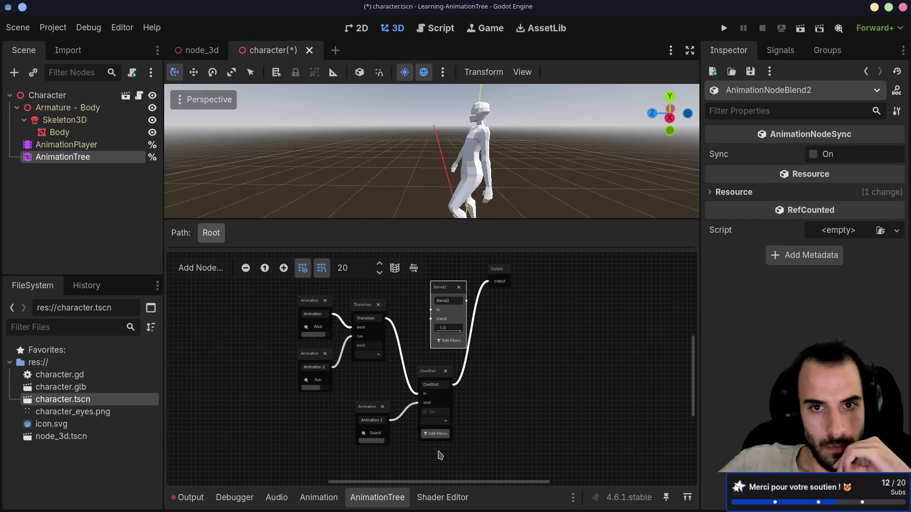
{"action": "scroll", "coordinate": [433, 446], "scroll_direction": "up", "scroll_amount": 5}
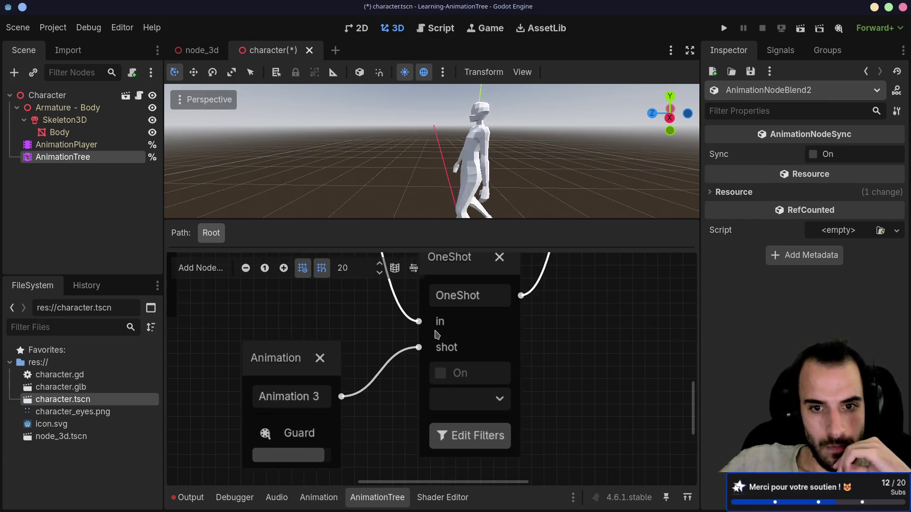
{"action": "left_click", "coordinate": [449, 295]}
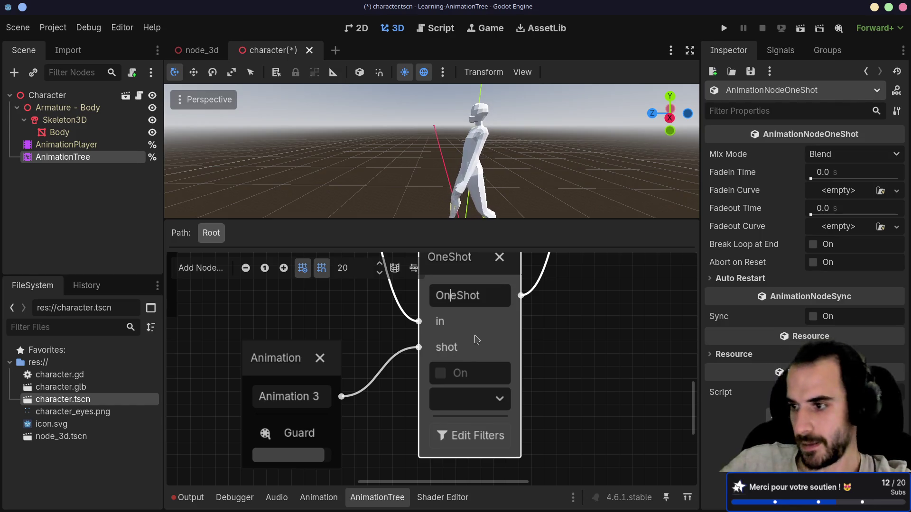
{"action": "scroll", "coordinate": [479, 336], "scroll_direction": "down", "scroll_amount": 2}
{"action": "scroll", "coordinate": [459, 326], "scroll_direction": "up", "scroll_amount": 2, "text": "ctrl"}
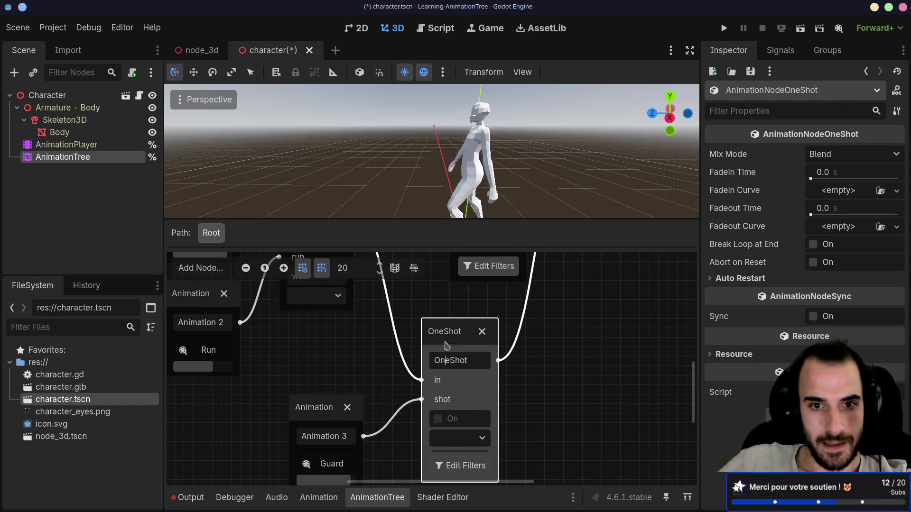
Swap OneShot for Blend2: Transition into in, Guard into blend, output to Output; preview blend
{"action": "key", "text": "Delete"}
{"action": "scroll", "coordinate": [436, 341], "scroll_direction": "down", "scroll_amount": 3}
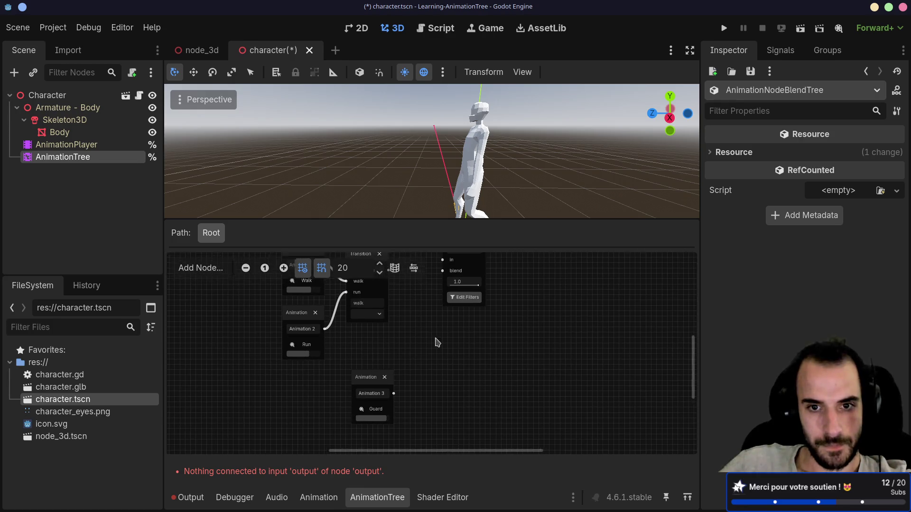
{"action": "mouse_move", "coordinate": [416, 376]}
{"action": "left_mouse_down"}
{"action": "mouse_move", "coordinate": [475, 416]}
{"action": "mouse_move", "coordinate": [429, 403]}
{"action": "mouse_move", "coordinate": [430, 387]}
{"action": "left_mouse_up"}
{"action": "left_click_drag", "start_coordinate": [483, 305], "coordinate": [486, 303]}
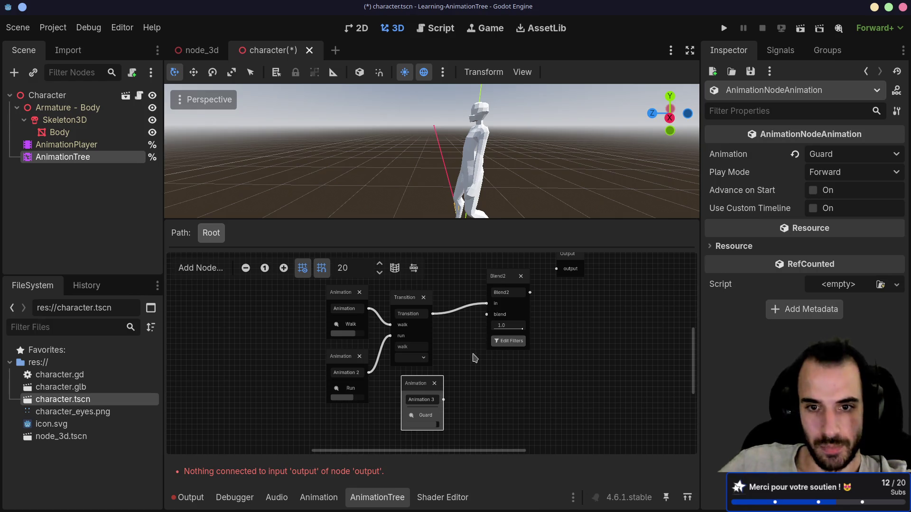
{"action": "left_click_drag", "start_coordinate": [443, 399], "coordinate": [486, 314]}
{"action": "left_click_drag", "start_coordinate": [530, 293], "coordinate": [556, 269]}
{"action": "left_click_drag", "start_coordinate": [507, 325], "coordinate": [472, 327]}
{"action": "mouse_move", "coordinate": [506, 326]}
{"action": "left_mouse_down"}
{"action": "mouse_move", "coordinate": [494, 334]}
{"action": "mouse_move", "coordinate": [519, 331]}
{"action": "mouse_move", "coordinate": [494, 329]}
{"action": "left_mouse_up"}
Save the character scene and open character.gd to inspect value on line 17
{"action": "key", "text": "ctrl+s"}
{"action": "left_click", "coordinate": [139, 95]}
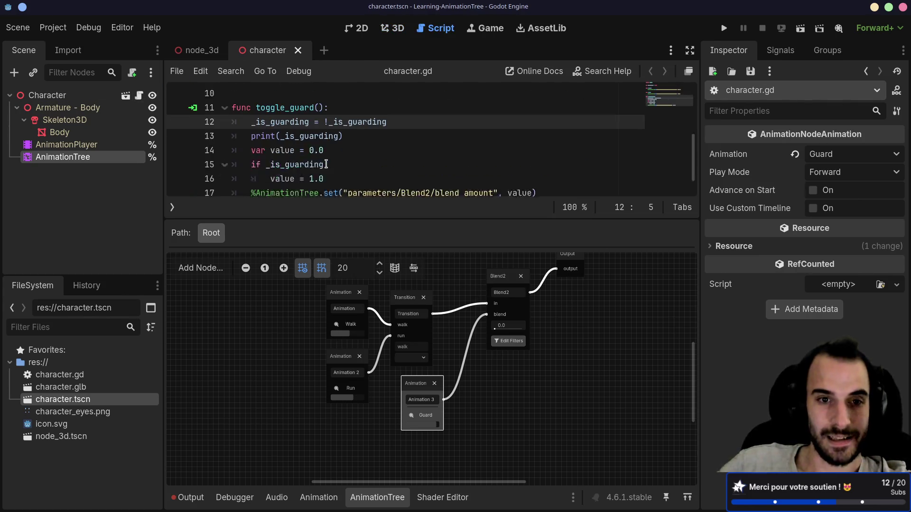
{"action": "scroll", "coordinate": [327, 164], "scroll_direction": "down", "scroll_amount": 1}
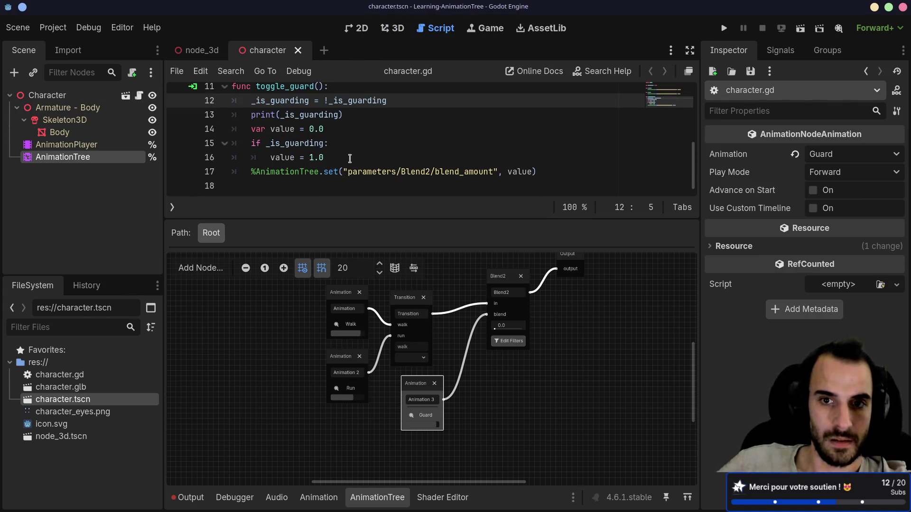
{"action": "double_click", "coordinate": [510, 172]}
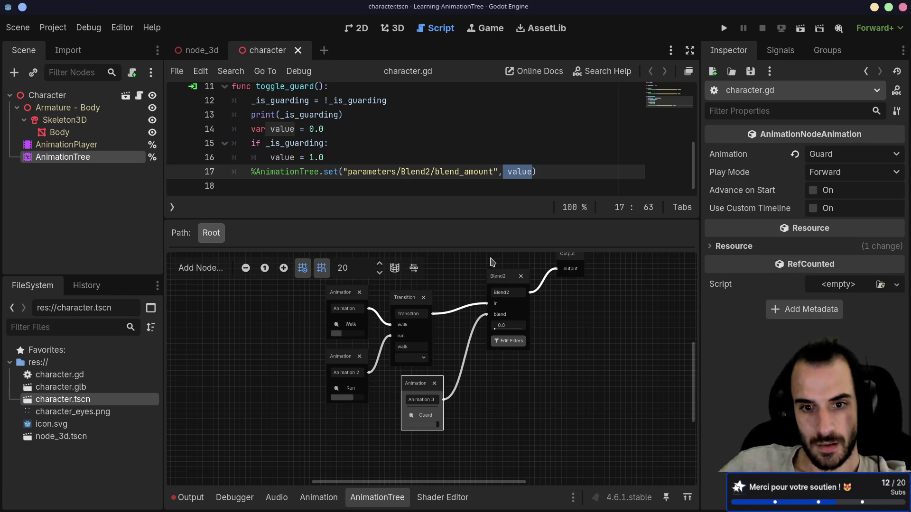
{"action": "scroll", "coordinate": [491, 263], "scroll_direction": "up", "scroll_amount": 2}
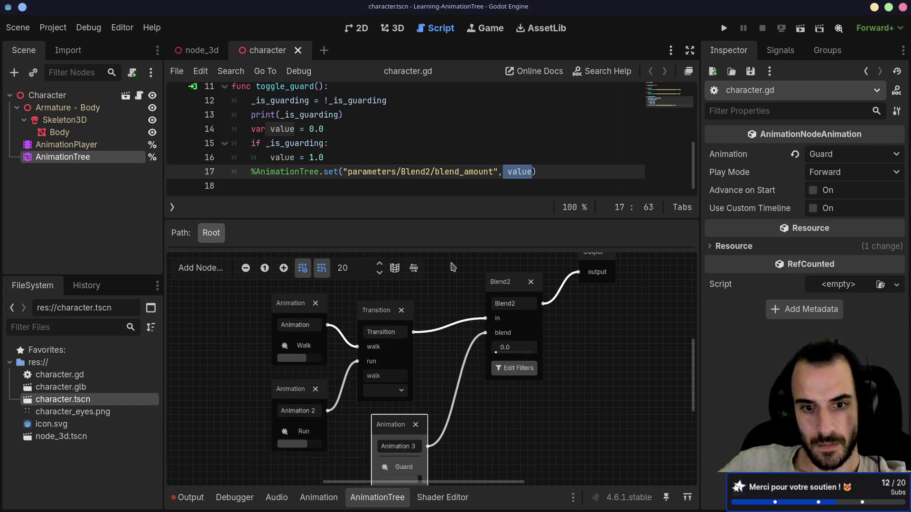
{"action": "scroll", "coordinate": [400, 402], "scroll_direction": "down", "scroll_amount": 1}
Nudge the Guard animation node and return to the AnimationTree documentation
{"action": "mouse_move", "coordinate": [400, 402]}
{"action": "left_mouse_down"}
{"action": "mouse_move", "coordinate": [413, 412]}
{"action": "mouse_move", "coordinate": [386, 405]}
{"action": "mouse_move", "coordinate": [416, 405]}
{"action": "left_mouse_up"}
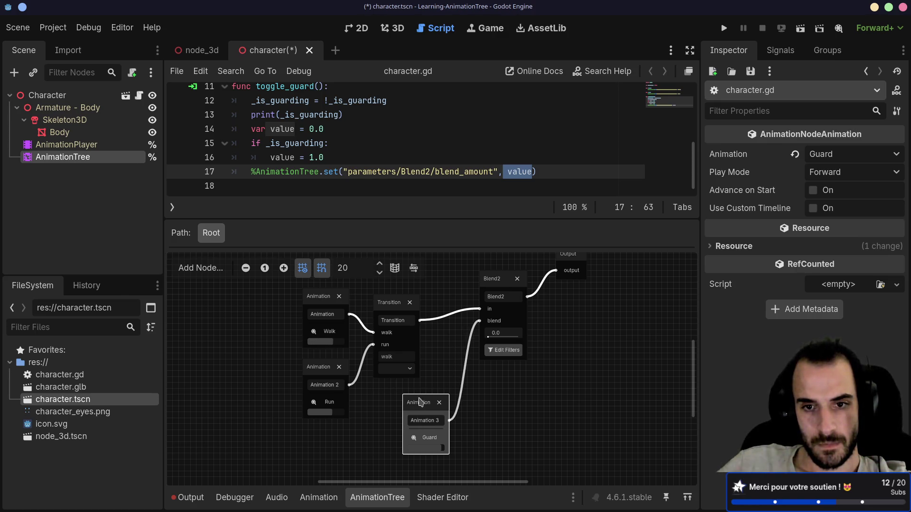
{"action": "scroll", "coordinate": [478, 358], "scroll_direction": "down", "scroll_amount": 1}
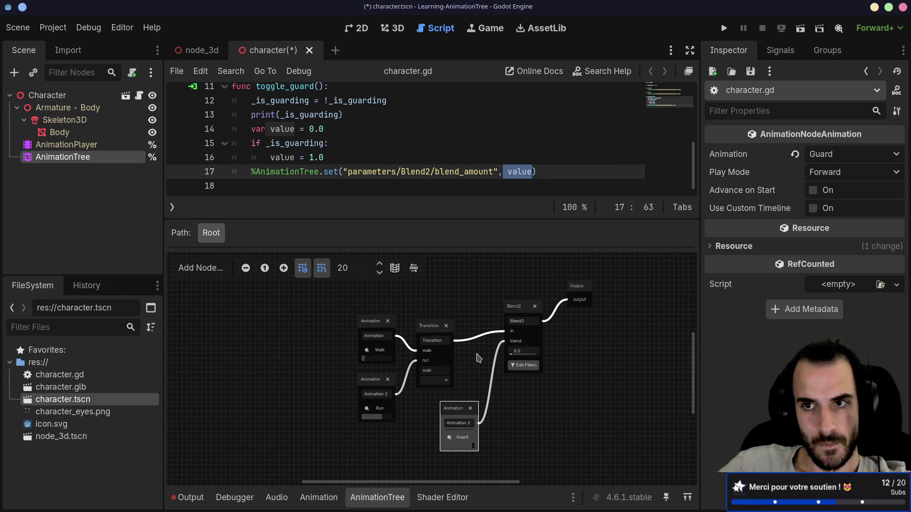
{"action": "key", "text": "alt+Tab"}
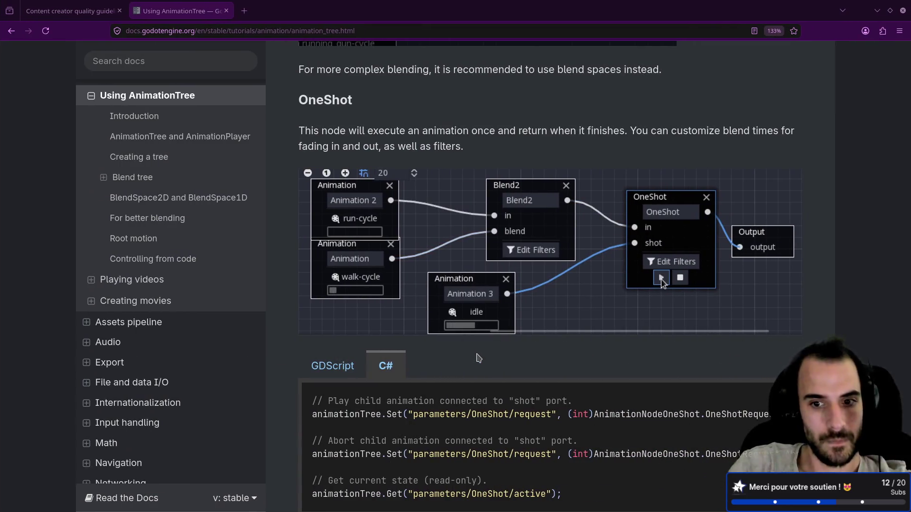
Scroll the Using AnimationTree page to the OneShot C# code and TimeSeek section
{"action": "scroll", "coordinate": [531, 323], "scroll_direction": "down", "scroll_amount": 4}
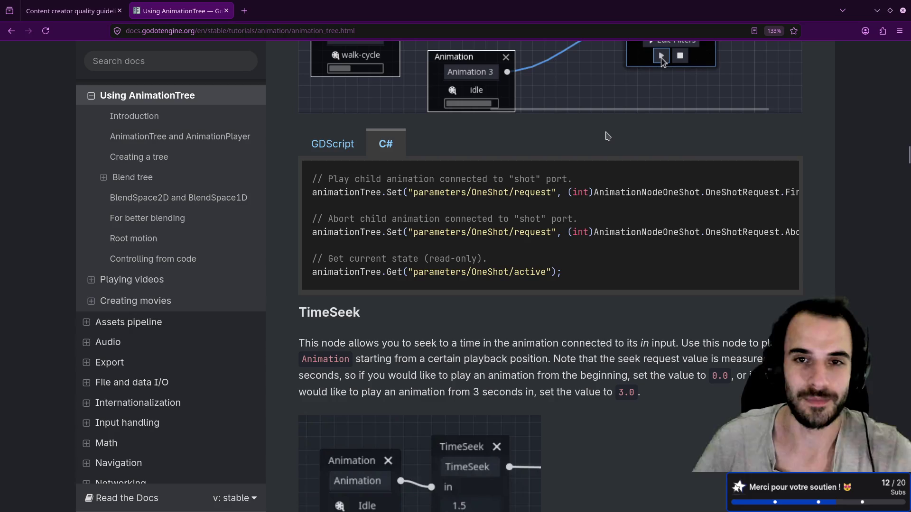
{"action": "key", "text": "alt+Tab"}
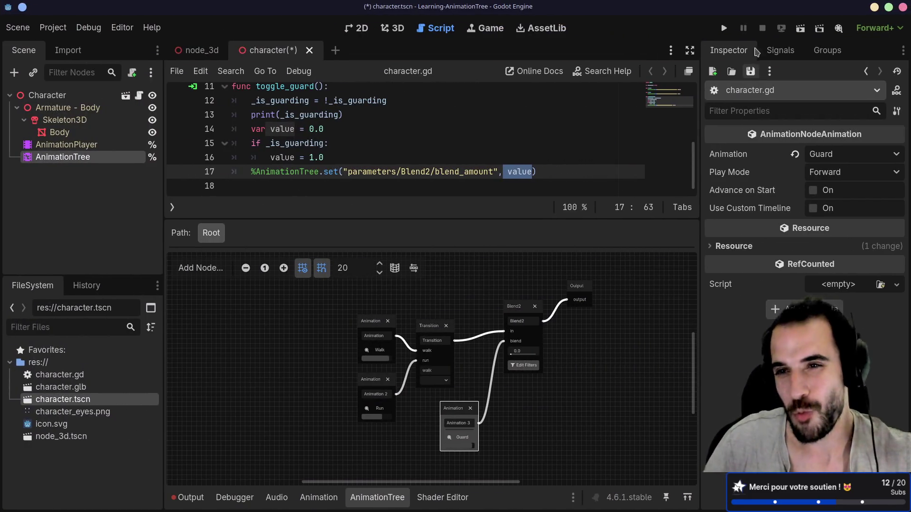
Run the node_3d scene, make the character run and walk, toggle Guard on and off, then stop
{"action": "left_click", "coordinate": [801, 27]}
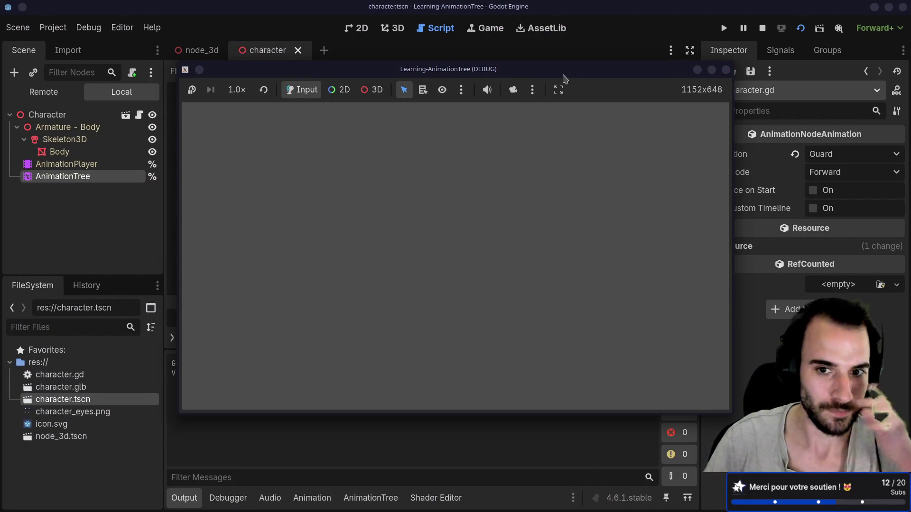
{"action": "left_click", "coordinate": [726, 71]}
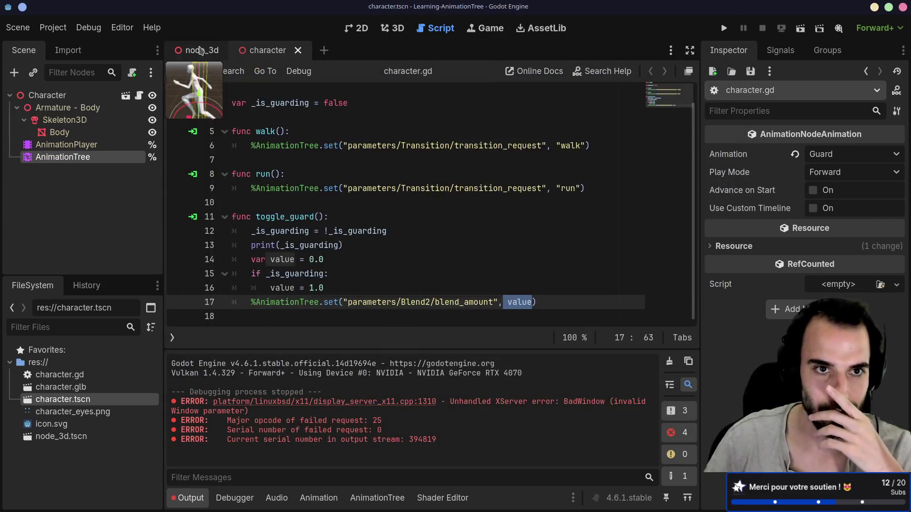
{"action": "left_click", "coordinate": [801, 30]}
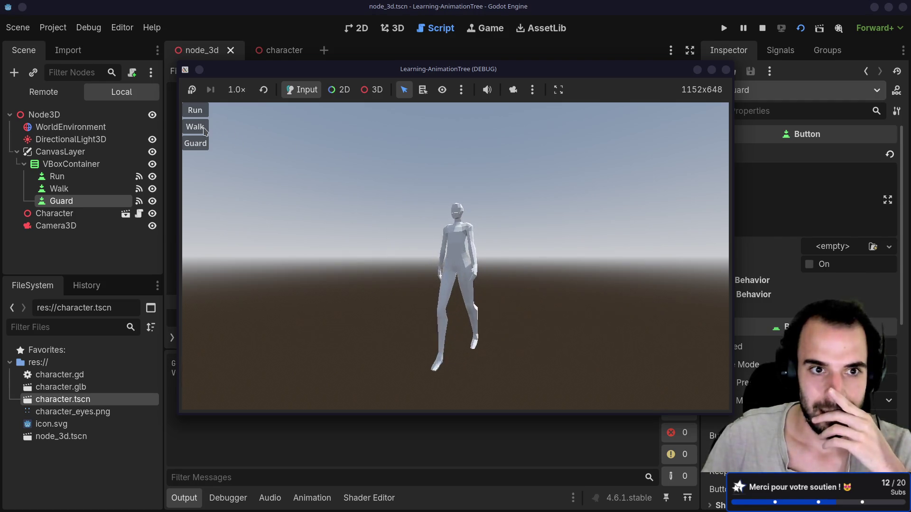
{"action": "left_click", "coordinate": [195, 127]}
{"action": "left_click", "coordinate": [195, 110]}
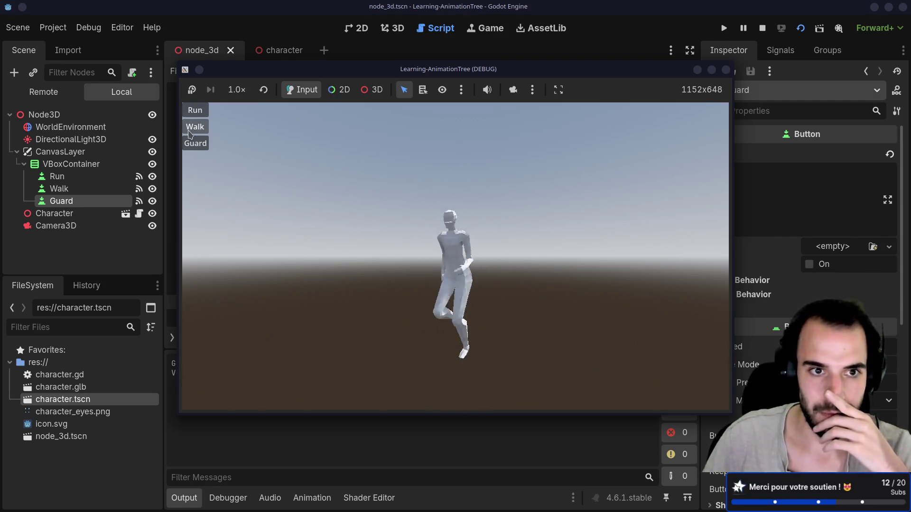
{"action": "left_click", "coordinate": [194, 132]}
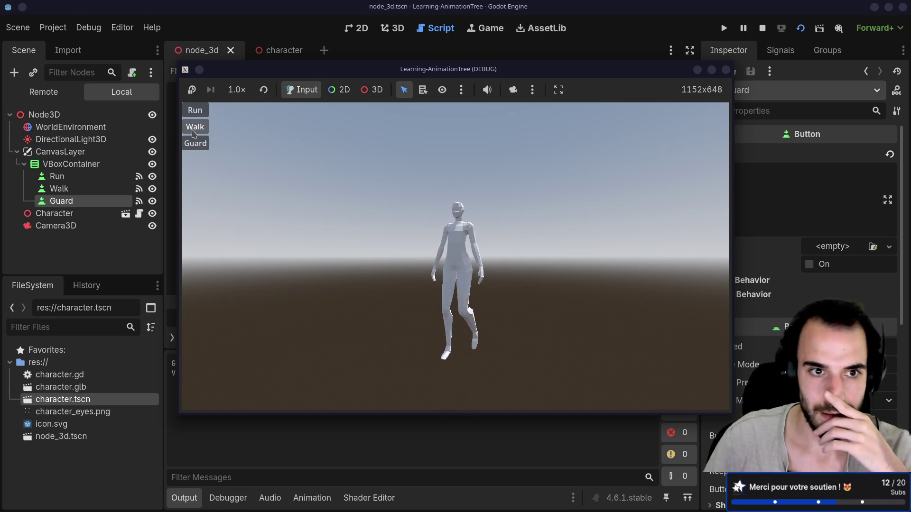
{"action": "left_click", "coordinate": [195, 145]}
{"action": "left_click", "coordinate": [196, 145]}
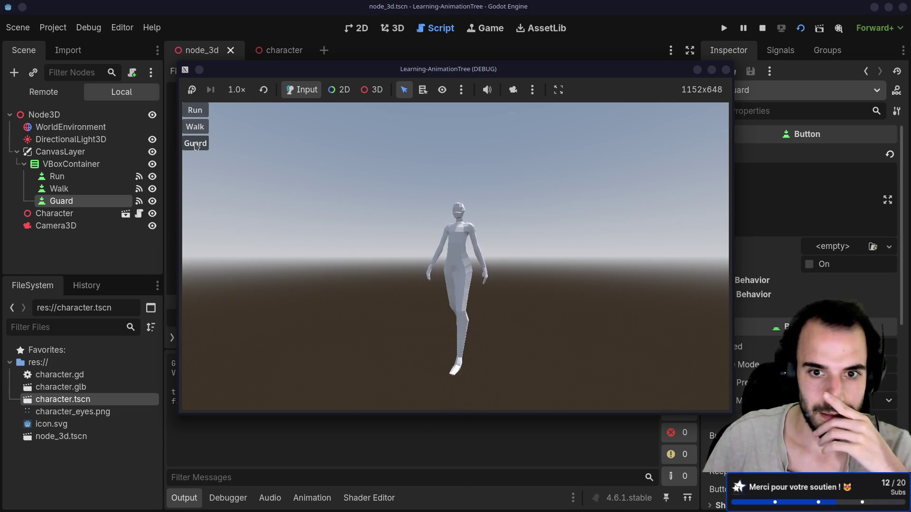
{"action": "left_click", "coordinate": [725, 70]}
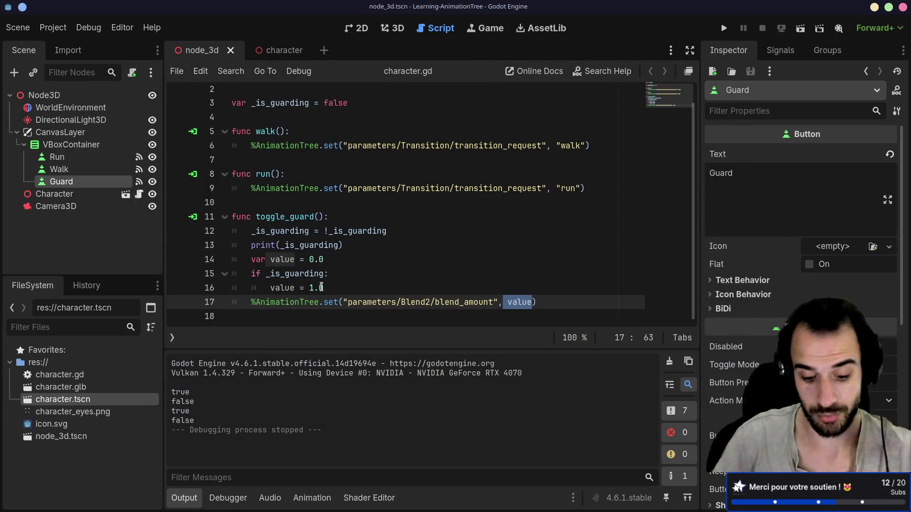
{"action": "key", "text": "alt+Tab"}
Search 'godot tween', open the Godot Docs Tween page and select its first GDScript example
{"action": "left_click", "coordinate": [244, 12]}
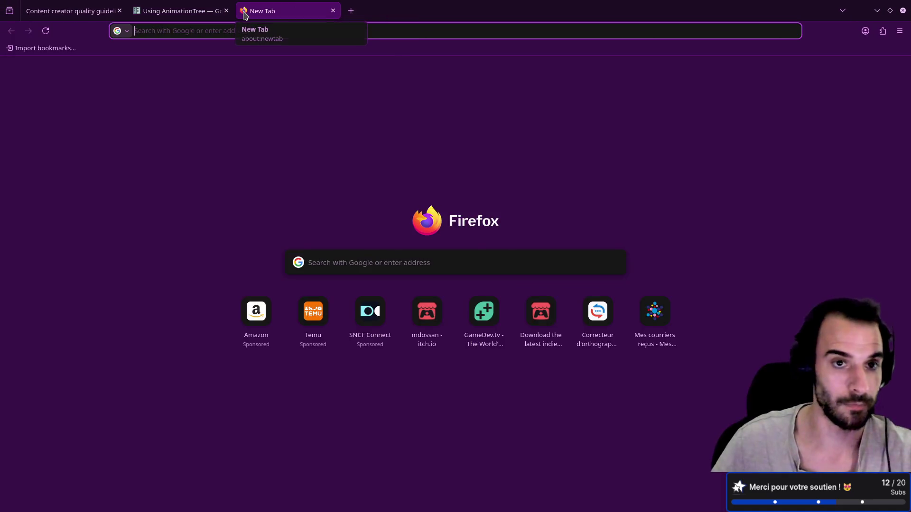
{"action": "type", "text": "godot "}
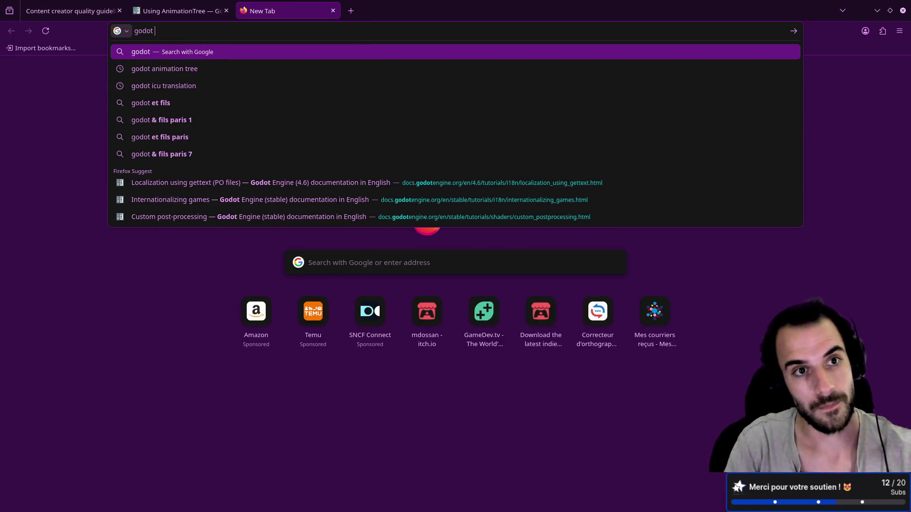
{"action": "type", "text": "tween"}
{"action": "key", "text": "Return"}
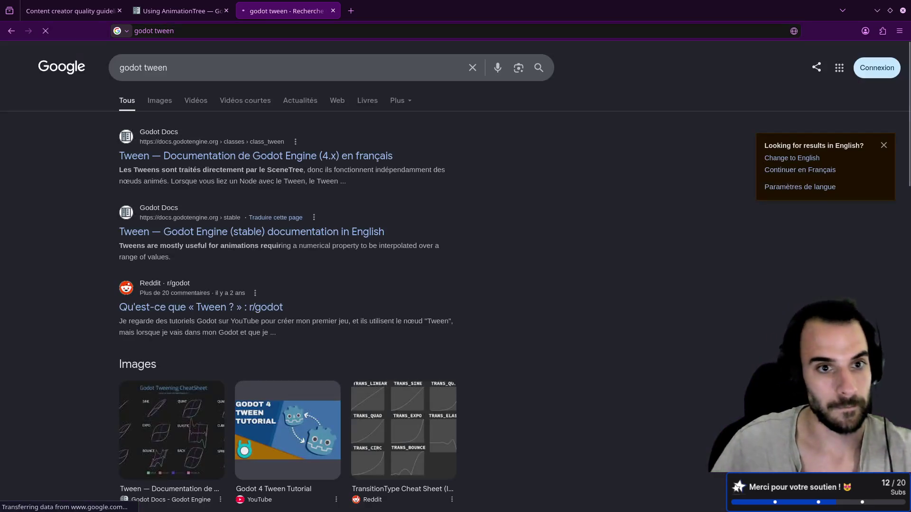
{"action": "left_click", "coordinate": [190, 158]}
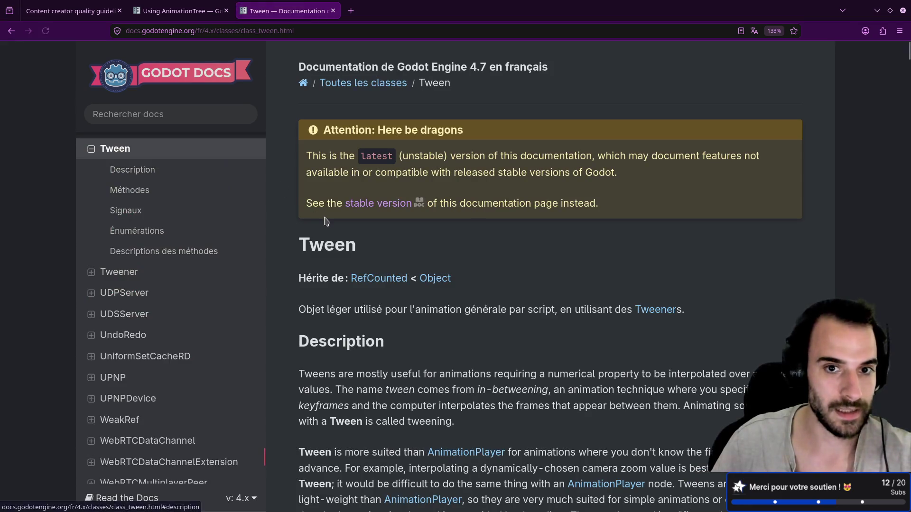
{"action": "scroll", "coordinate": [326, 222], "scroll_direction": "down", "scroll_amount": 10}
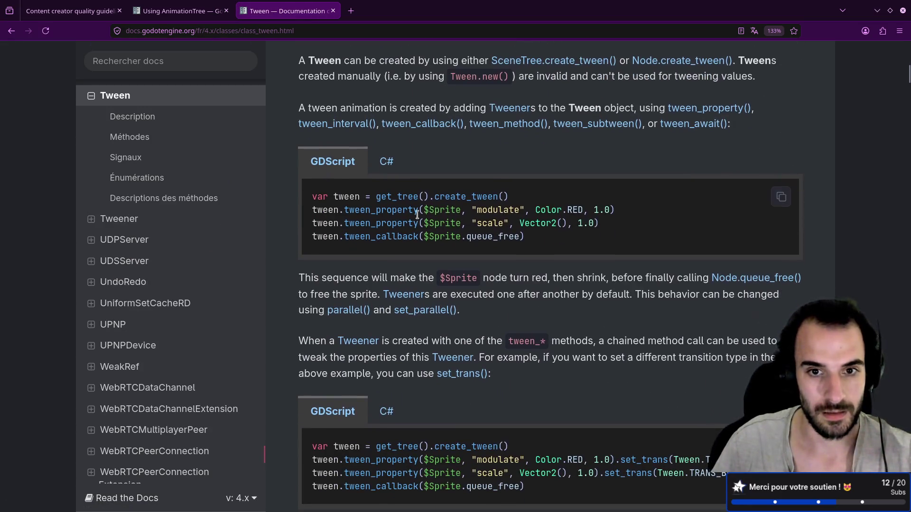
{"action": "left_click_drag", "start_coordinate": [527, 238], "coordinate": [314, 198]}
{"action": "key", "text": "ctrl+c"}
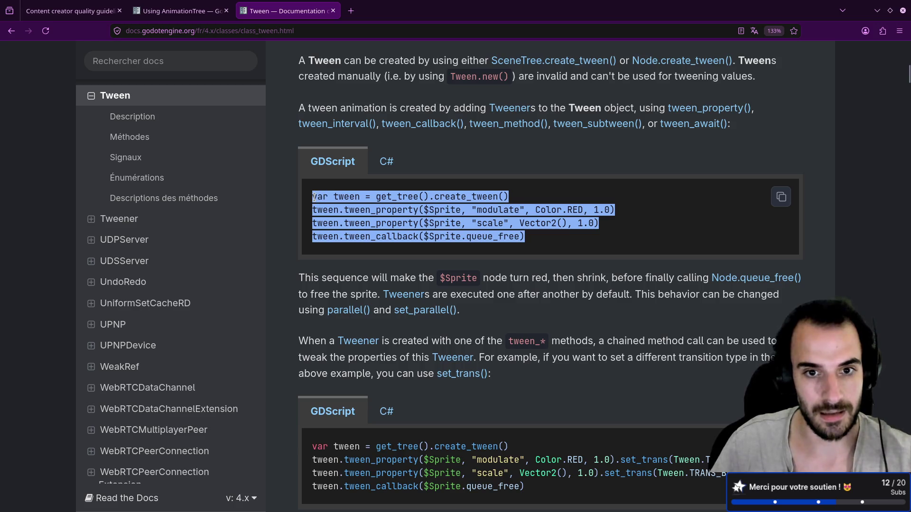
{"action": "key", "text": "alt+Tab"}
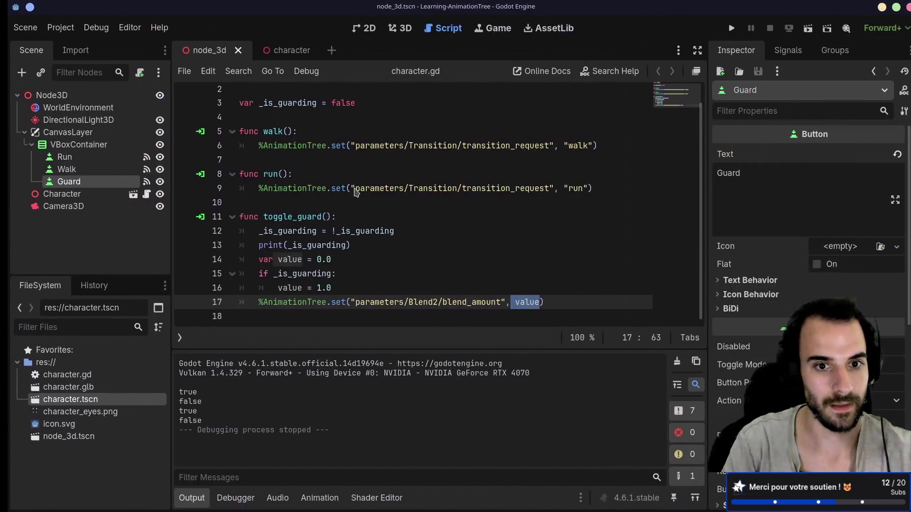
Open the Object class reference for set() from line 17 of character.gd
{"action": "left_click", "coordinate": [373, 288]}
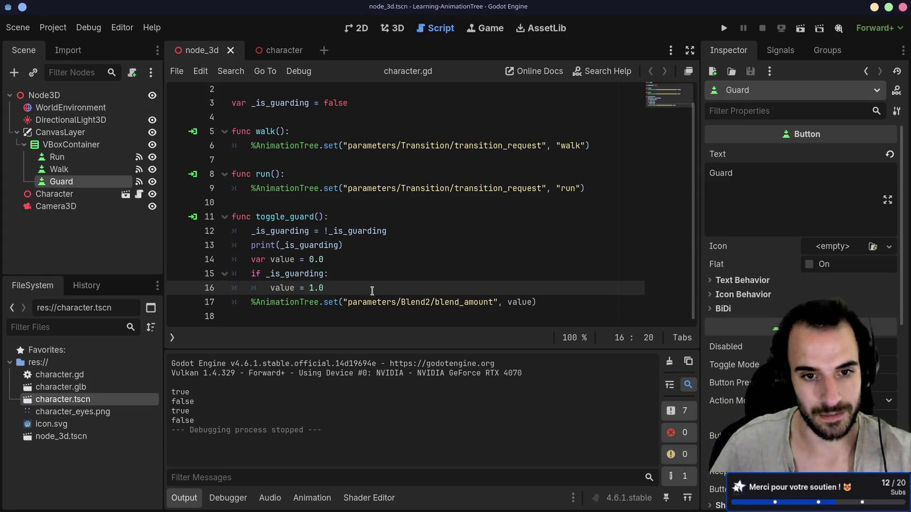
{"action": "left_click", "coordinate": [329, 304]}
{"action": "left_click", "coordinate": [331, 303], "text": "ctrl"}
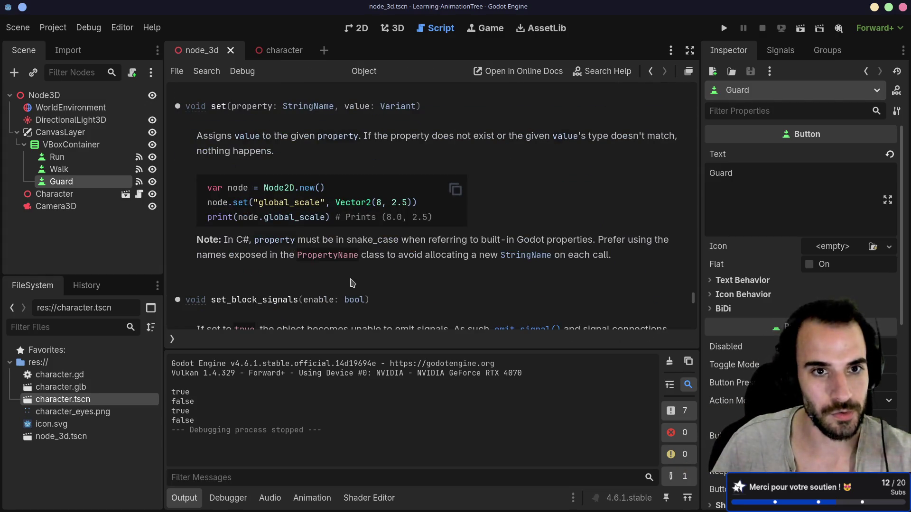
{"action": "scroll", "coordinate": [352, 283], "scroll_direction": "down", "scroll_amount": 3}
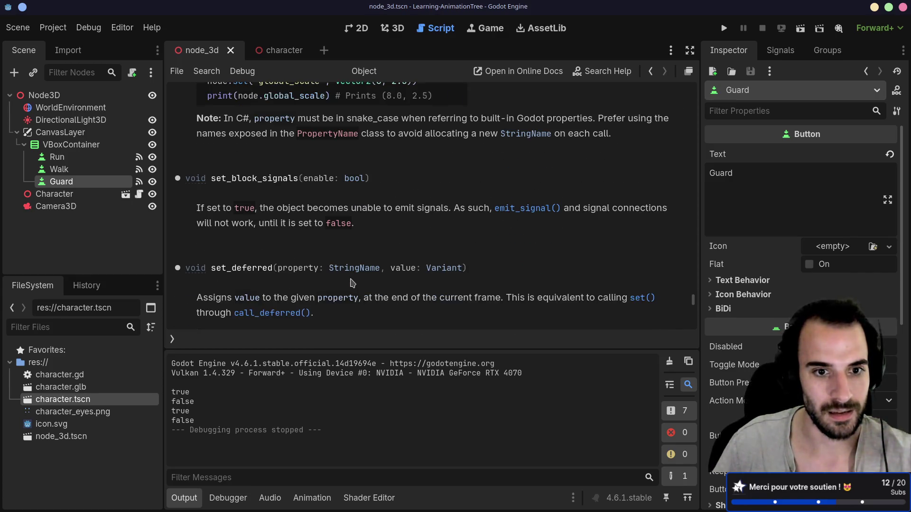
{"action": "scroll", "coordinate": [352, 283], "scroll_direction": "down", "scroll_amount": 1}
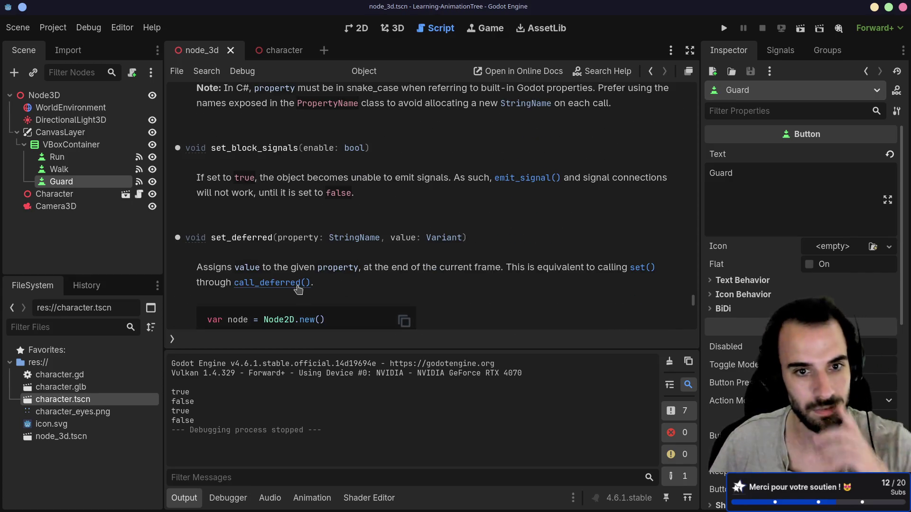
{"action": "scroll", "coordinate": [299, 289], "scroll_direction": "down", "scroll_amount": 5}
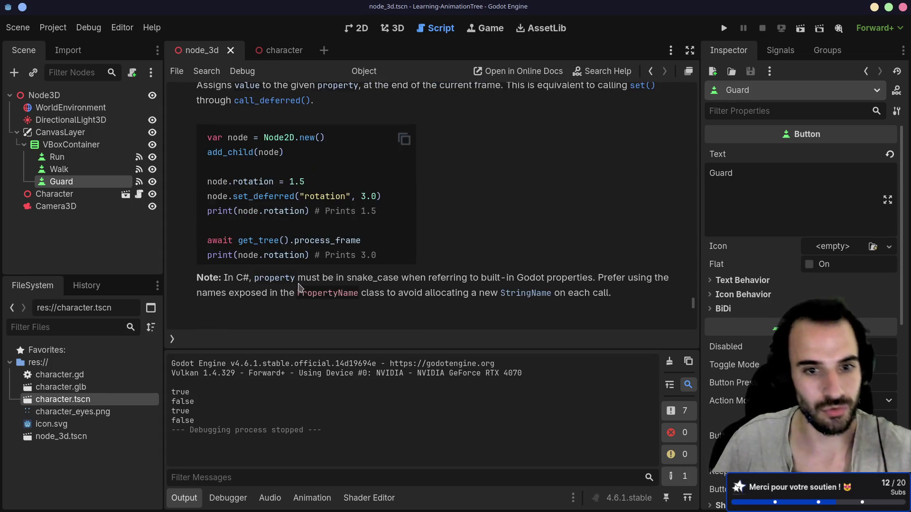
{"action": "scroll", "coordinate": [313, 279], "scroll_direction": "up", "scroll_amount": 15}
{"action": "scroll", "coordinate": [266, 294], "scroll_direction": "up", "scroll_amount": 8}
Browse the Object Methods list, read the set() description, then return to character.gd
{"action": "left_click", "coordinate": [173, 339]}
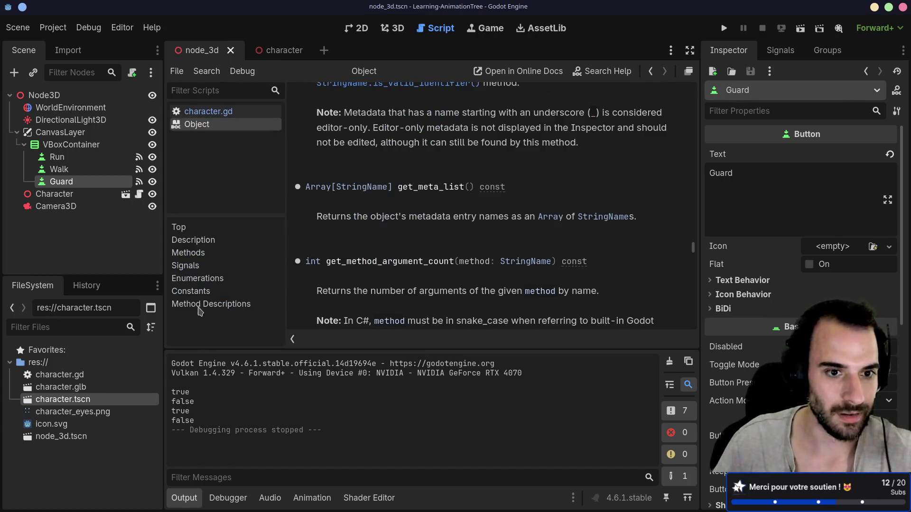
{"action": "left_click", "coordinate": [190, 253]}
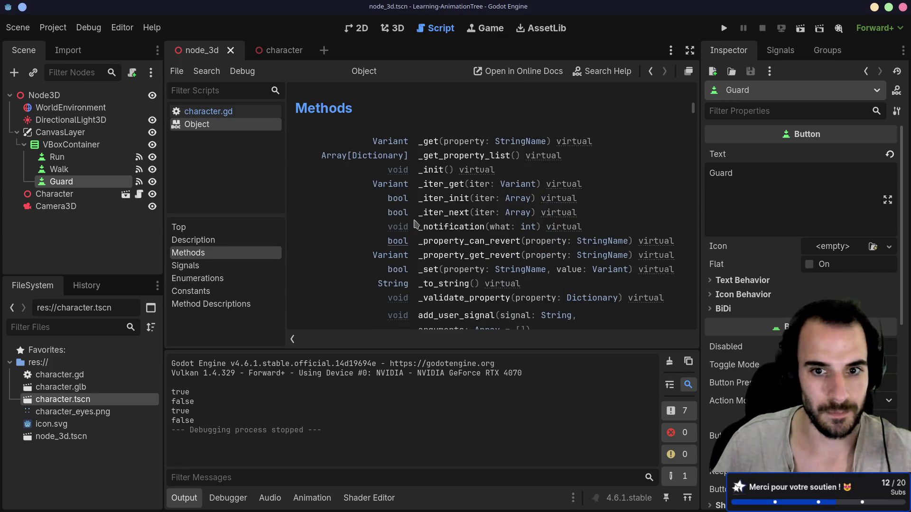
{"action": "scroll", "coordinate": [414, 132], "scroll_direction": "down", "scroll_amount": 8}
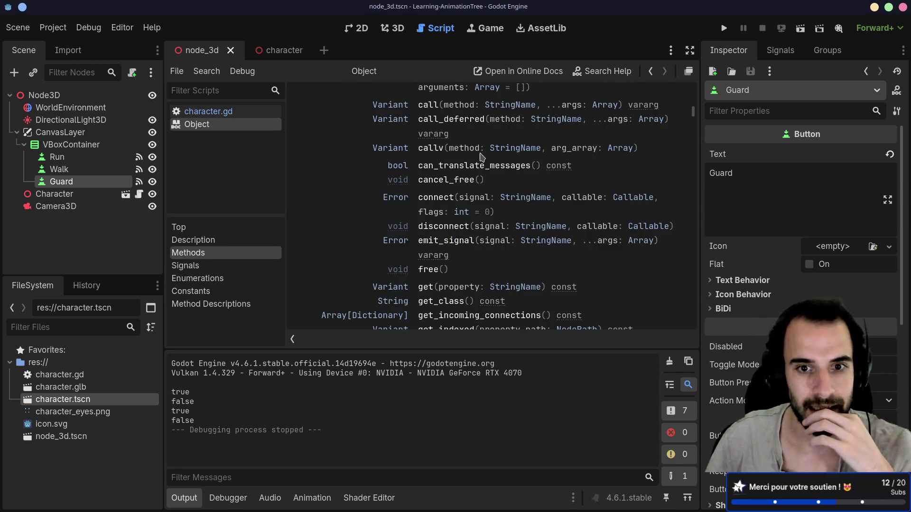
{"action": "scroll", "coordinate": [464, 180], "scroll_direction": "down", "scroll_amount": 10}
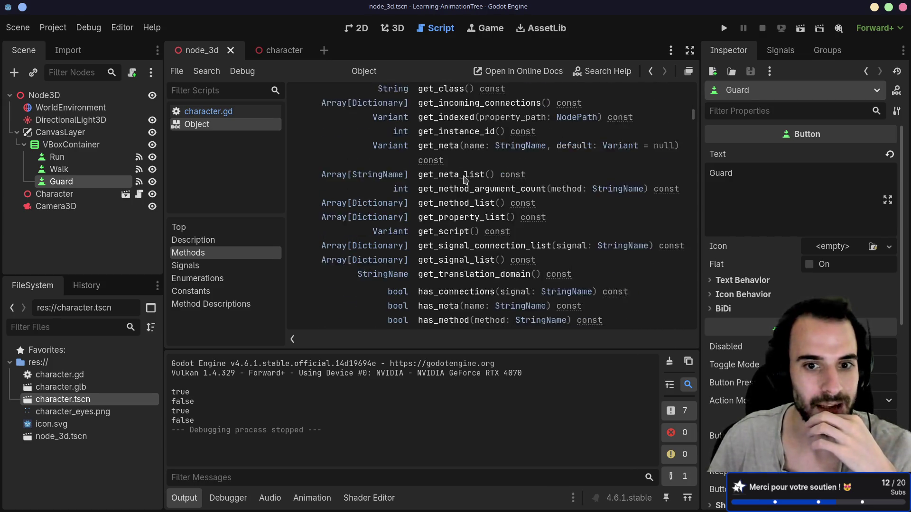
{"action": "scroll", "coordinate": [464, 179], "scroll_direction": "down", "scroll_amount": 8}
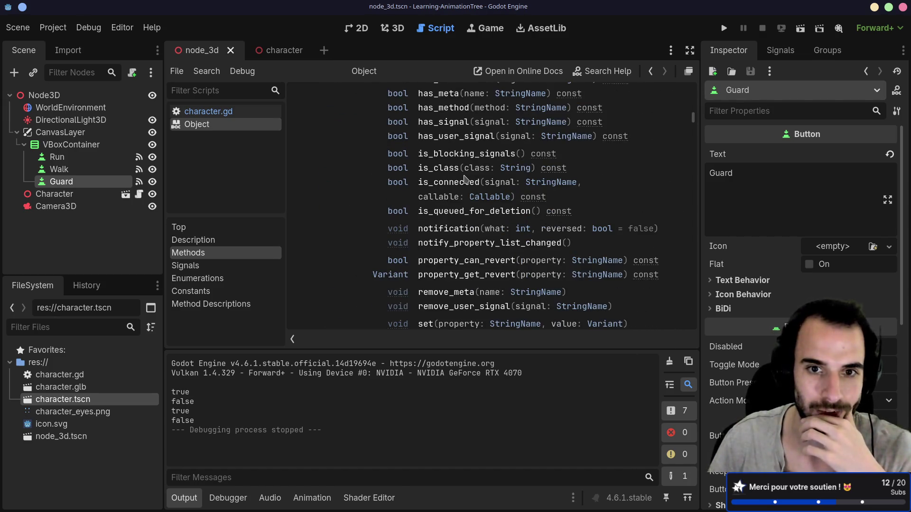
{"action": "scroll", "coordinate": [464, 179], "scroll_direction": "down", "scroll_amount": 5}
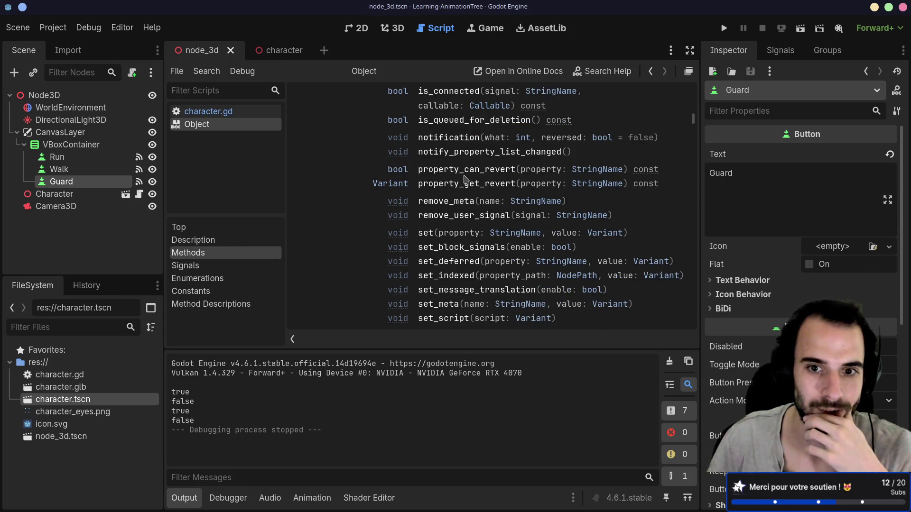
{"action": "scroll", "coordinate": [465, 181], "scroll_direction": "down", "scroll_amount": 2}
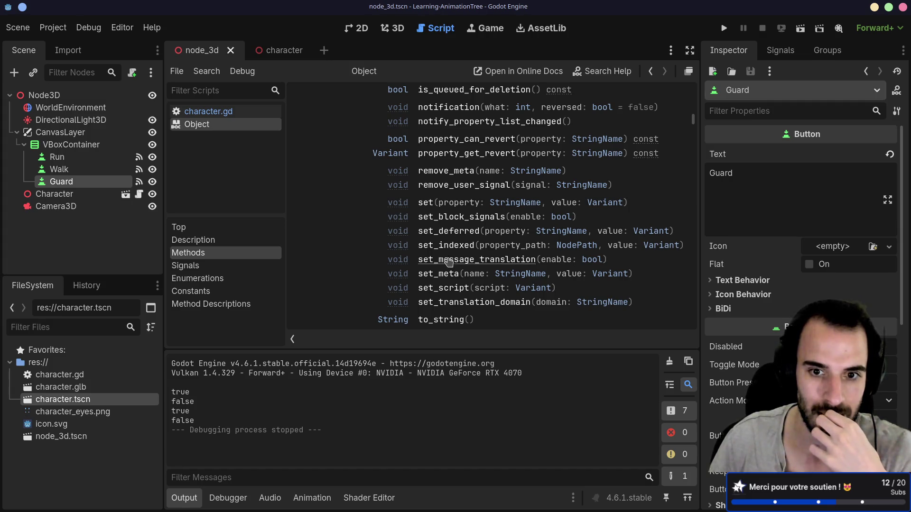
{"action": "scroll", "coordinate": [450, 259], "scroll_direction": "down", "scroll_amount": 4}
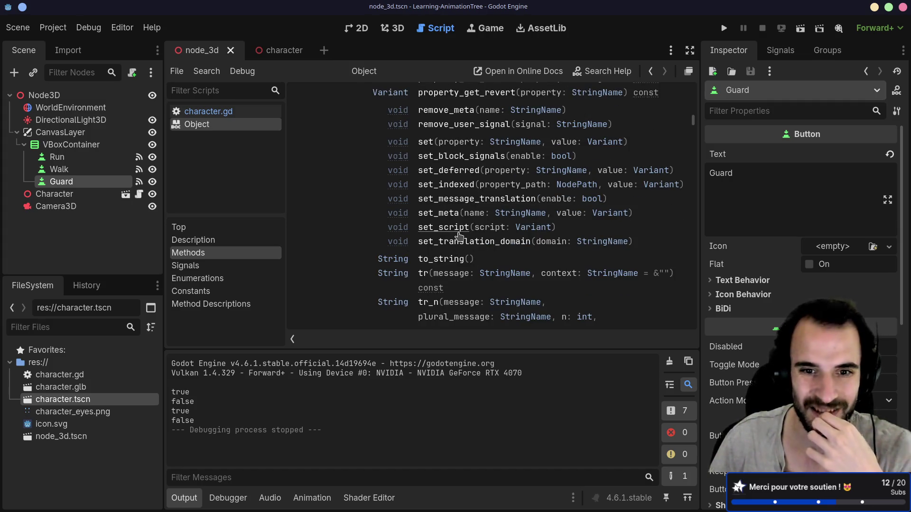
{"action": "scroll", "coordinate": [459, 235], "scroll_direction": "down", "scroll_amount": 2}
{"action": "scroll", "coordinate": [459, 234], "scroll_direction": "up", "scroll_amount": 5}
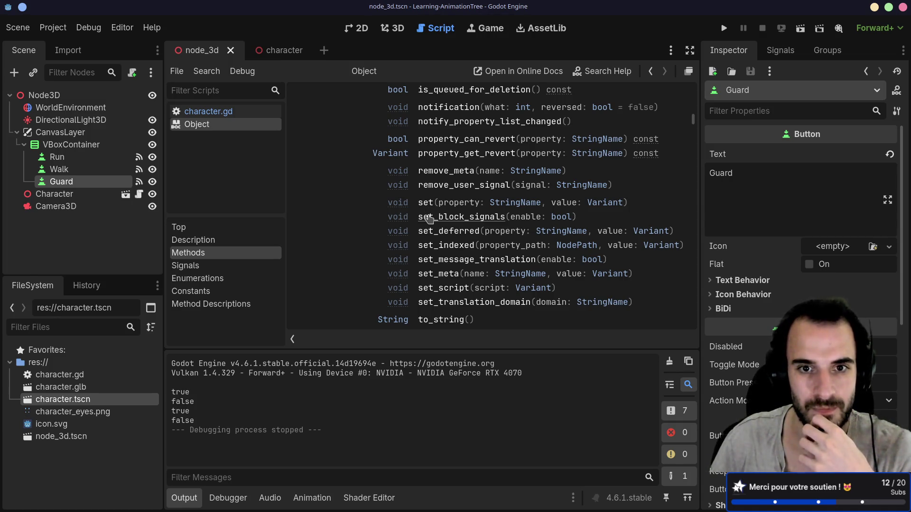
{"action": "left_click", "coordinate": [426, 203]}
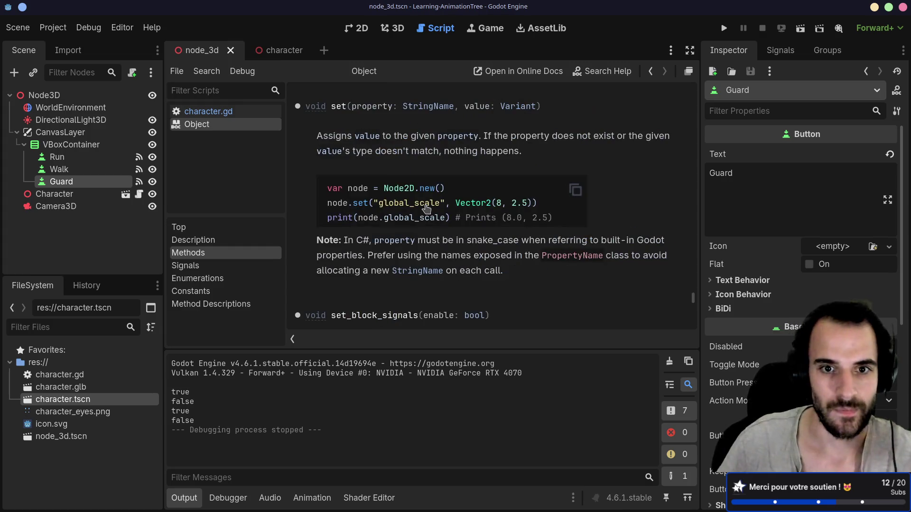
{"action": "key", "text": "alt+Left"}
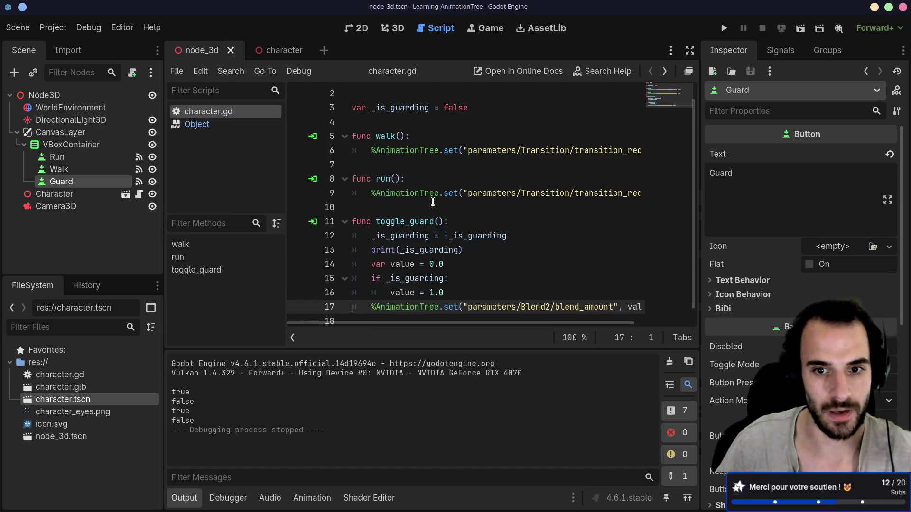
Paste the Tween example below the blend_amount line and indent it into toggle_guard
{"action": "scroll", "coordinate": [432, 201], "scroll_direction": "down", "scroll_amount": 1}
{"action": "left_click", "coordinate": [365, 310]}
{"action": "key", "text": "Return"}
{"action": "key", "text": "Tab"}
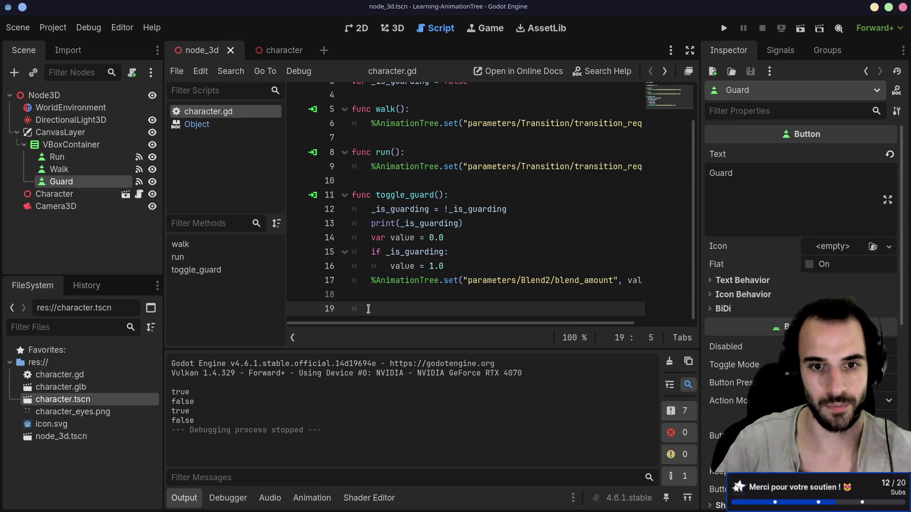
{"action": "key", "text": "ctrl+v"}
{"action": "left_click_drag", "start_coordinate": [393, 306], "coordinate": [401, 279]}
{"action": "key", "text": "Tab"}
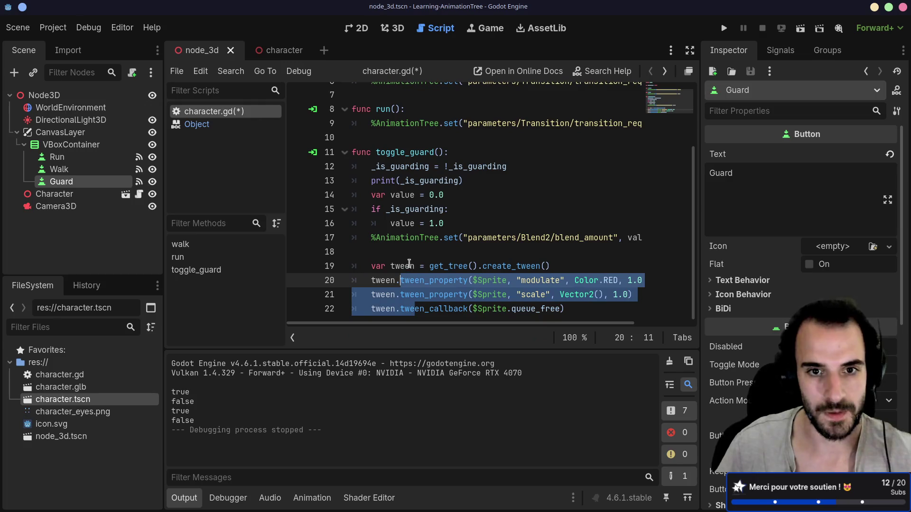
Replace $Sprite with %AnimationTree as the tween_property target
{"action": "double_click", "coordinate": [405, 236]}
{"action": "left_click", "coordinate": [373, 243]}
{"action": "left_click_drag", "start_coordinate": [372, 238], "coordinate": [437, 242]}
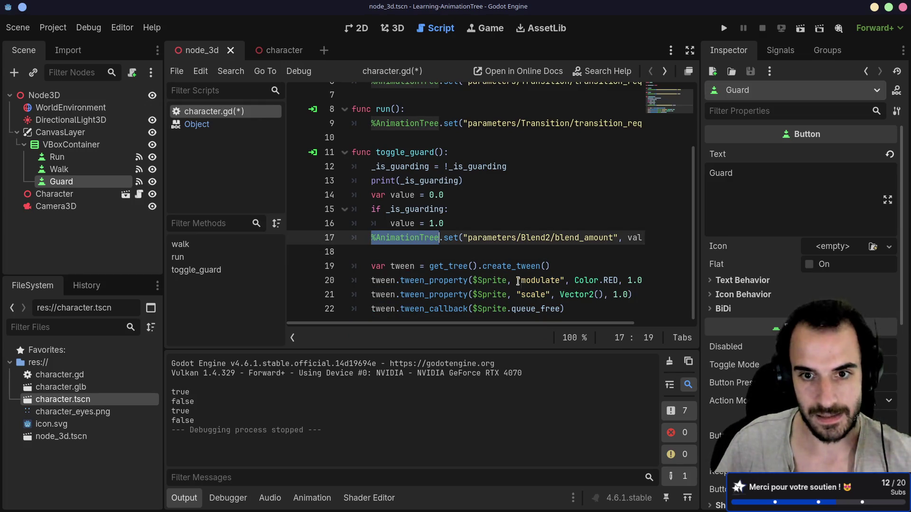
{"action": "double_click", "coordinate": [494, 281]}
{"action": "key", "text": "super+c"}
{"action": "key", "text": "BackSpace"}
{"action": "key", "text": "BackSpace"}
{"action": "type", "text": "%AnimationTree"}
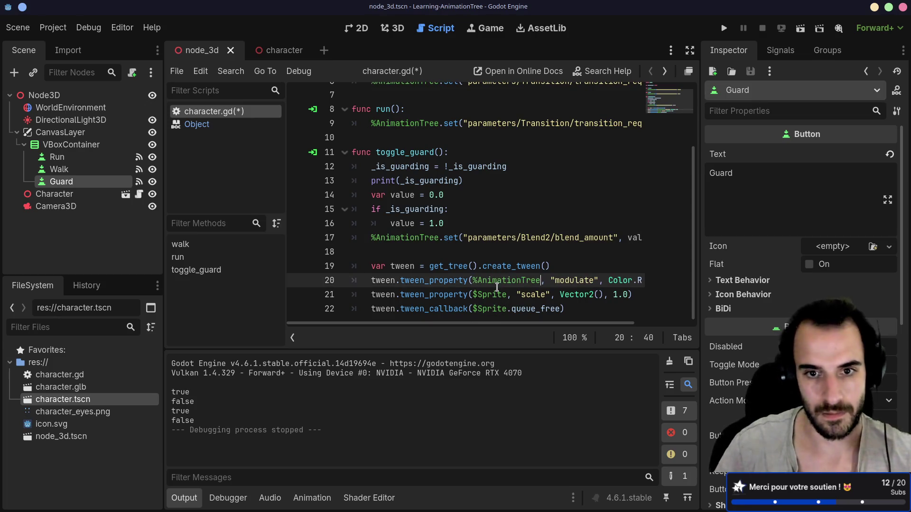
{"action": "middle_click", "coordinate": [509, 266]}
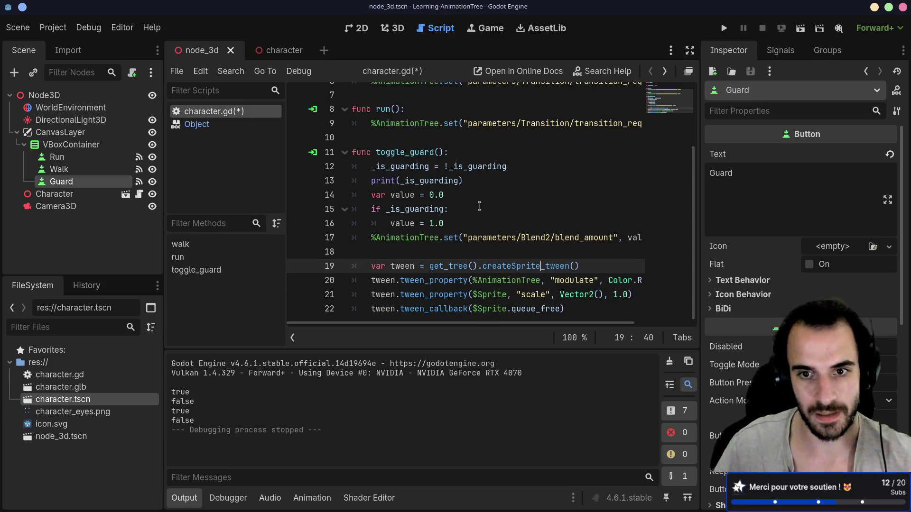
{"action": "key", "text": "ctrl+z"}
Change the tween_property arguments to "set", value and 1.0
{"action": "double_click", "coordinate": [574, 280]}
{"action": "type", "text": "set"}
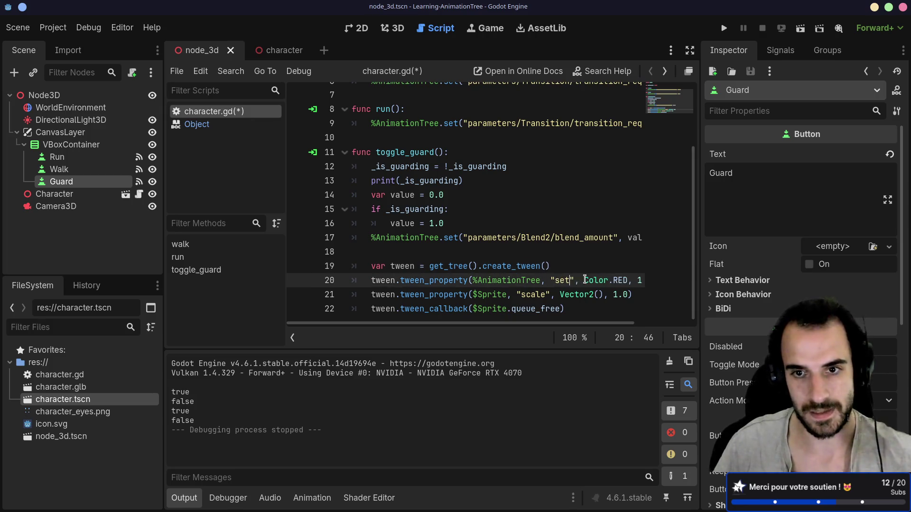
{"action": "scroll", "coordinate": [492, 329], "scroll_direction": "right", "scroll_amount": 3}
{"action": "left_click", "coordinate": [492, 223]}
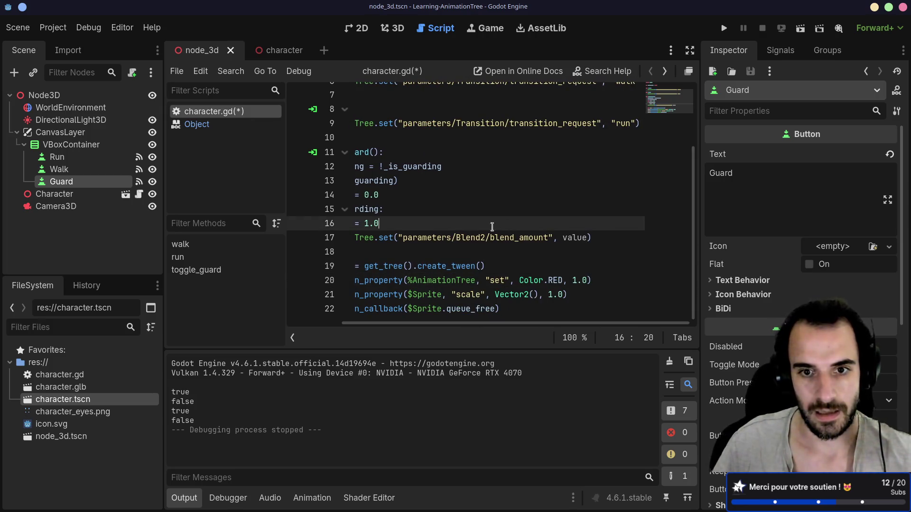
{"action": "left_click", "coordinate": [573, 281]}
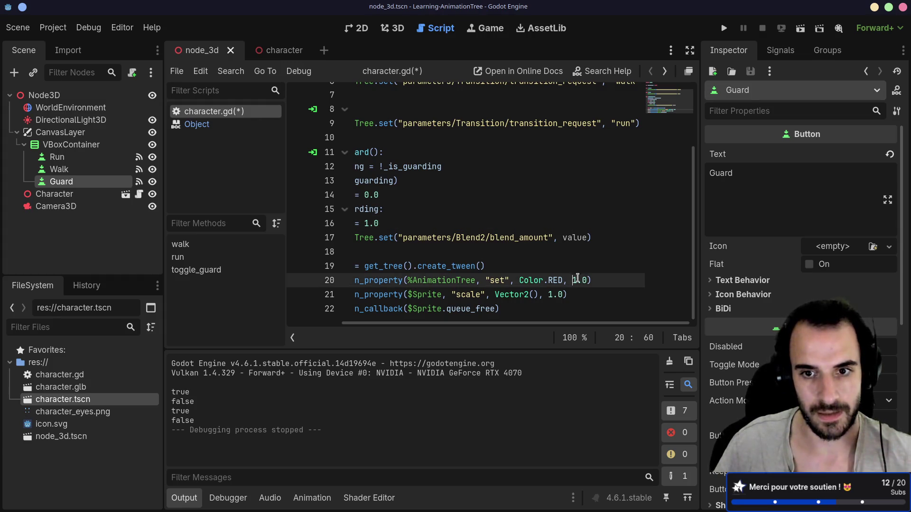
{"action": "key", "text": "BackSpace"}
{"action": "key", "text": "BackSpace"}
{"action": "key", "text": "BackSpace"}
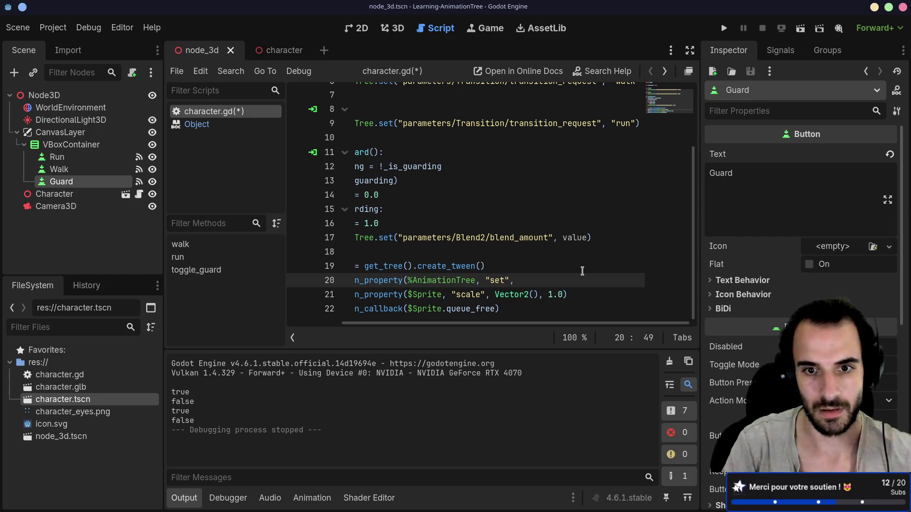
{"action": "type", "text": "value, 1.0"}
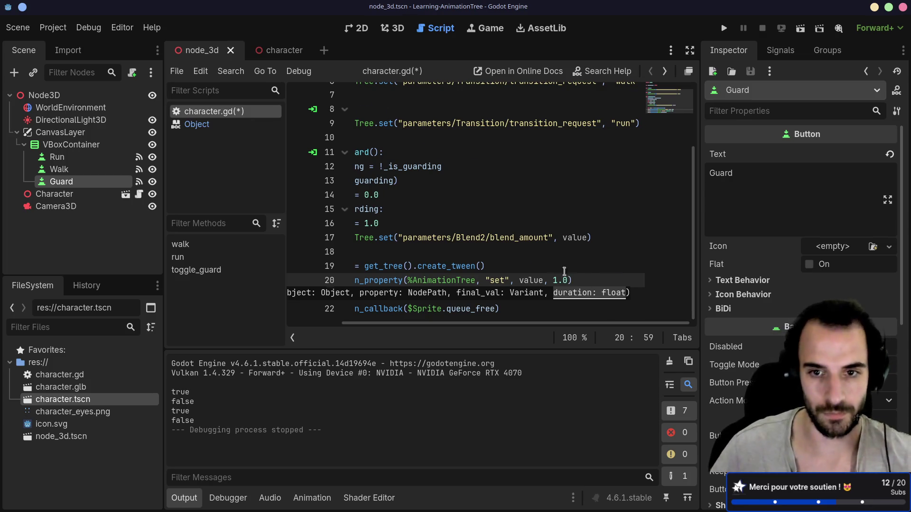
{"action": "key", "text": "Up"}
{"action": "key", "text": "Up"}
Delete the leftover scale and callback lines and widen the code view
{"action": "left_click_drag", "start_coordinate": [564, 309], "coordinate": [317, 294]}
{"action": "key", "text": "Delete"}
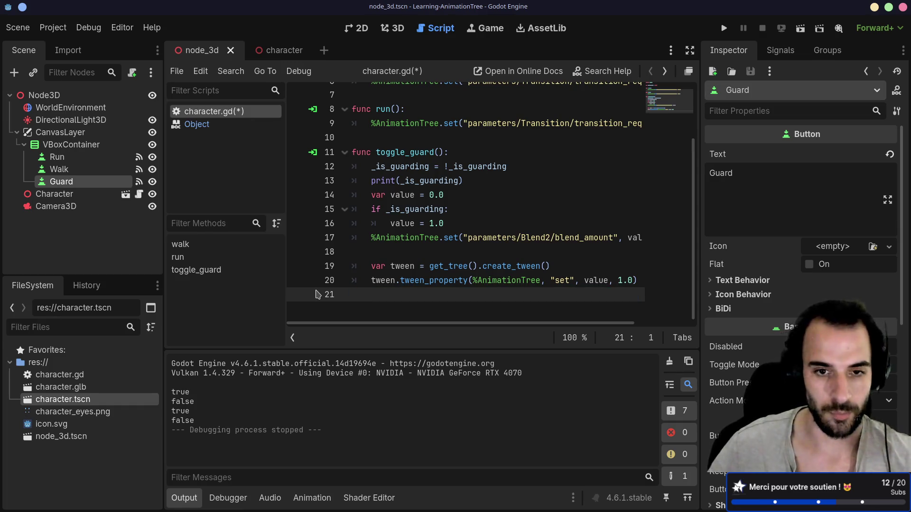
{"action": "left_click", "coordinate": [341, 242]}
{"action": "left_click", "coordinate": [372, 241]}
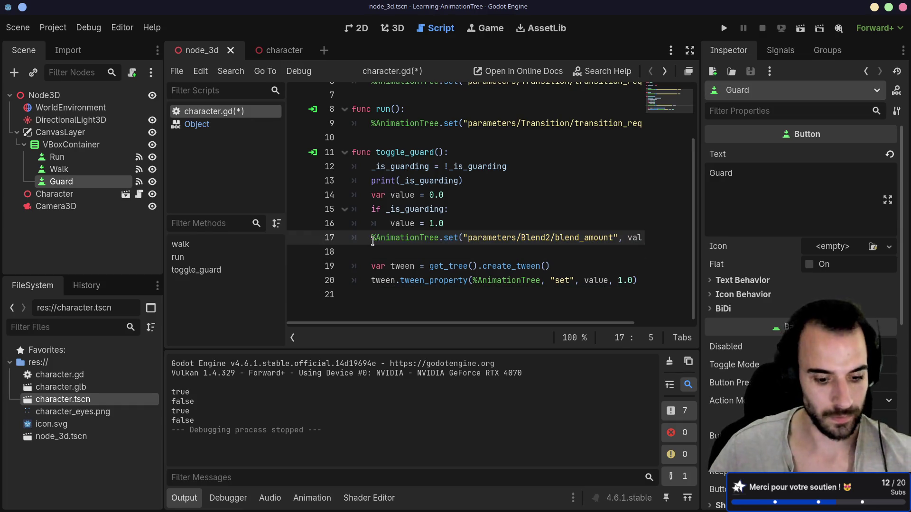
{"action": "left_click", "coordinate": [292, 338]}
{"action": "left_click_drag", "start_coordinate": [164, 235], "coordinate": [133, 229]}
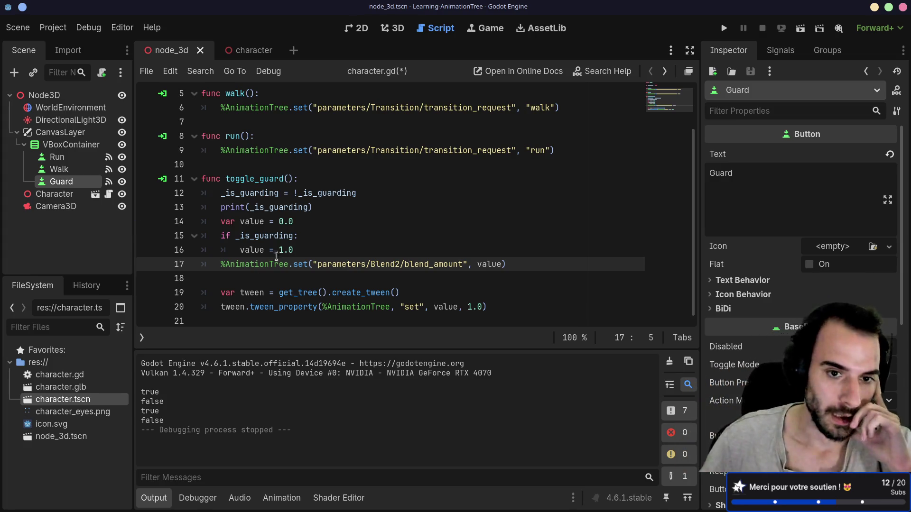
Open the built-in Tween reference at tween_property and scroll through its examples
{"action": "mouse_move", "coordinate": [305, 267]}
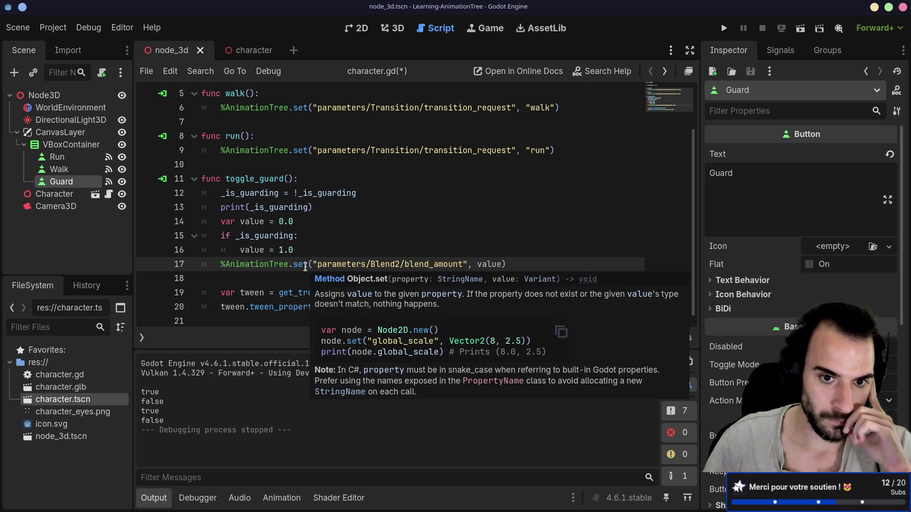
{"action": "left_click", "coordinate": [283, 307]}
{"action": "mouse_move", "coordinate": [283, 308]}
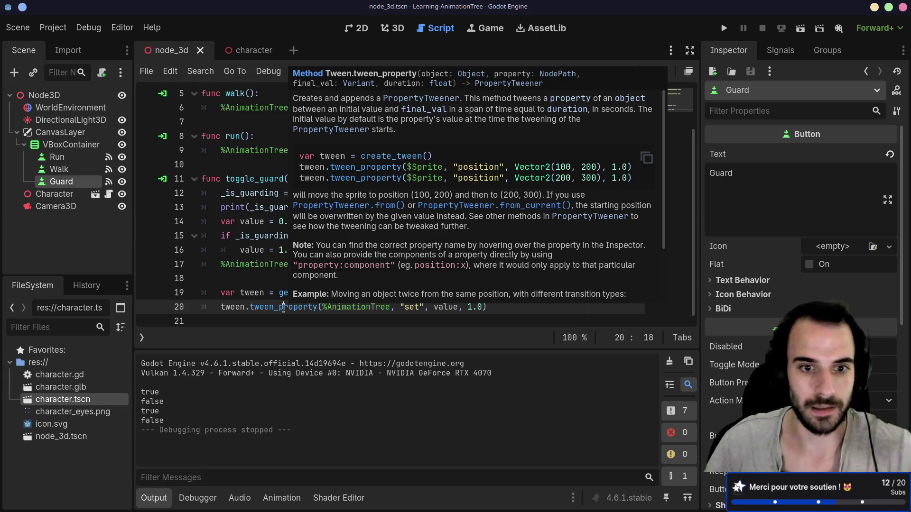
{"action": "left_click", "coordinate": [285, 306], "text": "ctrl"}
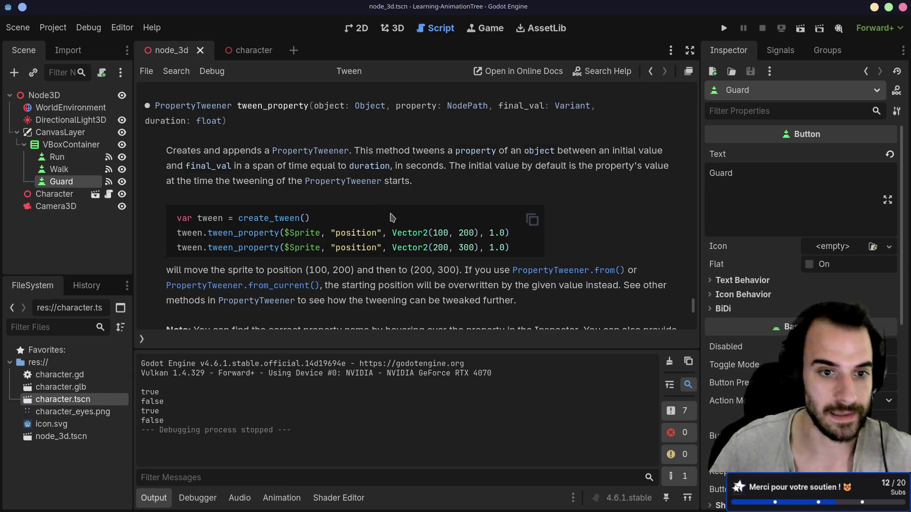
{"action": "key", "text": "alt+Left"}
{"action": "key", "text": "alt+Right"}
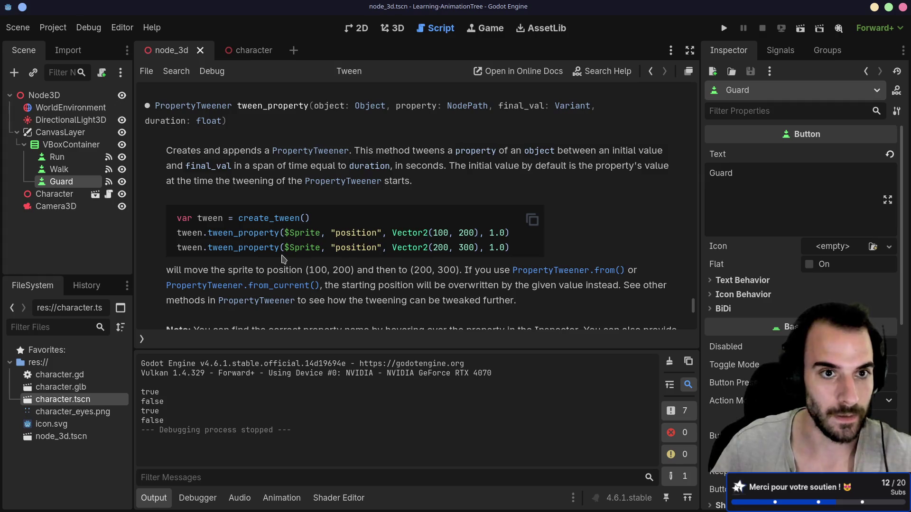
{"action": "scroll", "coordinate": [283, 258], "scroll_direction": "down", "scroll_amount": 5}
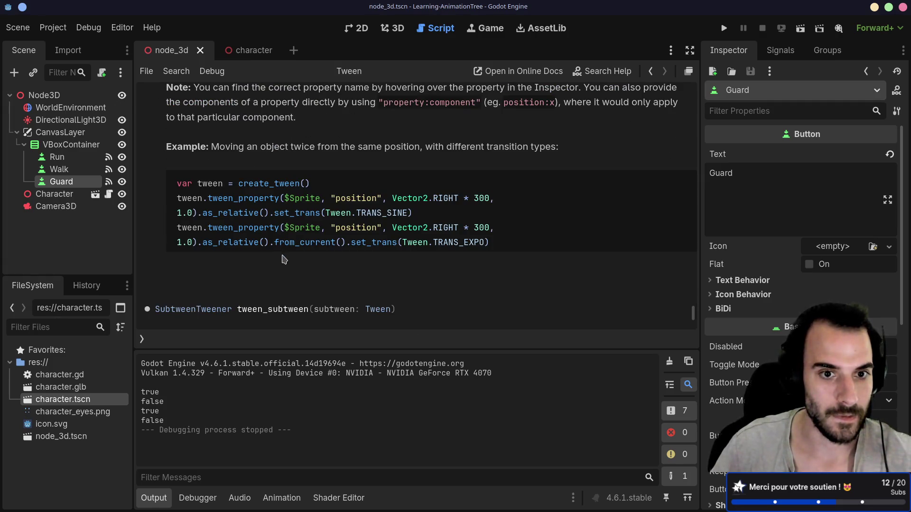
{"action": "scroll", "coordinate": [283, 258], "scroll_direction": "down", "scroll_amount": 3}
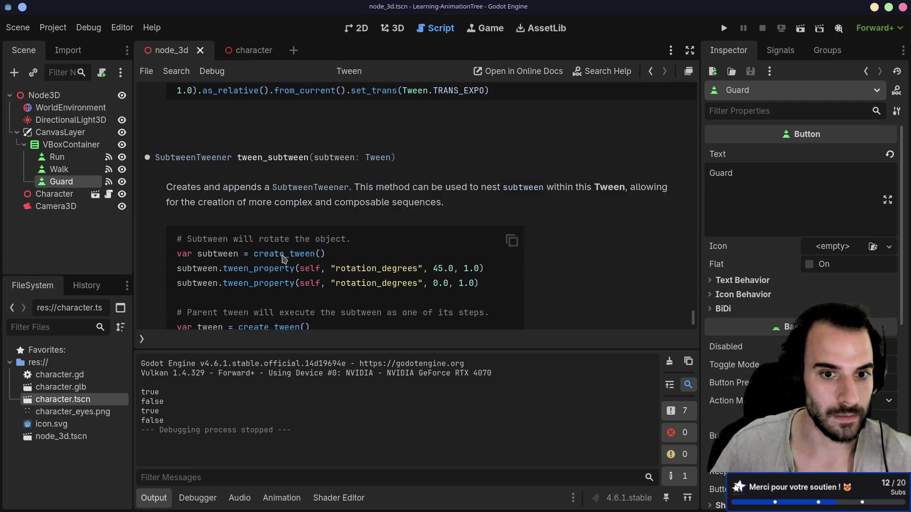
{"action": "key", "text": "ctrl+alt+Left"}
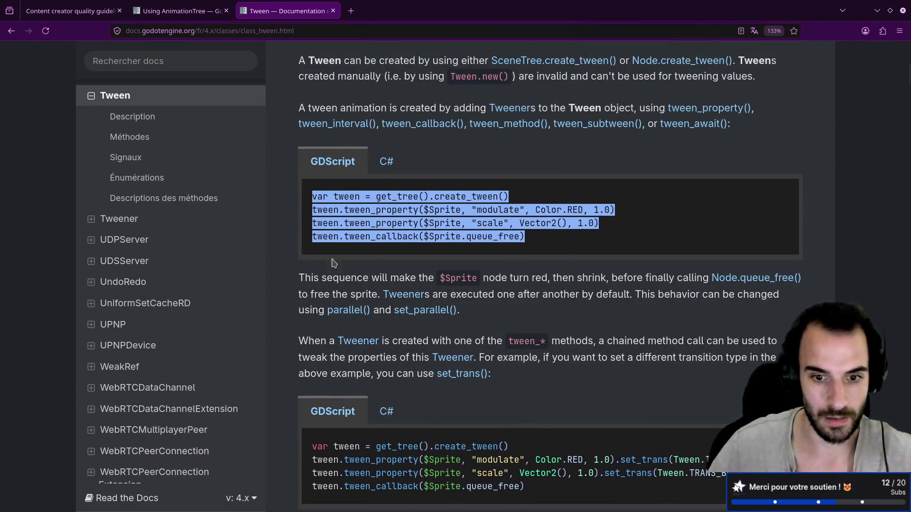
Scroll the Tween docs through the chaining and animating-children examples, then open a new tab
{"action": "left_click", "coordinate": [409, 325]}
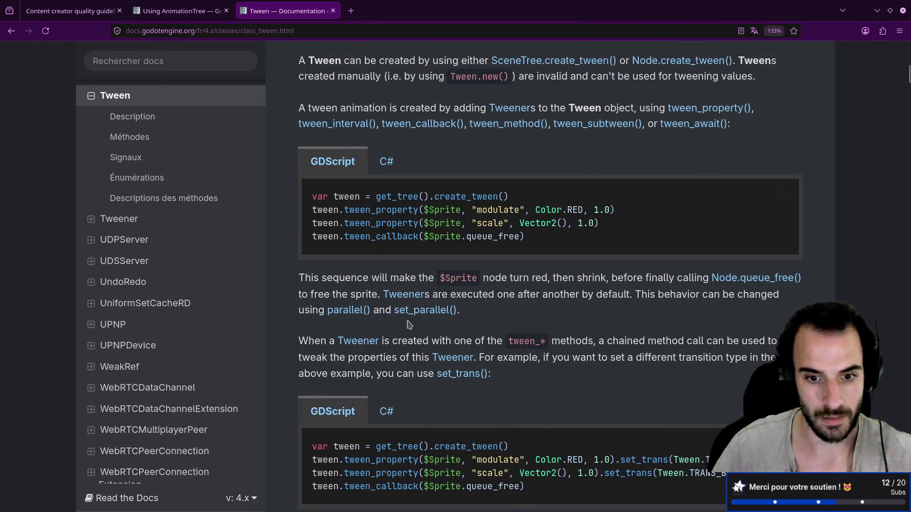
{"action": "double_click", "coordinate": [384, 236]}
{"action": "scroll", "coordinate": [409, 234], "scroll_direction": "down", "scroll_amount": 7}
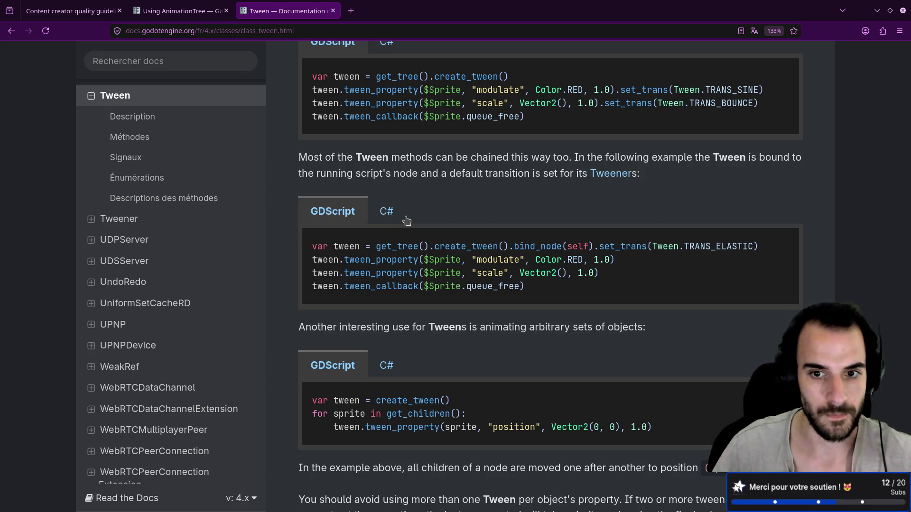
{"action": "scroll", "coordinate": [406, 220], "scroll_direction": "down", "scroll_amount": 5}
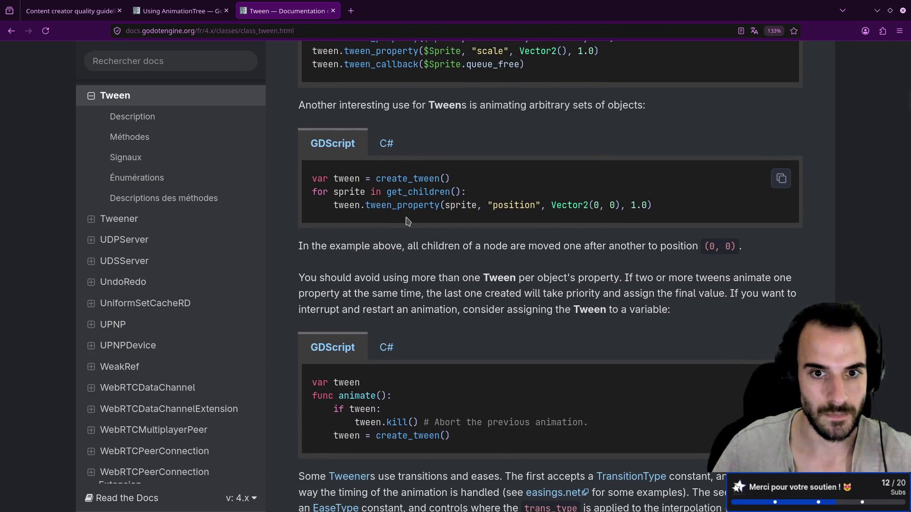
{"action": "left_click", "coordinate": [352, 10]}
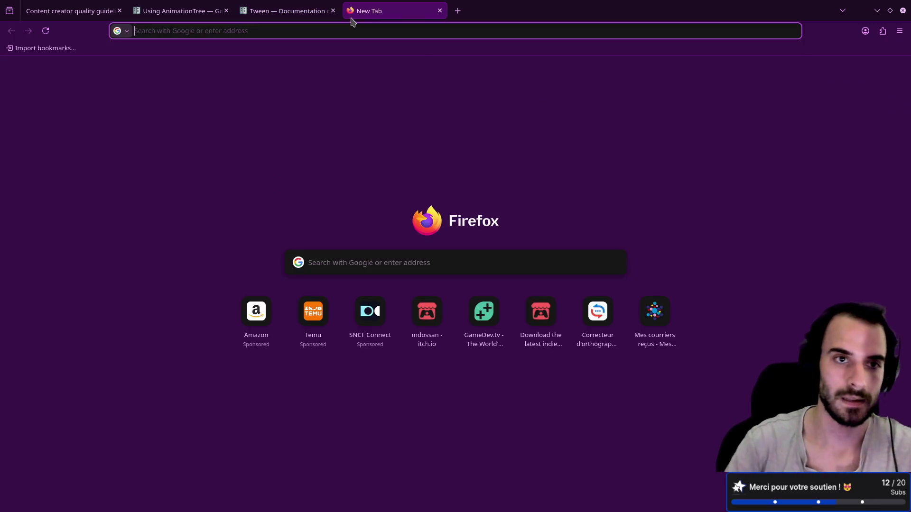
Search Google for 'godot tween animation tree parameterrs' and skim the Setting AnimationTree Parameters Quickly thread
{"action": "type", "text": "gl"}
{"action": "key", "text": "BackSpace"}
{"action": "type", "text": "odot "}
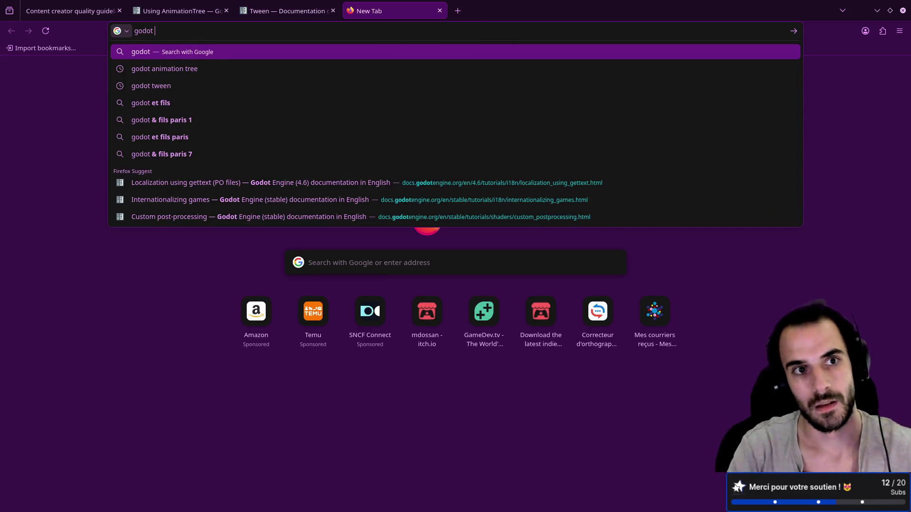
{"action": "type", "text": "tween anim"}
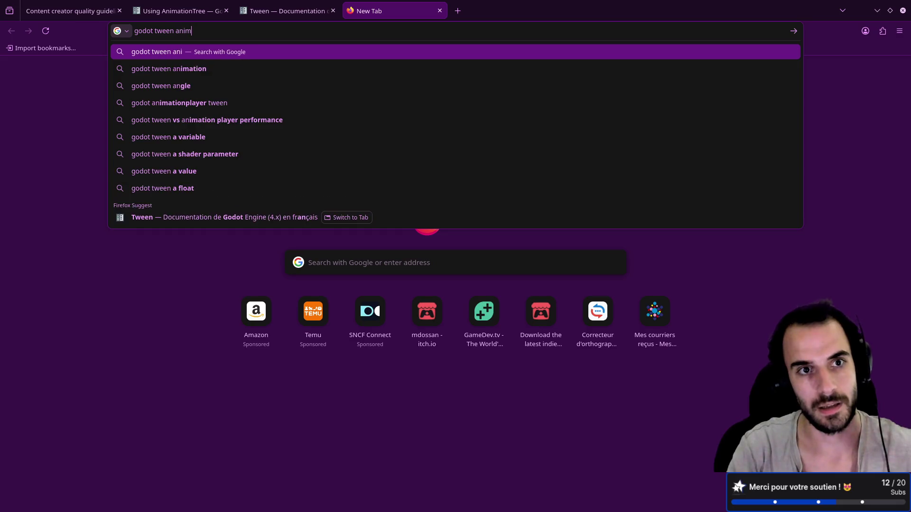
{"action": "type", "text": "ation tree "}
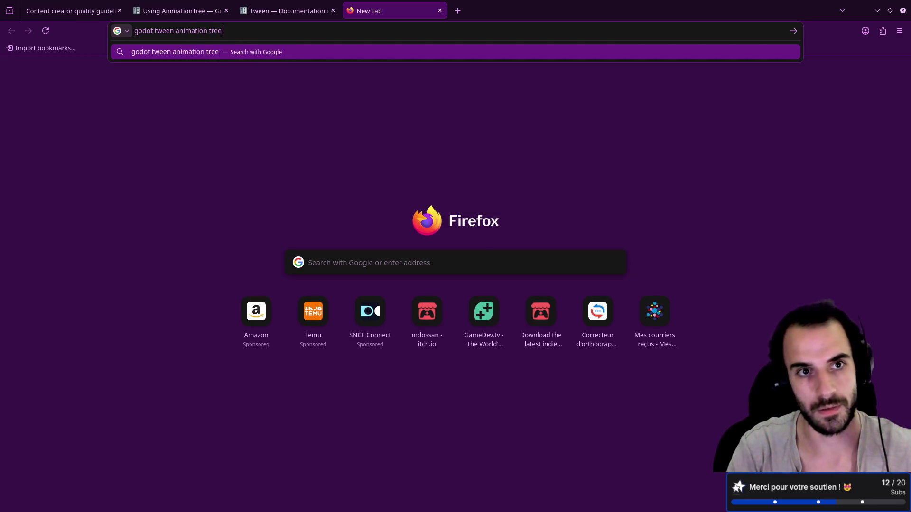
{"action": "type", "text": "parameterrs"}
{"action": "key", "text": "Return"}
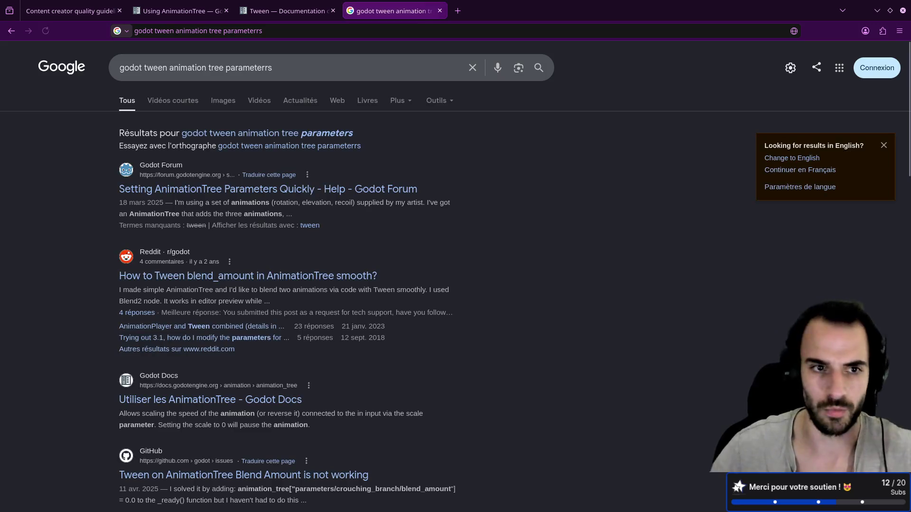
{"action": "left_click", "coordinate": [175, 192]}
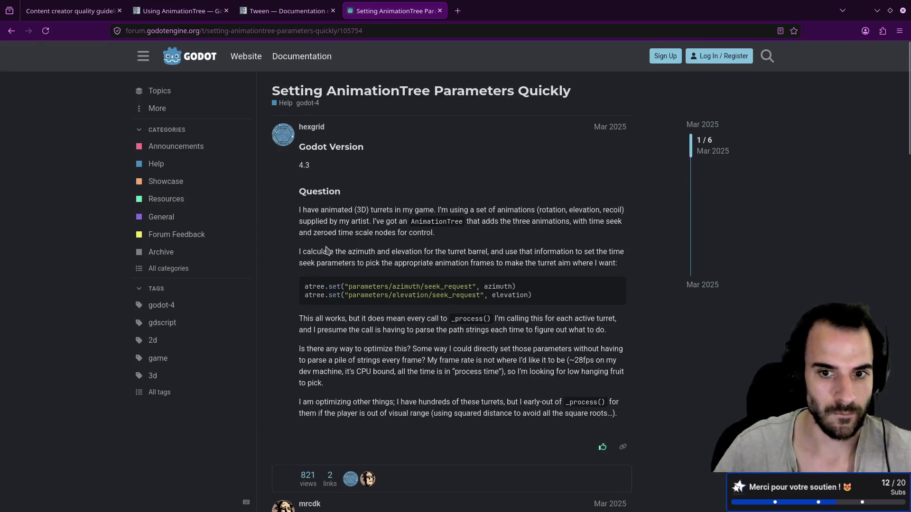
{"action": "scroll", "coordinate": [325, 246], "scroll_direction": "down", "scroll_amount": 2}
{"action": "scroll", "coordinate": [325, 246], "scroll_direction": "down", "scroll_amount": 1}
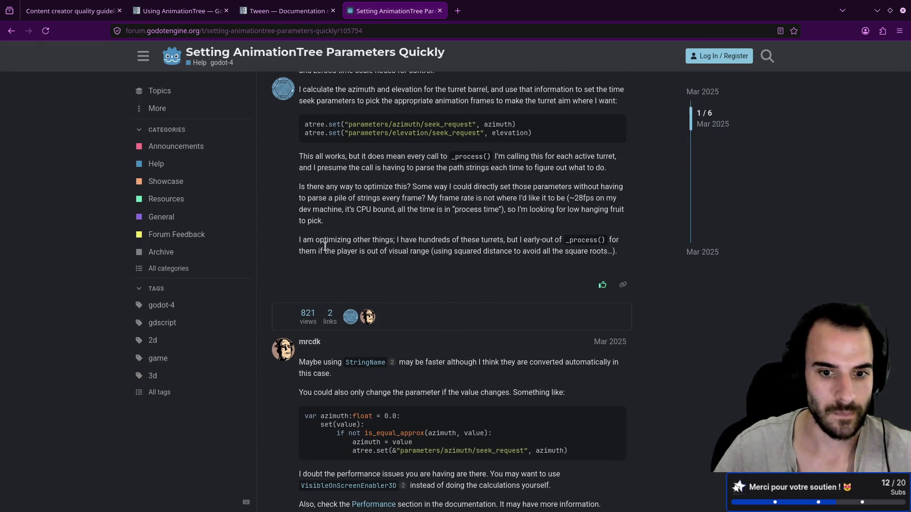
{"action": "scroll", "coordinate": [325, 246], "scroll_direction": "down", "scroll_amount": 5}
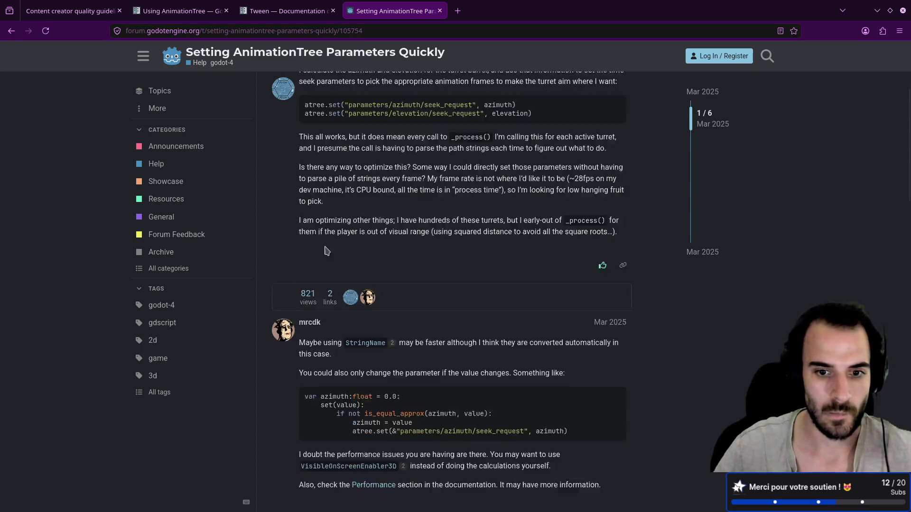
Read the Reddit thread on tweening blend_amount, then return to the Tween documentation tab
{"action": "key", "text": "alt+Left"}
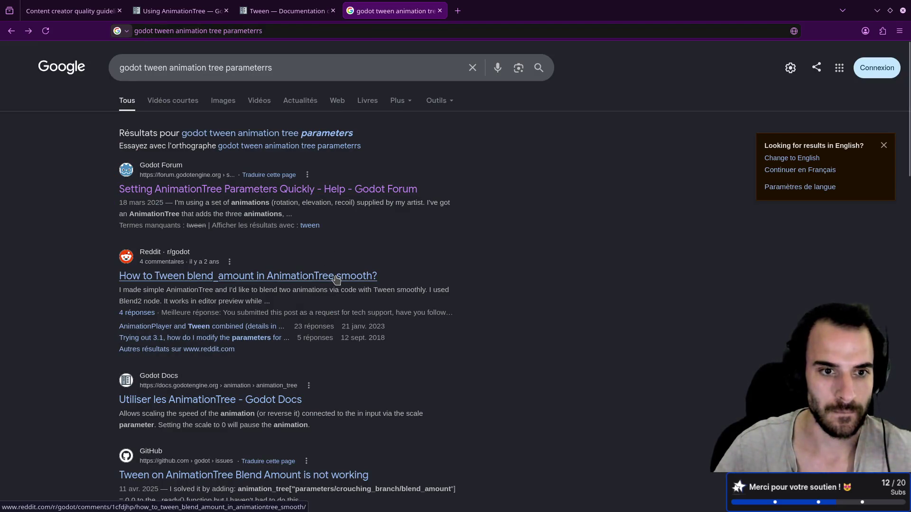
{"action": "left_click", "coordinate": [329, 279]}
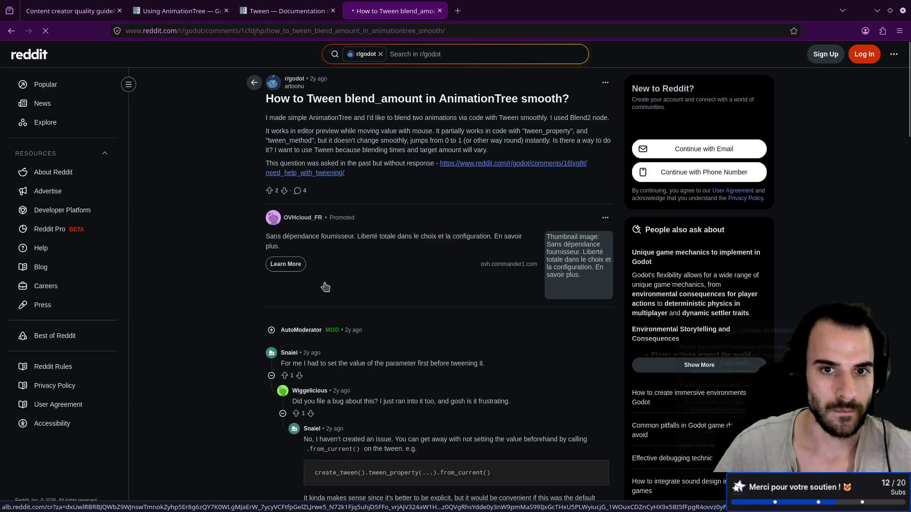
{"action": "scroll", "coordinate": [237, 292], "scroll_direction": "down", "scroll_amount": 3}
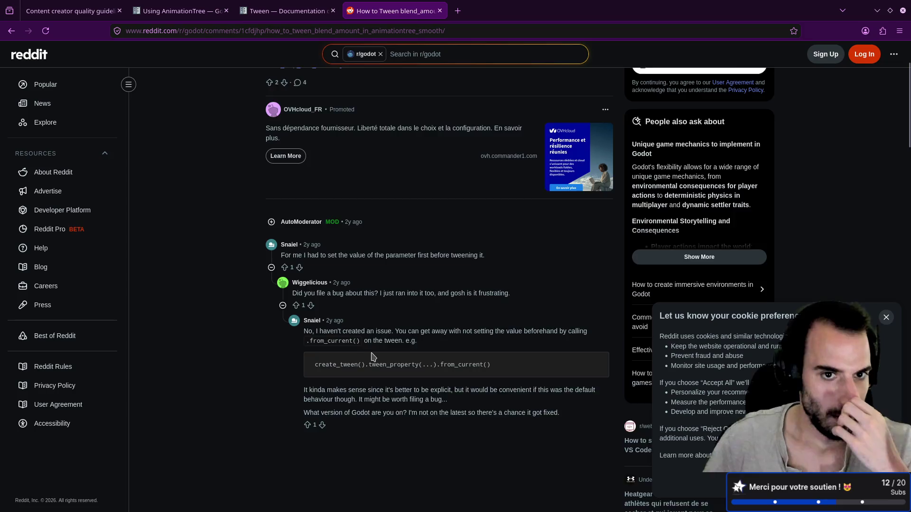
{"action": "scroll", "coordinate": [372, 361], "scroll_direction": "up", "scroll_amount": 2}
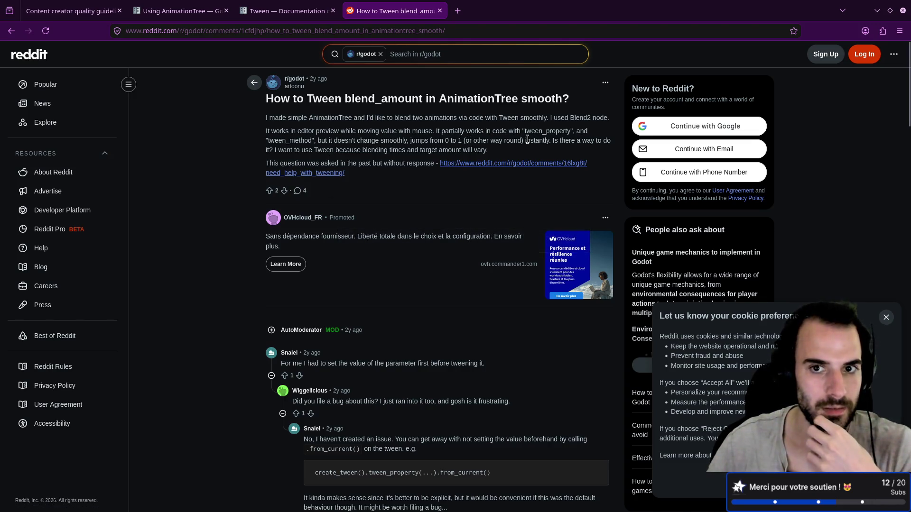
{"action": "scroll", "coordinate": [300, 344], "scroll_direction": "down", "scroll_amount": 2}
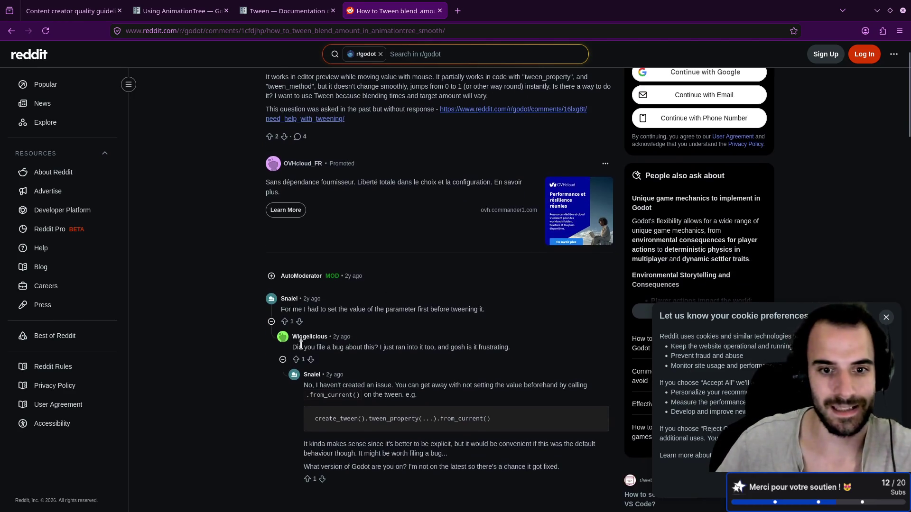
{"action": "scroll", "coordinate": [311, 344], "scroll_direction": "down", "scroll_amount": 2}
{"action": "key", "text": "ctrl+Page_Up"}
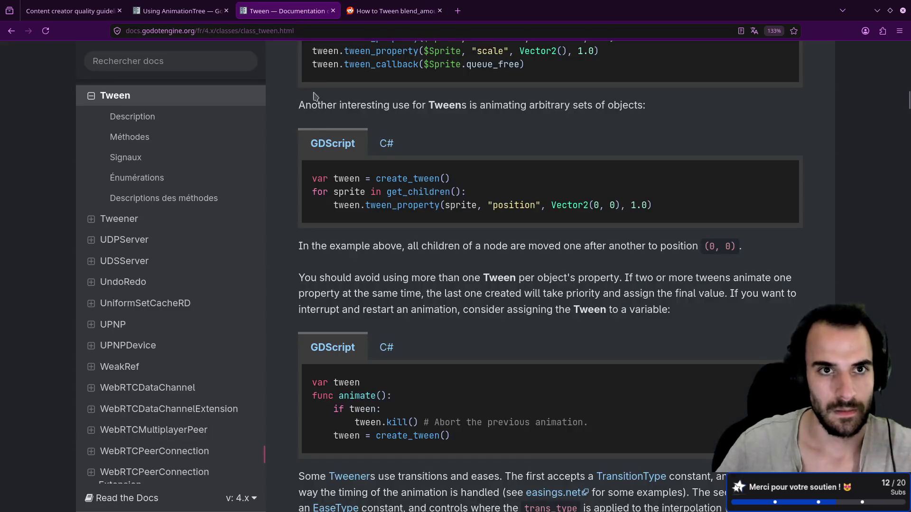
Jump to the tween_method entry in the Tween docs and read its description and example code
{"action": "scroll", "coordinate": [338, 266], "scroll_direction": "down", "scroll_amount": 5}
{"action": "scroll", "coordinate": [339, 265], "scroll_direction": "down", "scroll_amount": 6}
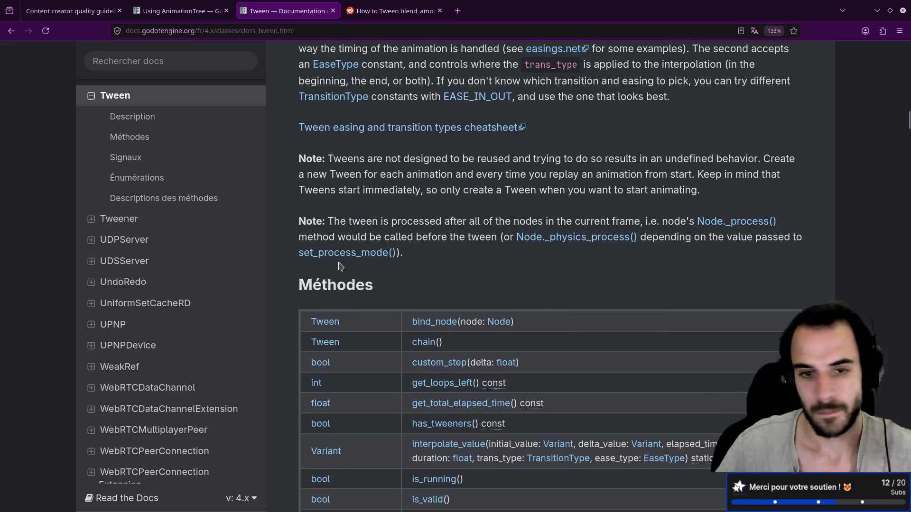
{"action": "scroll", "coordinate": [339, 265], "scroll_direction": "down", "scroll_amount": 12}
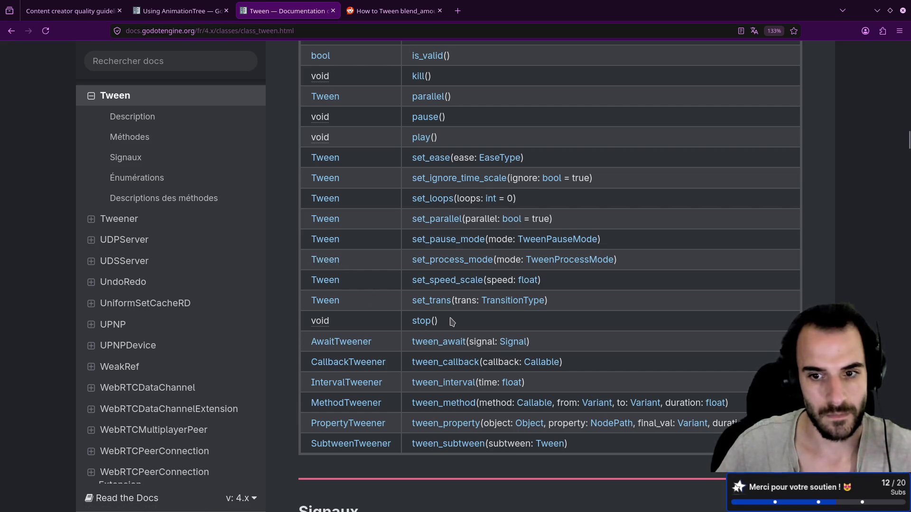
{"action": "left_click", "coordinate": [437, 399]}
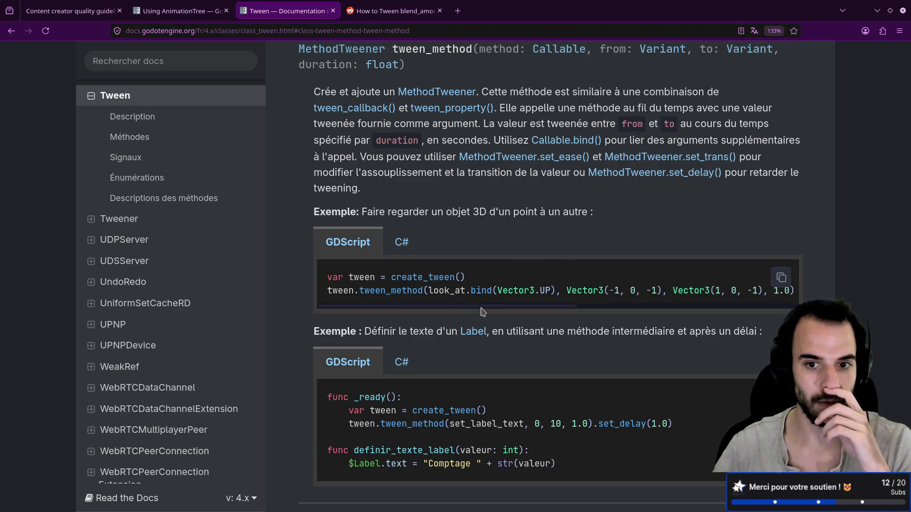
{"action": "scroll", "coordinate": [483, 312], "scroll_direction": "right", "scroll_amount": 2}
{"action": "scroll", "coordinate": [482, 311], "scroll_direction": "left", "scroll_amount": 2}
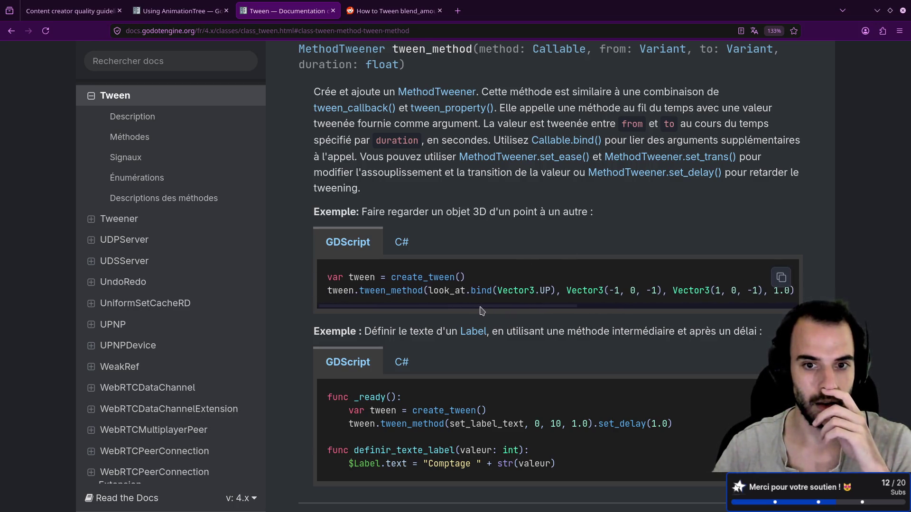
{"action": "scroll", "coordinate": [474, 307], "scroll_direction": "right", "scroll_amount": 3}
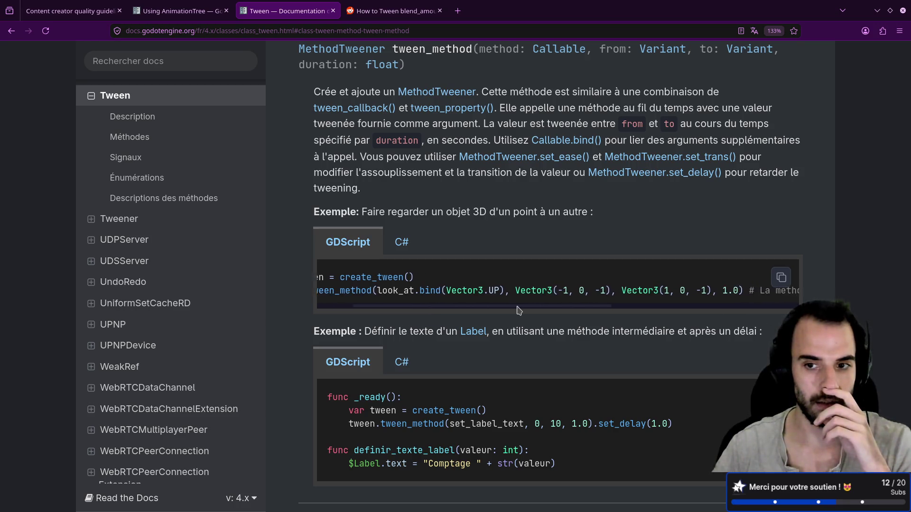
{"action": "scroll", "coordinate": [588, 315], "scroll_direction": "right", "scroll_amount": 3}
{"action": "scroll", "coordinate": [616, 318], "scroll_direction": "left", "scroll_amount": 2}
{"action": "left_click_drag", "start_coordinate": [644, 321], "coordinate": [469, 313]}
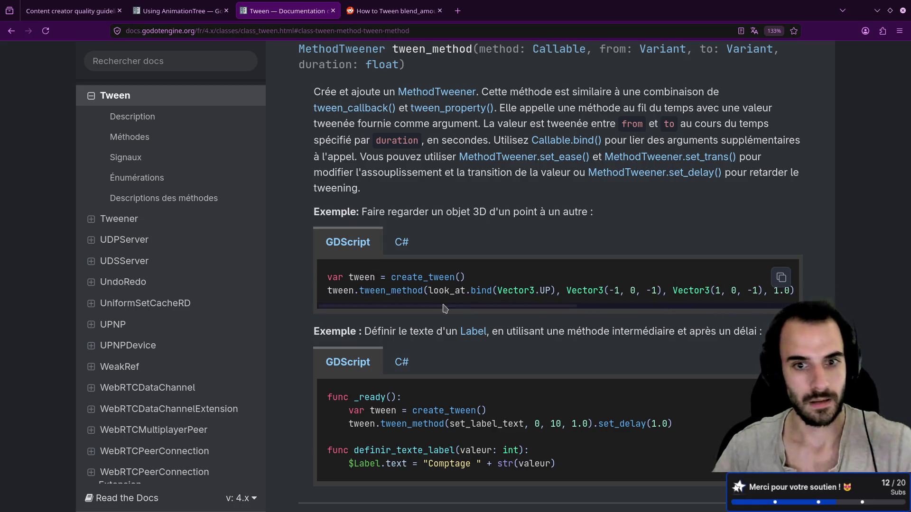
Study the tween_method example and MethodTweener.set_ease, then go back to the Godot editor
{"action": "double_click", "coordinate": [409, 290]}
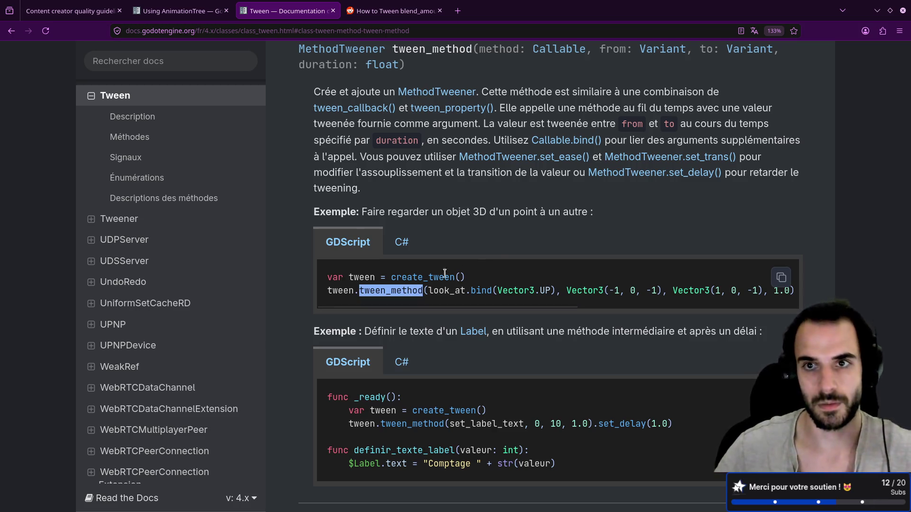
{"action": "scroll", "coordinate": [444, 275], "scroll_direction": "up", "scroll_amount": 5}
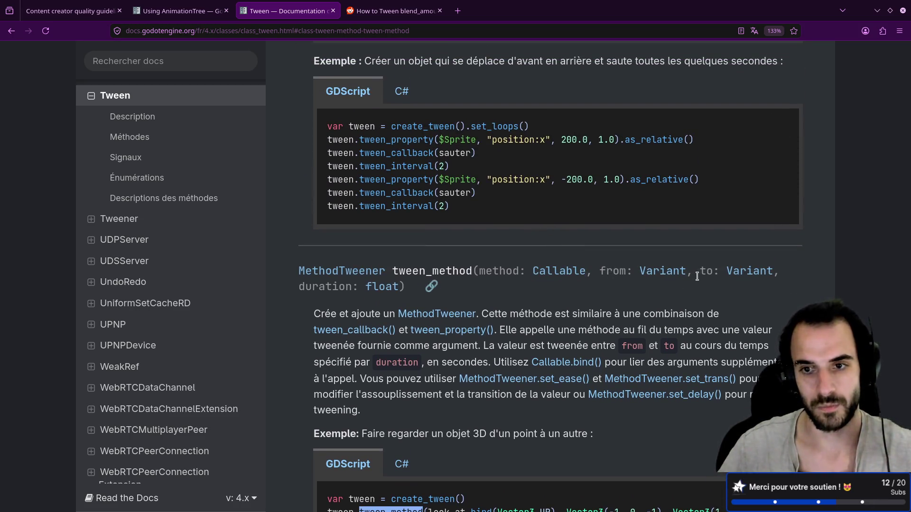
{"action": "scroll", "coordinate": [679, 304], "scroll_direction": "down", "scroll_amount": 3}
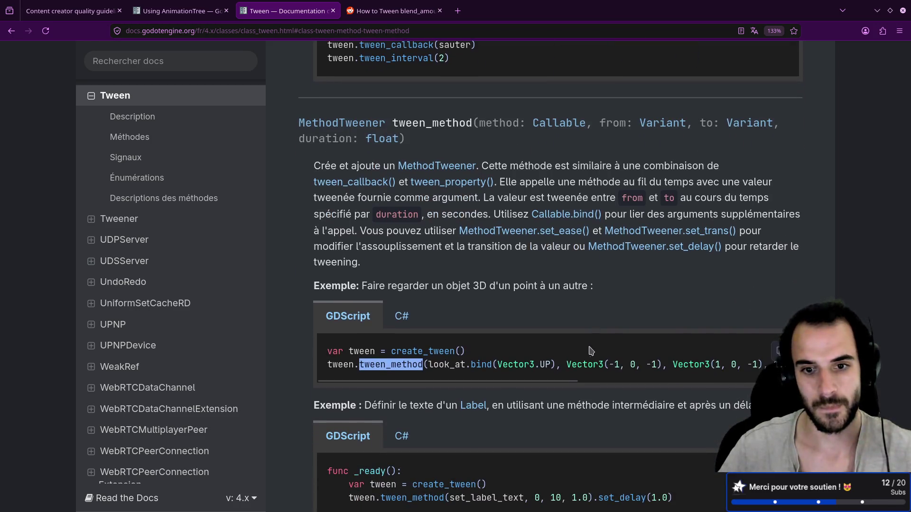
{"action": "left_click_drag", "start_coordinate": [556, 362], "coordinate": [432, 364]}
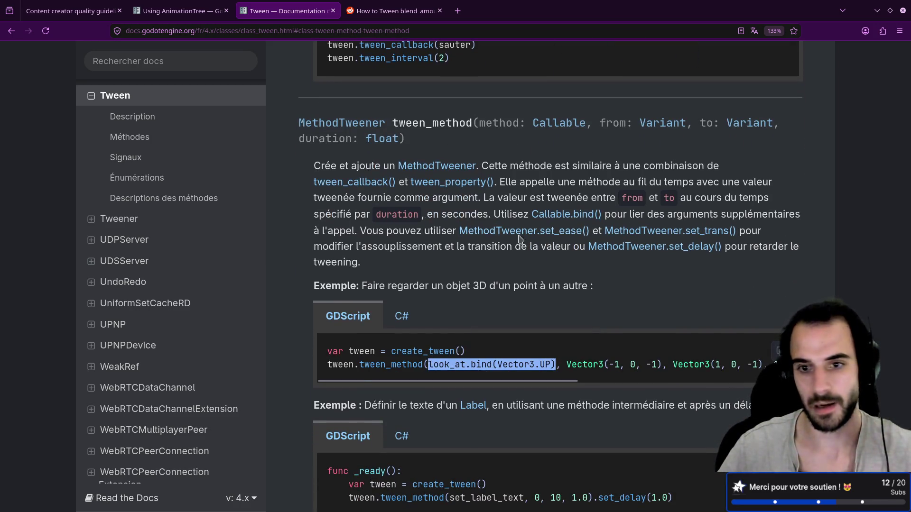
{"action": "left_click", "coordinate": [518, 235]}
{"action": "key", "text": "alt"}
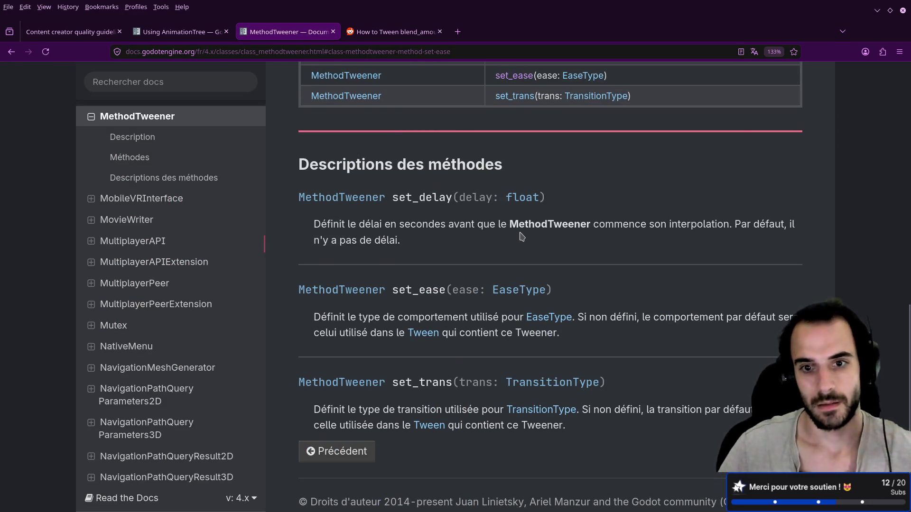
{"action": "key", "text": "alt+Left"}
{"action": "key", "text": "alt+Tab"}
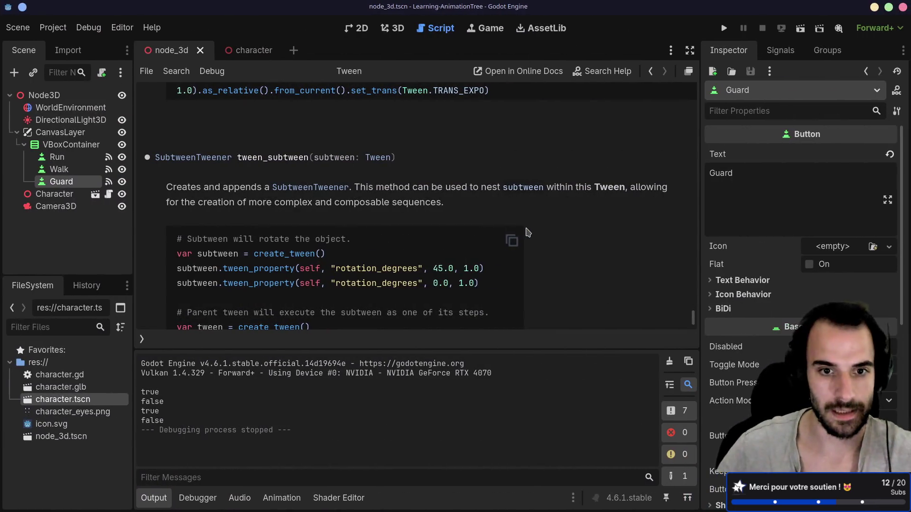
Open character.gd and append .set after %AnimationTree on line 20, checking the Tween docs
{"action": "left_click", "coordinate": [144, 339]}
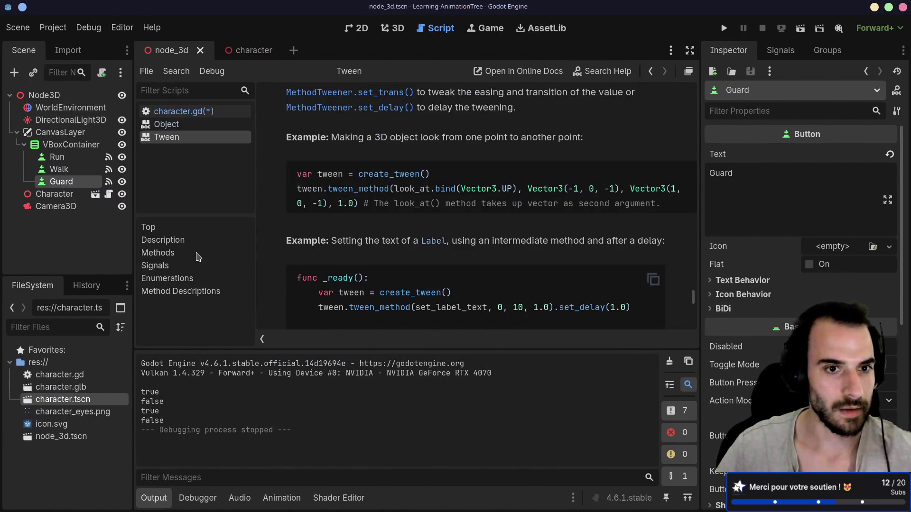
{"action": "left_click", "coordinate": [183, 112]}
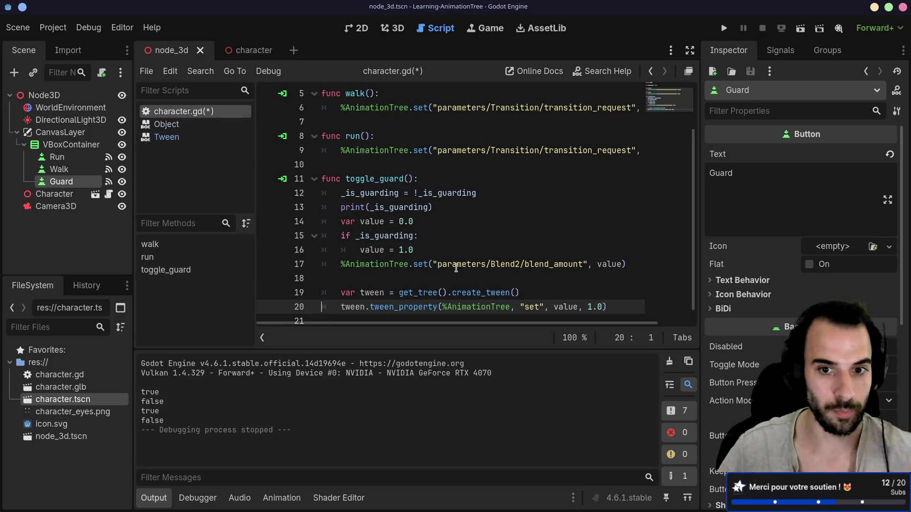
{"action": "scroll", "coordinate": [479, 281], "scroll_direction": "down", "scroll_amount": 1}
{"action": "left_click_drag", "start_coordinate": [411, 252], "coordinate": [426, 251]}
{"action": "left_click", "coordinate": [511, 294]}
{"action": "type", "text": ".set"}
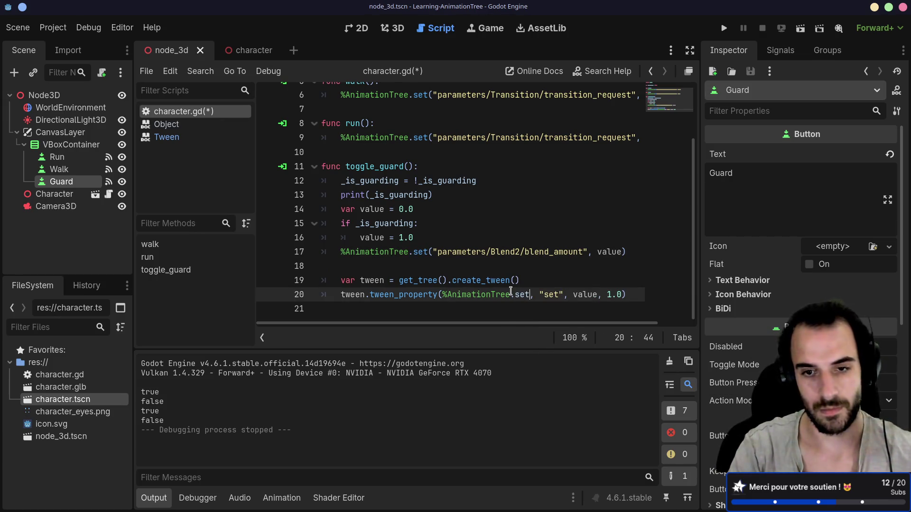
{"action": "key", "text": "alt+Tab"}
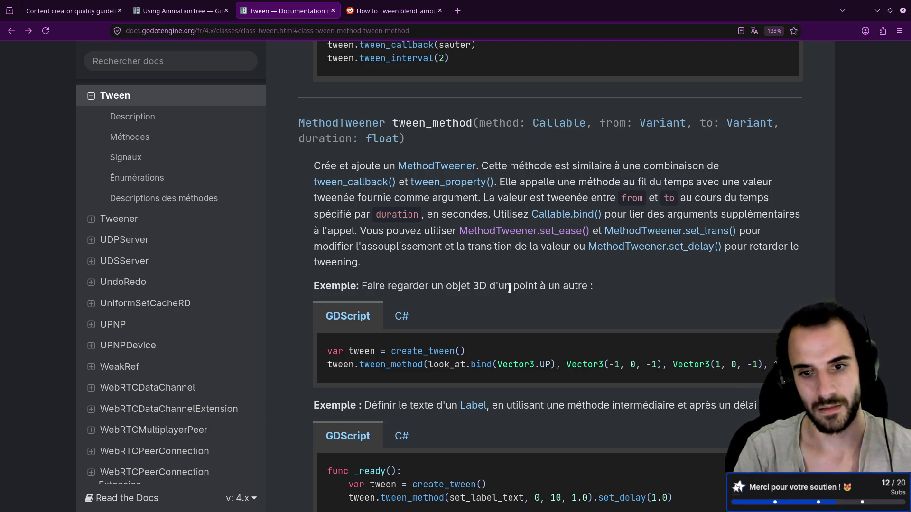
{"action": "key", "text": "alt+Tab"}
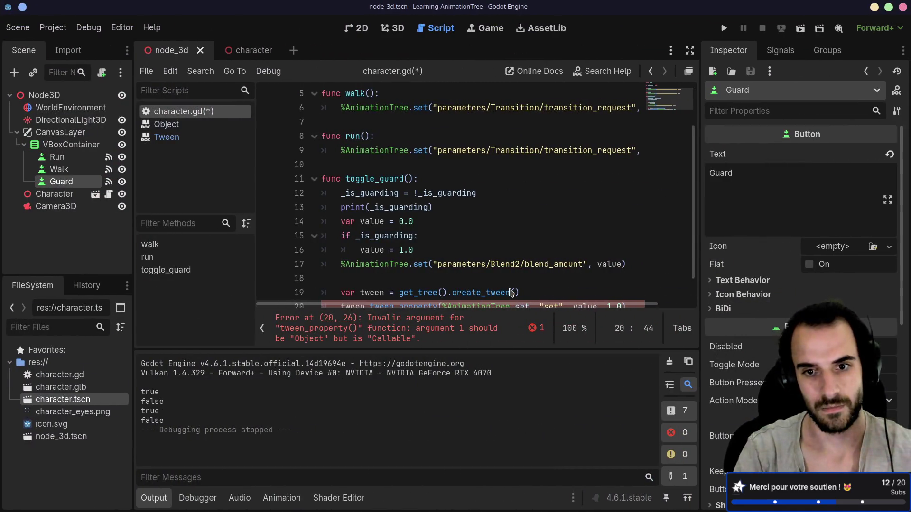
Complete it as .bind("parameters/Blend2/blend_amount") with a closing parenthesis and widen the code area
{"action": "scroll", "coordinate": [616, 242], "scroll_direction": "down", "scroll_amount": 1}
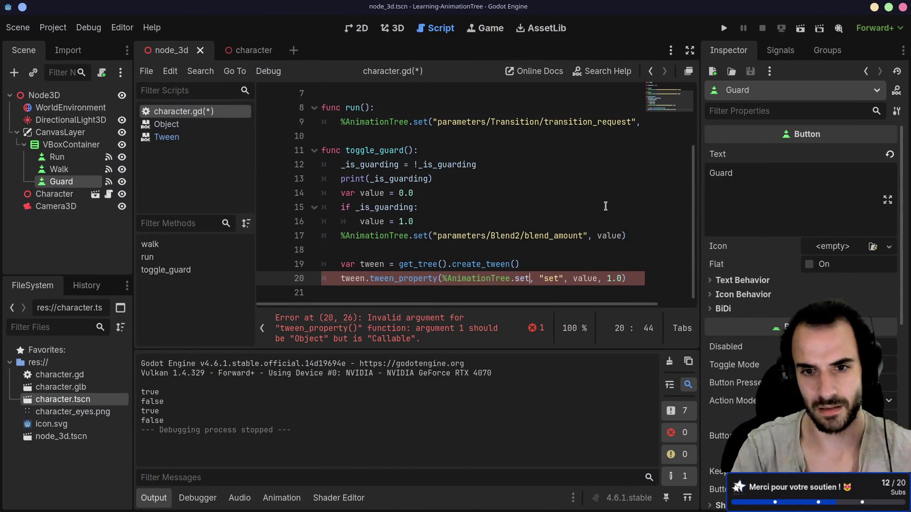
{"action": "type", "text": ".b"}
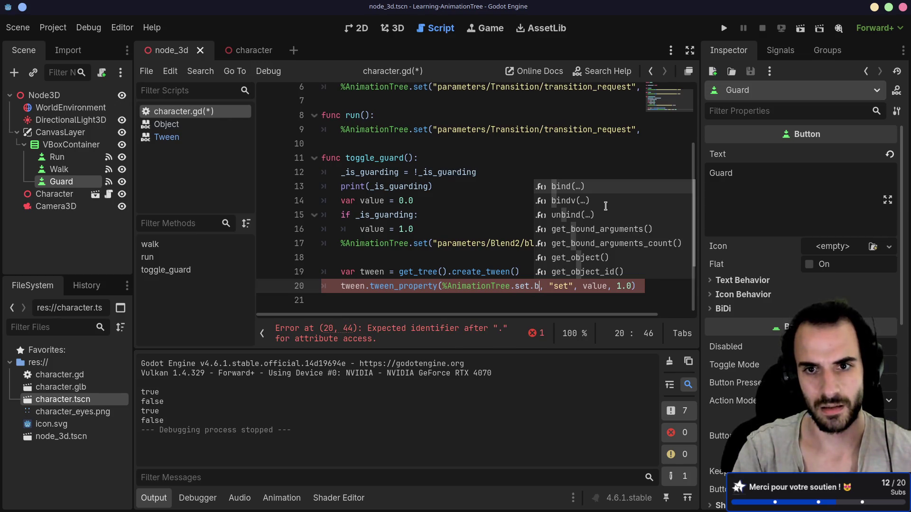
{"action": "key", "text": "Return"}
{"action": "scroll", "coordinate": [593, 237], "scroll_direction": "down", "scroll_amount": 1}
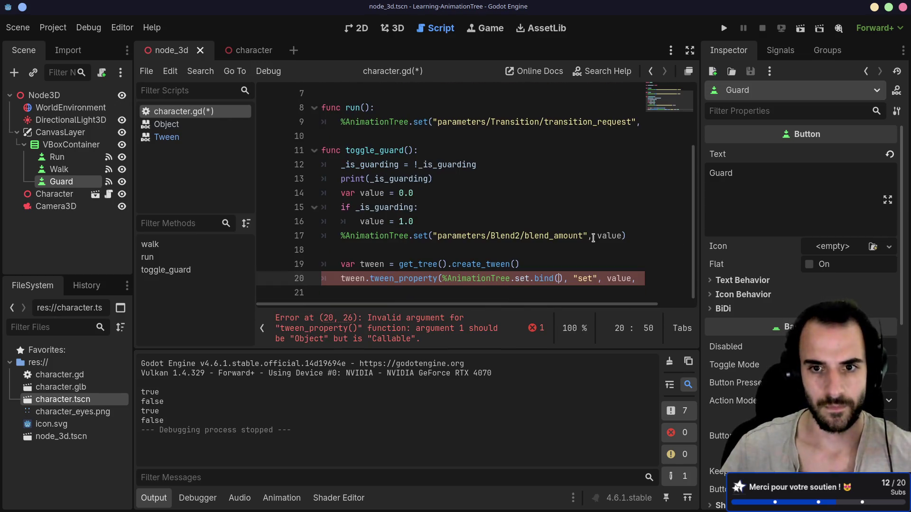
{"action": "left_click_drag", "start_coordinate": [435, 235], "coordinate": [588, 235]}
{"action": "middle_click", "coordinate": [558, 278]}
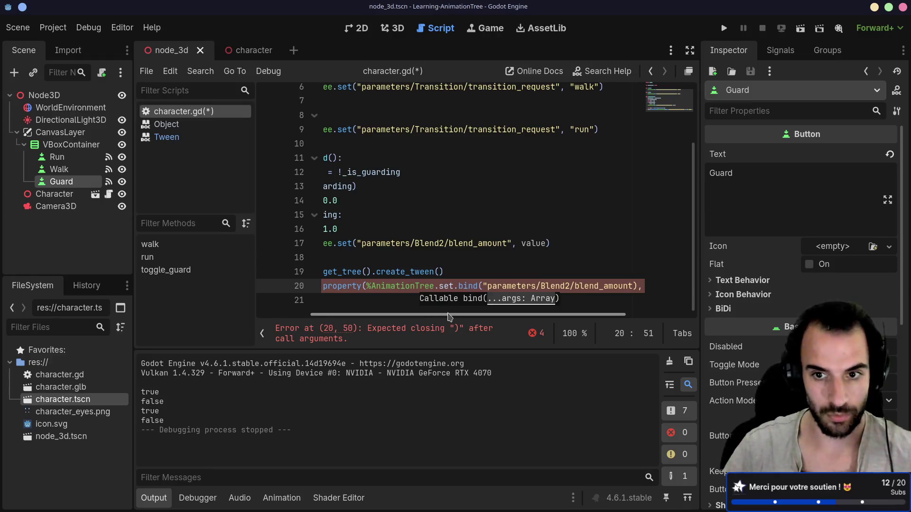
{"action": "type", "text": ")"}
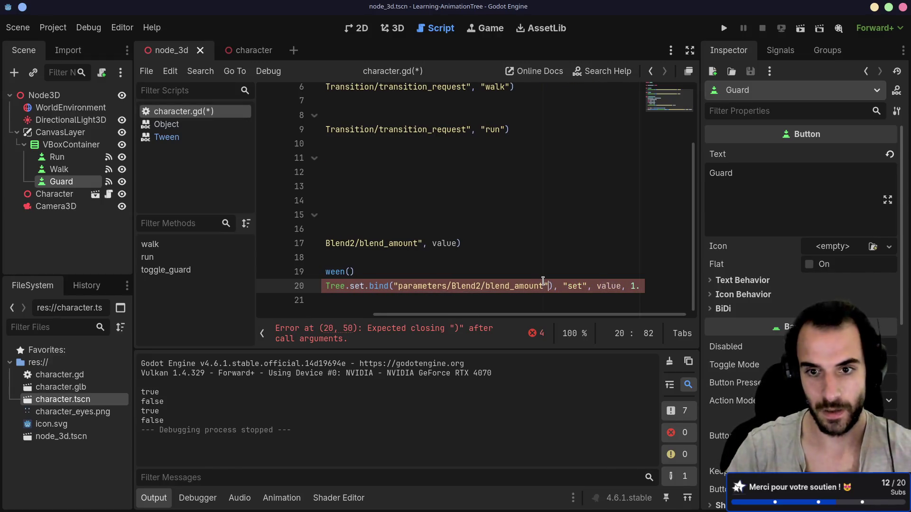
{"action": "left_click", "coordinate": [556, 282]}
{"action": "scroll", "coordinate": [513, 265], "scroll_direction": "down", "scroll_amount": 1}
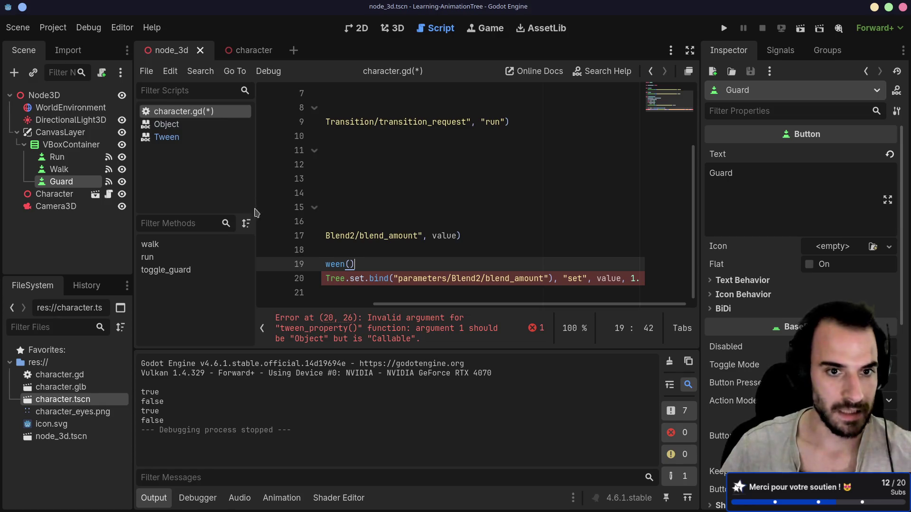
{"action": "left_click_drag", "start_coordinate": [254, 211], "coordinate": [162, 201]}
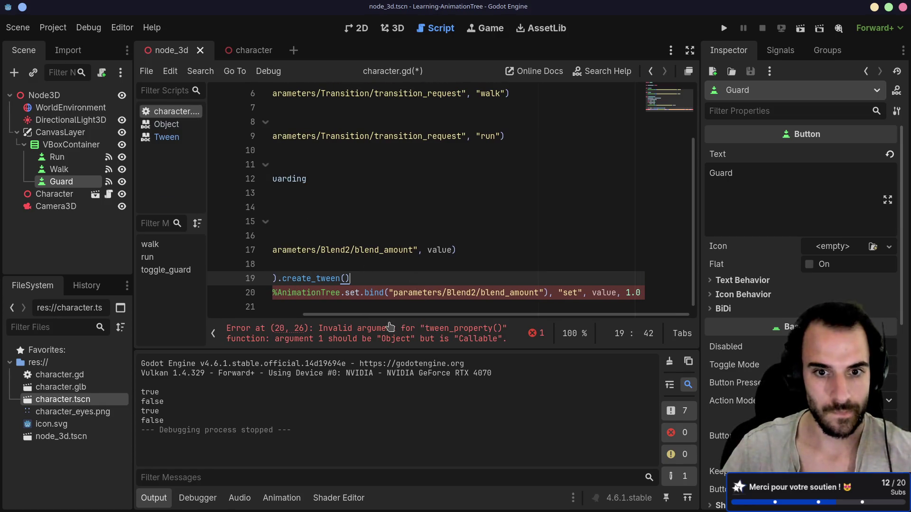
{"action": "left_click_drag", "start_coordinate": [338, 313], "coordinate": [244, 306]}
{"action": "left_click", "coordinate": [382, 167]}
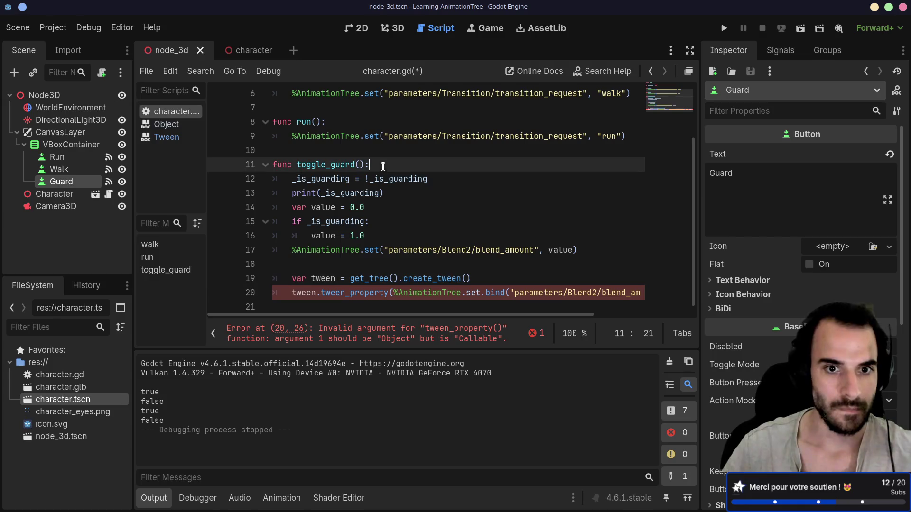
Add 'var old_value = 1.0' on a new line after the print statement
{"action": "left_click", "coordinate": [388, 195]}
{"action": "key", "text": "Return"}
{"action": "type", "text": "ar old_vale"}
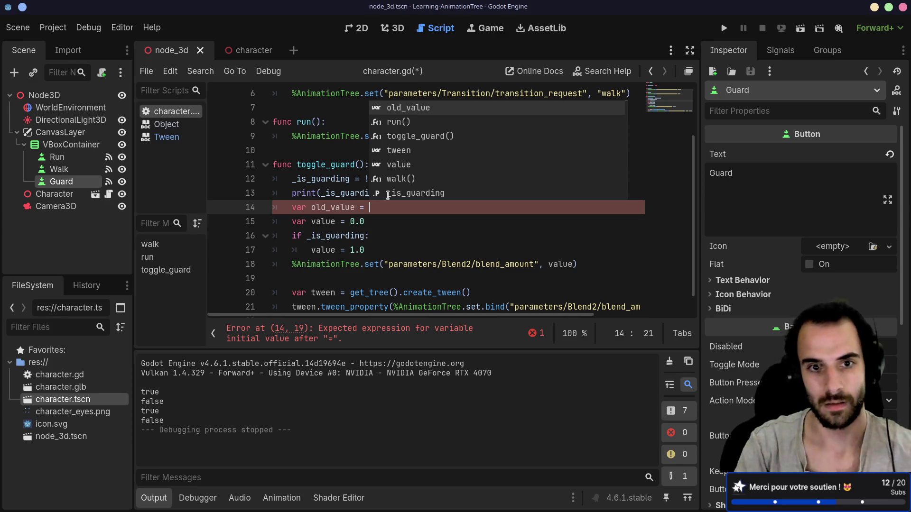
{"action": "type", "text": "1.0"}
Copy it into the if block as 'old_value = 0.0' and delete the blank line 17
{"action": "left_click_drag", "start_coordinate": [398, 207], "coordinate": [404, 193]}
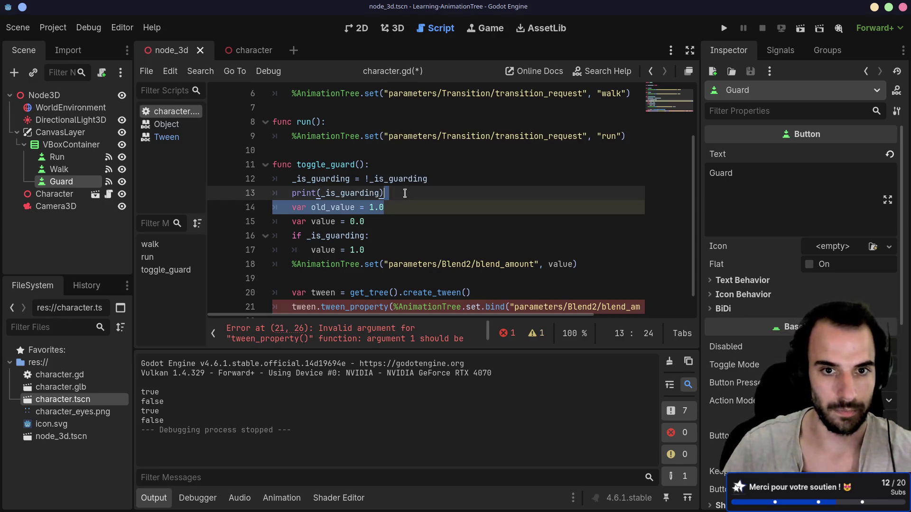
{"action": "key", "text": "ctrl+c"}
{"action": "left_click", "coordinate": [374, 240]}
{"action": "key", "text": "Return"}
{"action": "key", "text": "ctrl+v"}
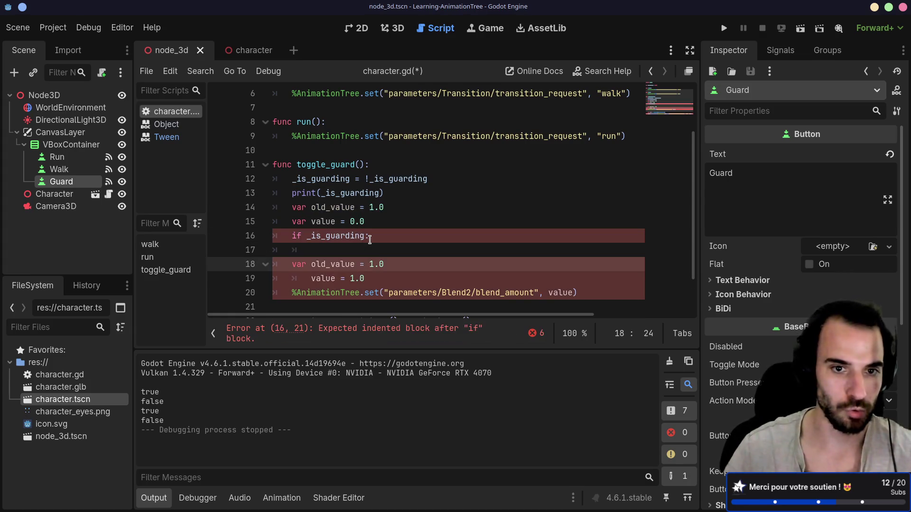
{"action": "left_click", "coordinate": [312, 265]}
{"action": "key", "text": "BackSpace"}
{"action": "key", "text": "BackSpace"}
{"action": "key", "text": "BackSpace"}
{"action": "key", "text": "Tab"}
{"action": "double_click", "coordinate": [373, 263]}
{"action": "type", "text": "0"}
{"action": "left_click", "coordinate": [345, 249]}
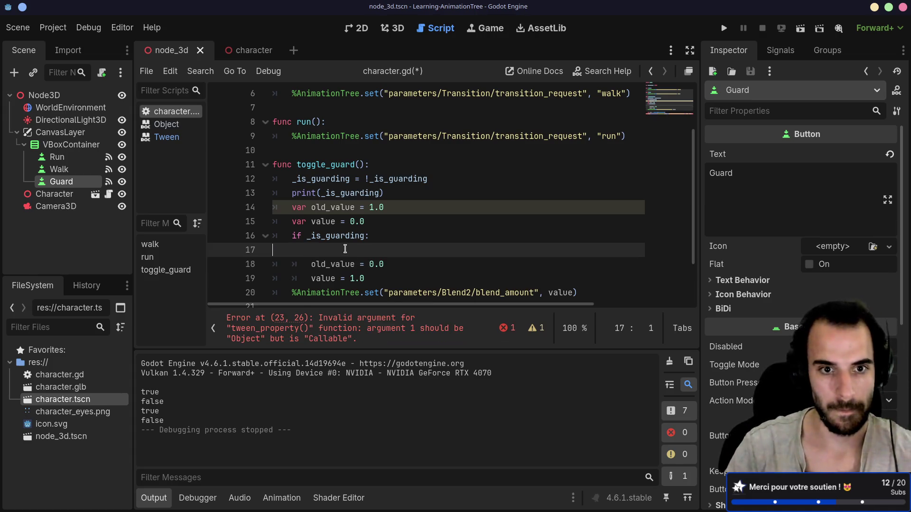
{"action": "key", "text": "BackSpace"}
Replace the "set" argument on line 22 with old_value and enter distraction-free mode
{"action": "scroll", "coordinate": [411, 226], "scroll_direction": "down", "scroll_amount": 1}
{"action": "mouse_move", "coordinate": [408, 306]}
{"action": "left_mouse_down"}
{"action": "mouse_move", "coordinate": [551, 304]}
{"action": "mouse_move", "coordinate": [600, 281]}
{"action": "left_mouse_up"}
{"action": "double_click", "coordinate": [572, 279]}
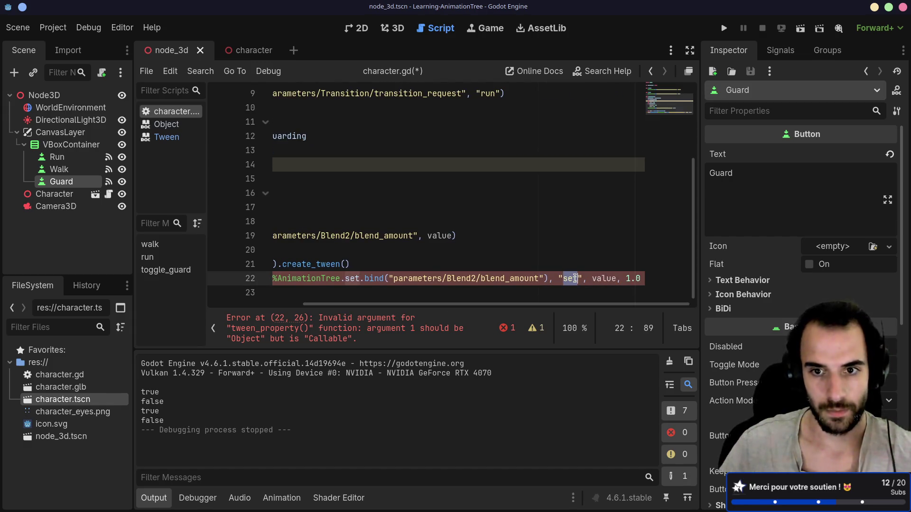
{"action": "key", "text": "BackSpace"}
{"action": "key", "text": "BackSpace"}
{"action": "type", "text": "old_value"}
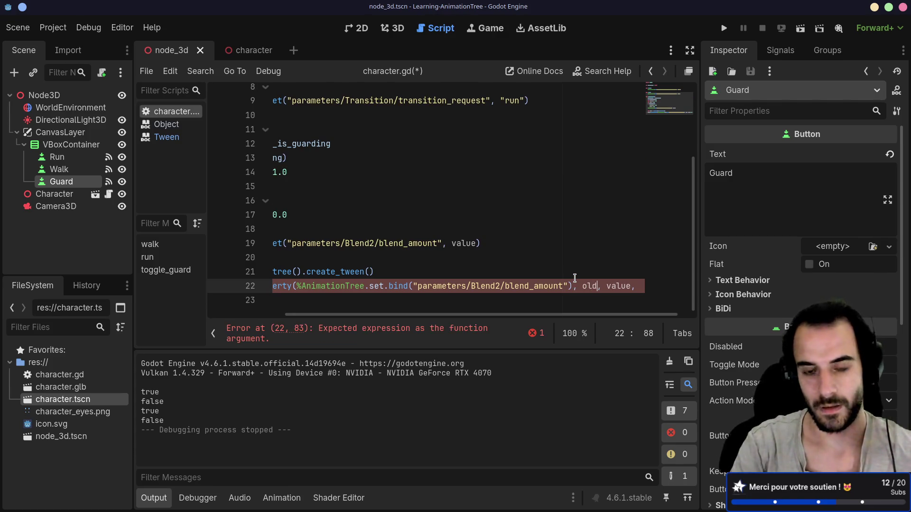
{"action": "left_click", "coordinate": [689, 50]}
{"action": "double_click", "coordinate": [614, 279]}
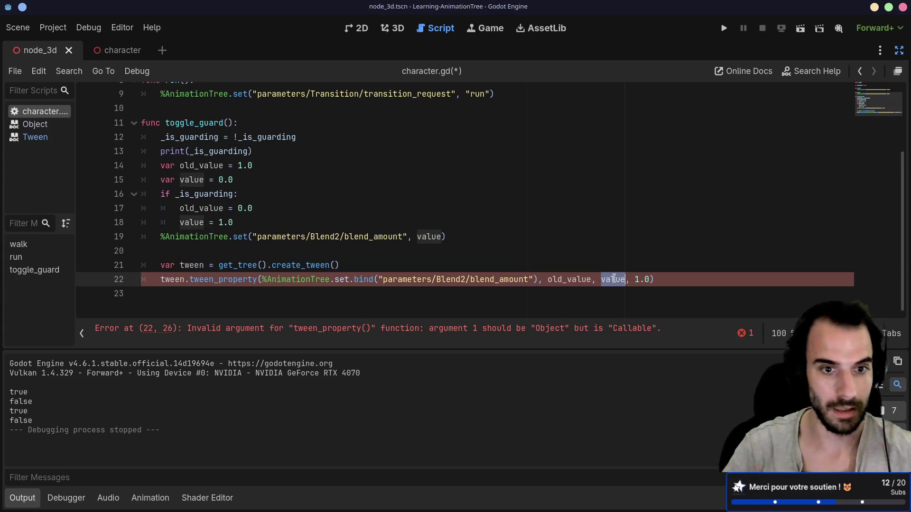
Check the Tween docs and replace tween_property with tween_method
{"action": "key", "text": "alt+Tab"}
{"action": "scroll", "coordinate": [540, 246], "scroll_direction": "down", "scroll_amount": 3}
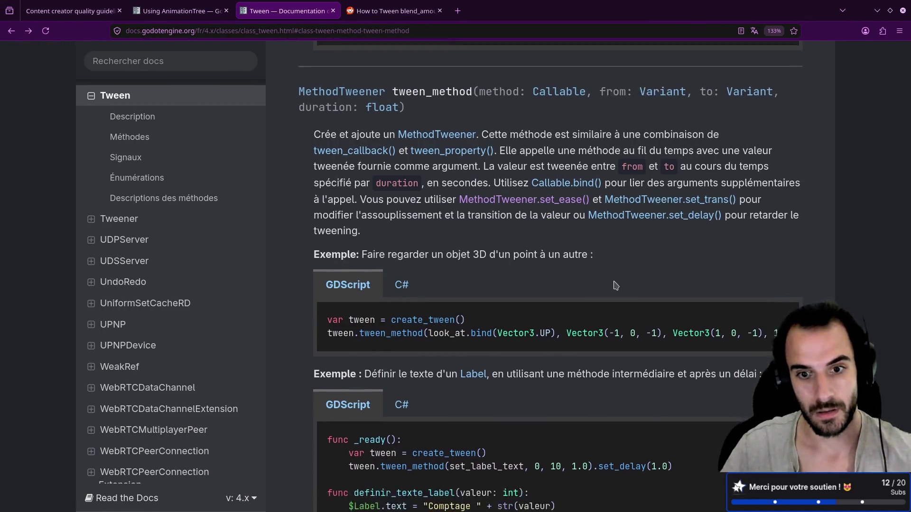
{"action": "mouse_move", "coordinate": [539, 233]}
{"action": "left_mouse_down"}
{"action": "mouse_move", "coordinate": [625, 232]}
{"action": "mouse_move", "coordinate": [503, 237]}
{"action": "left_mouse_up"}
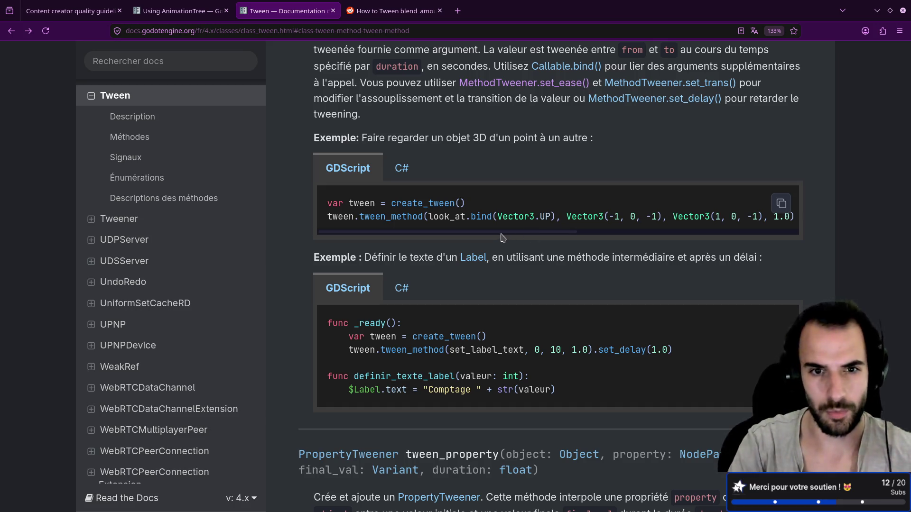
{"action": "key", "text": "alt+Tab"}
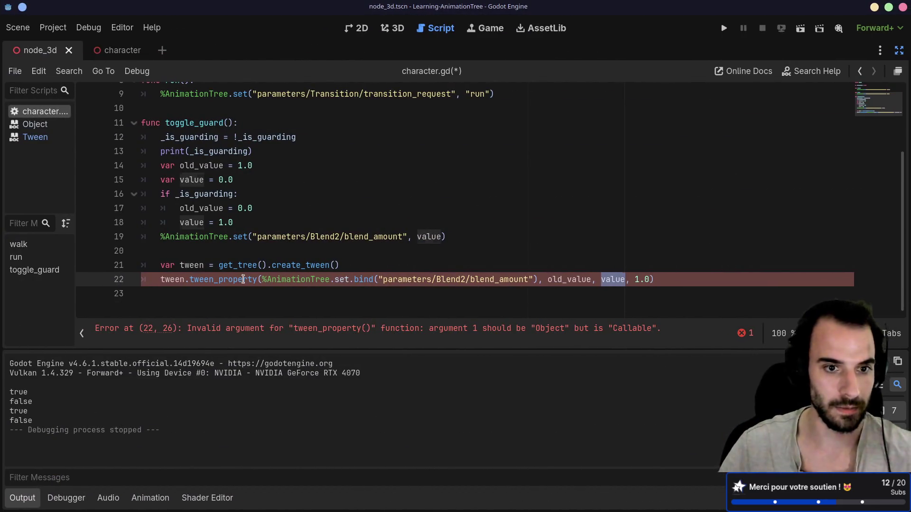
{"action": "double_click", "coordinate": [243, 280]}
{"action": "type", "text": "twe"}
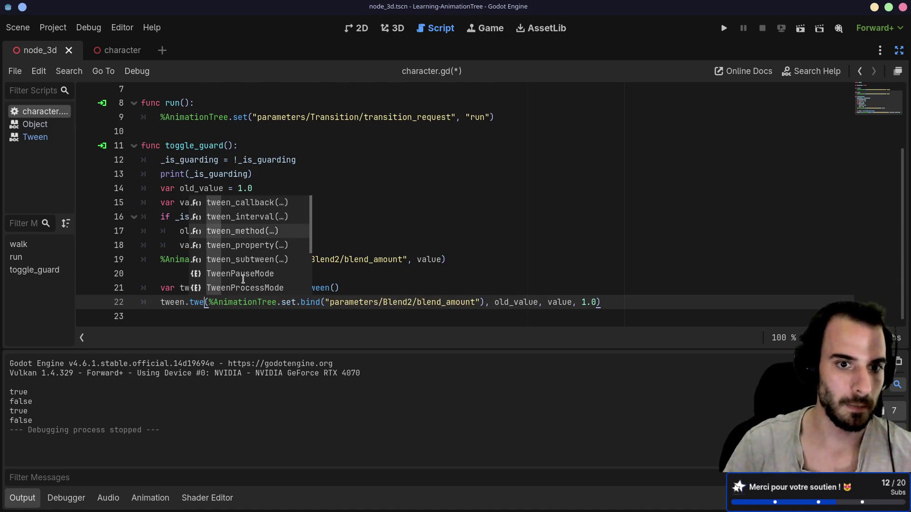
{"action": "key", "text": "Return"}
Inspect the bound set callable and the value arguments in toggle_guard
{"action": "left_click", "coordinate": [280, 257]}
{"action": "left_click", "coordinate": [203, 303]}
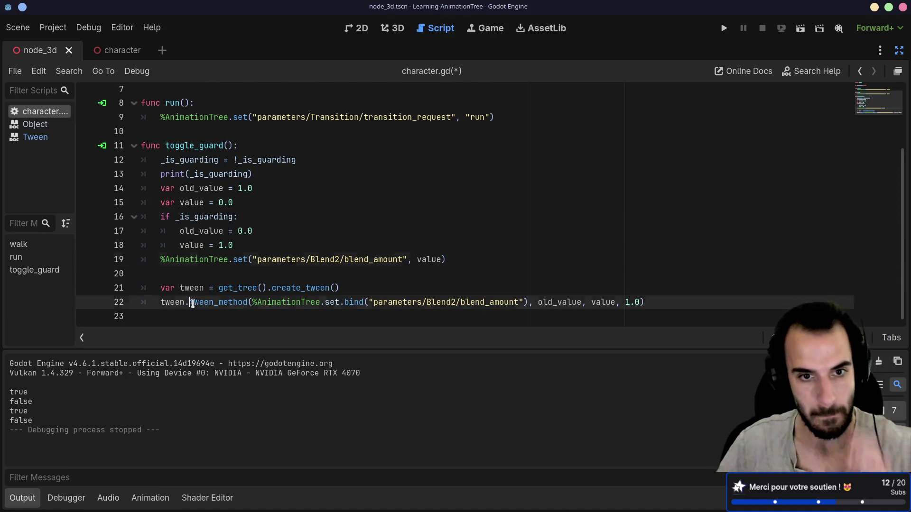
{"action": "left_click", "coordinate": [223, 302]}
{"action": "left_click_drag", "start_coordinate": [253, 303], "coordinate": [527, 302]}
{"action": "left_click", "coordinate": [425, 321]}
{"action": "double_click", "coordinate": [335, 304]}
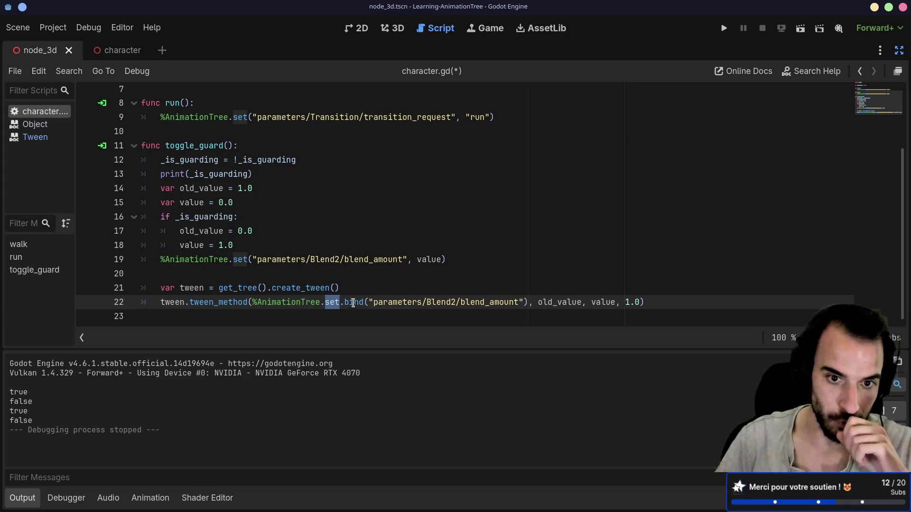
{"action": "left_click_drag", "start_coordinate": [255, 260], "coordinate": [419, 266]}
{"action": "double_click", "coordinate": [420, 260]}
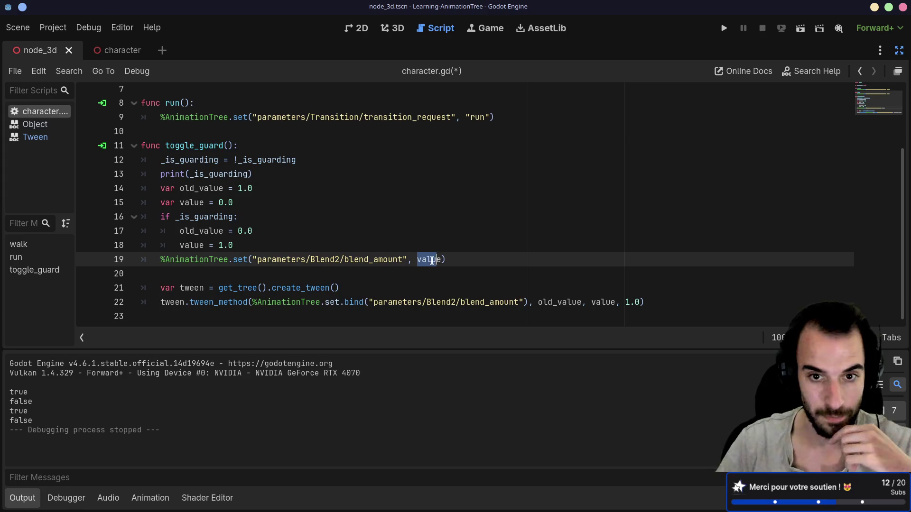
{"action": "mouse_move", "coordinate": [439, 262]}
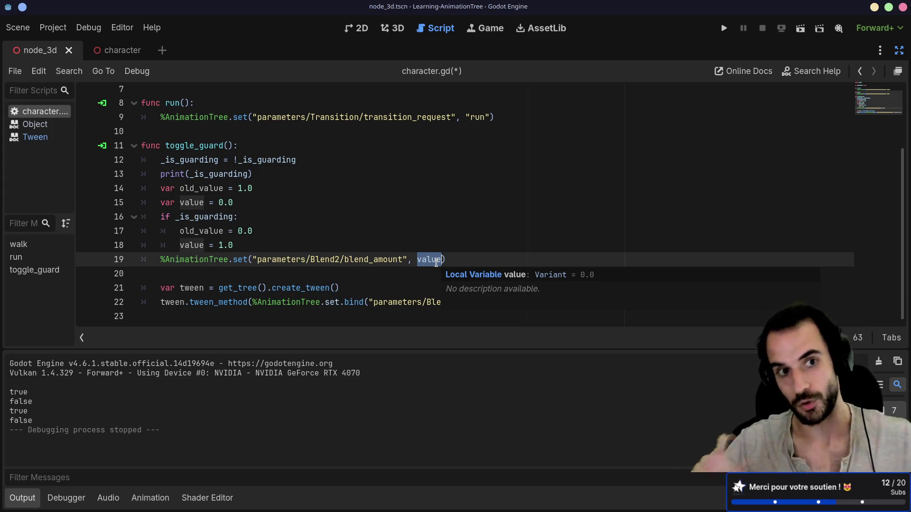
Comment out the direct blend_amount assignment on line 19 with # and run the current scene
{"action": "left_click", "coordinate": [298, 268]}
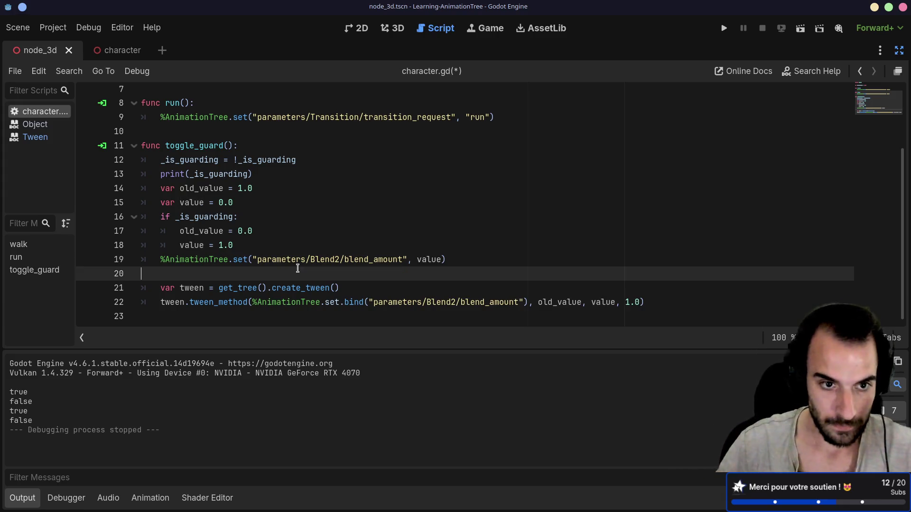
{"action": "left_click", "coordinate": [165, 259]}
{"action": "type", "text": "#"}
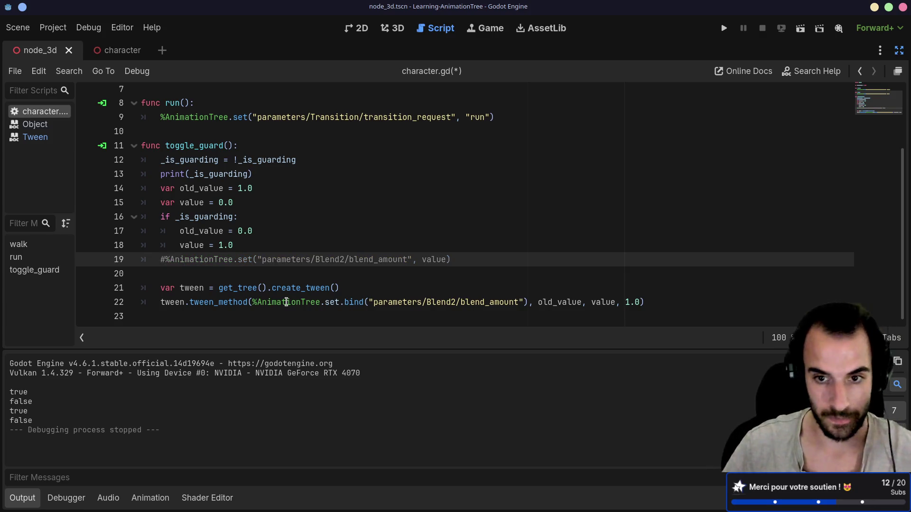
{"action": "left_click", "coordinate": [287, 302]}
{"action": "double_click", "coordinate": [606, 302]}
{"action": "left_click", "coordinate": [795, 32]}
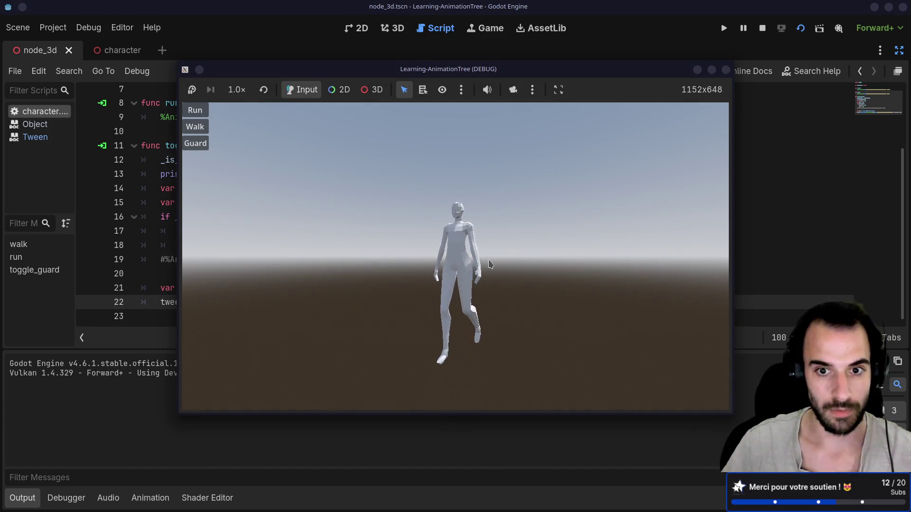
Toggle Guard in the game and read the Debugger error about converting argument 1 from float to StringName
{"action": "left_click", "coordinate": [203, 148]}
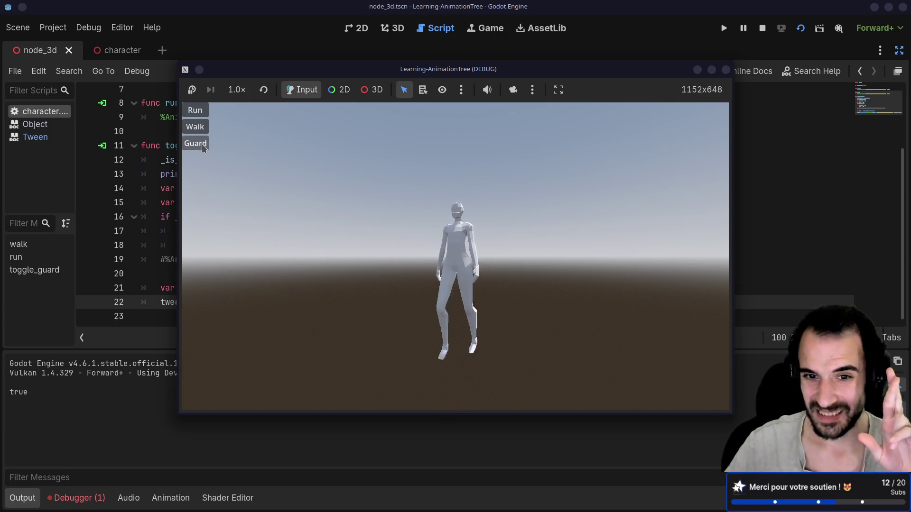
{"action": "left_click", "coordinate": [74, 499]}
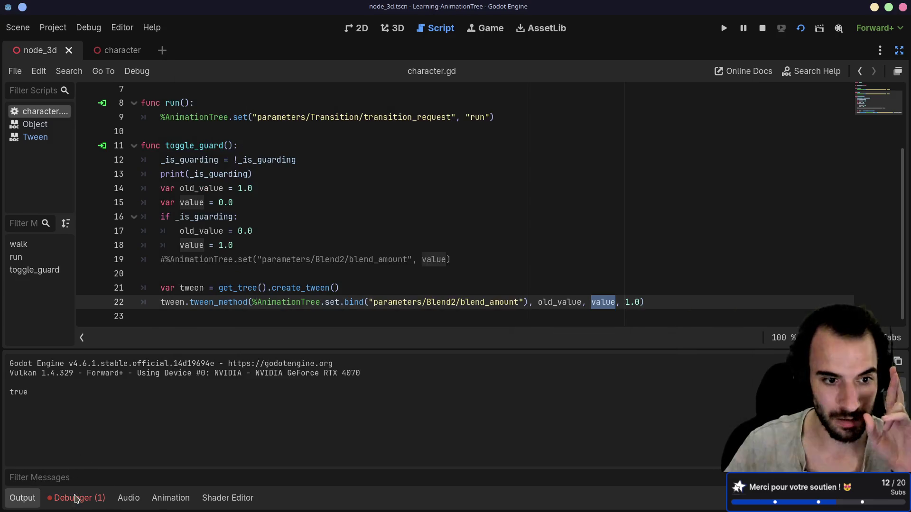
{"action": "left_click", "coordinate": [74, 499]}
{"action": "left_click", "coordinate": [89, 351]}
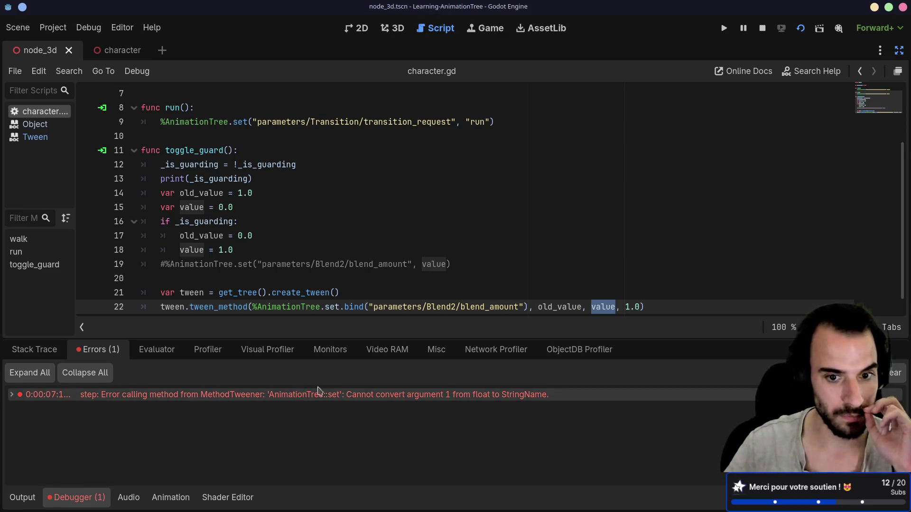
{"action": "mouse_move", "coordinate": [356, 393]}
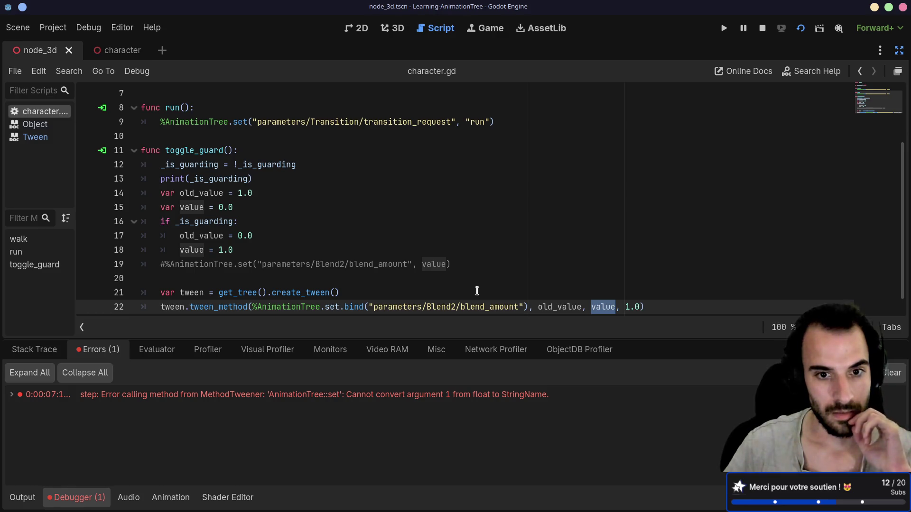
{"action": "scroll", "coordinate": [477, 291], "scroll_direction": "down", "scroll_amount": 1}
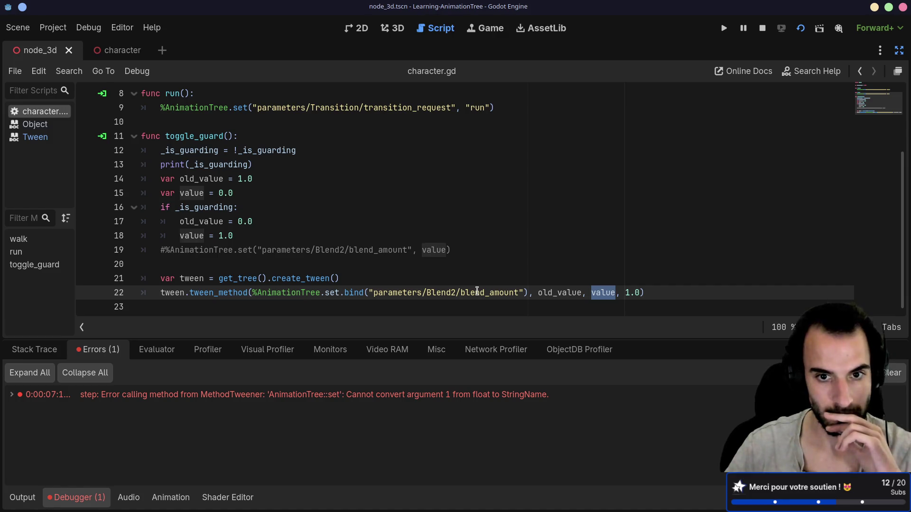
{"action": "left_click", "coordinate": [228, 293], "text": "ctrl"}
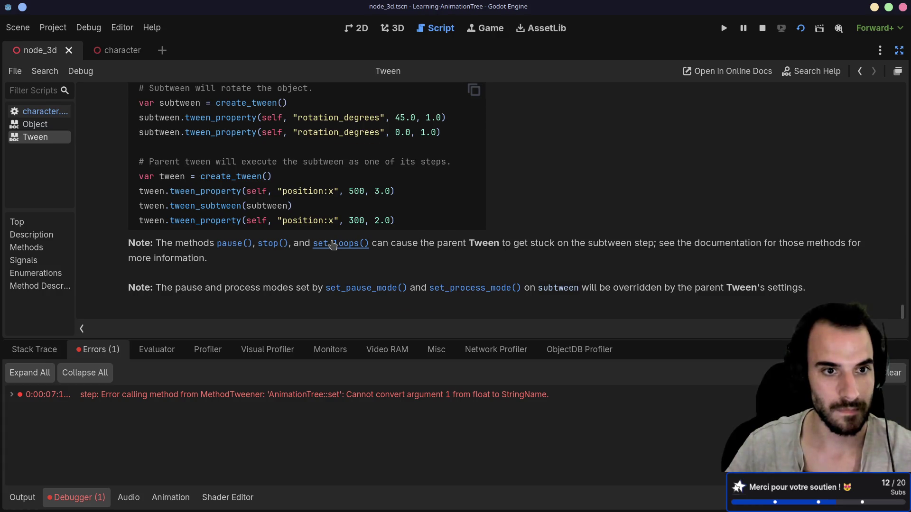
Scroll through the tween_method section of the Tween reference
{"action": "scroll", "coordinate": [333, 245], "scroll_direction": "up", "scroll_amount": 5}
{"action": "scroll", "coordinate": [327, 244], "scroll_direction": "up", "scroll_amount": 10}
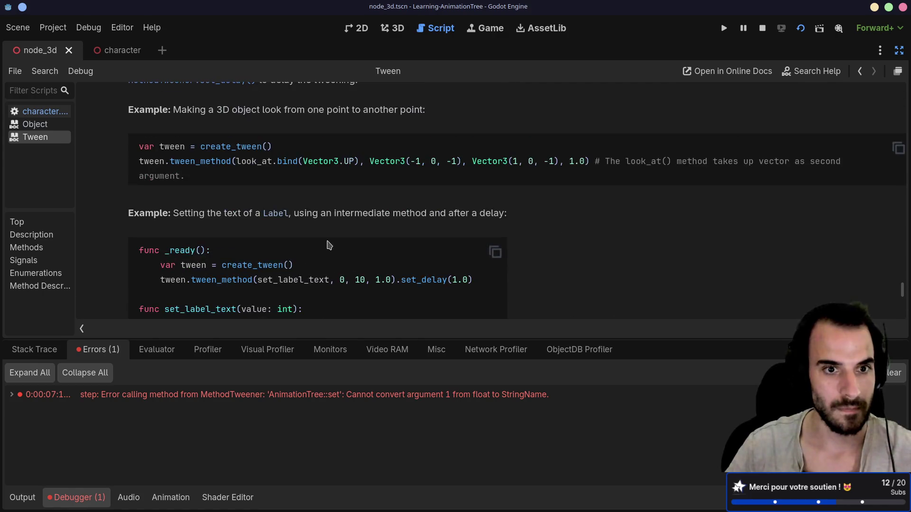
{"action": "scroll", "coordinate": [329, 245], "scroll_direction": "up", "scroll_amount": 3}
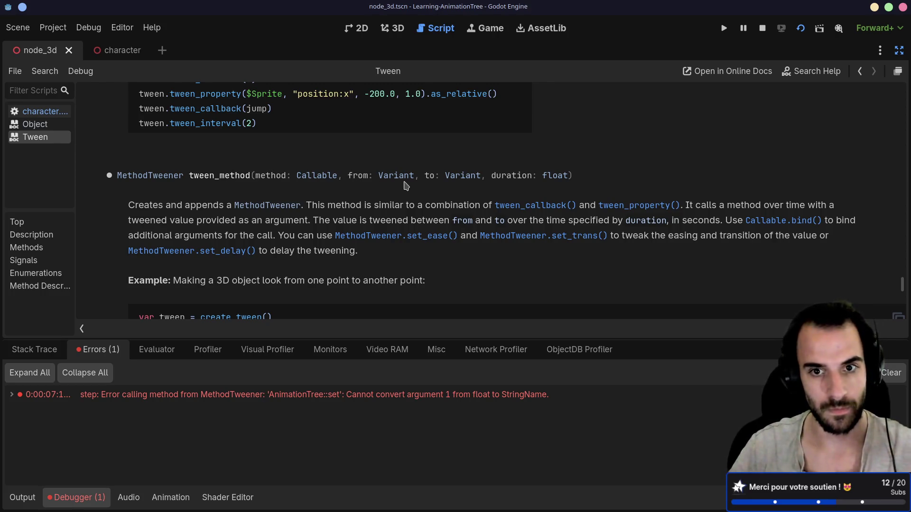
{"action": "scroll", "coordinate": [405, 186], "scroll_direction": "down", "scroll_amount": 1}
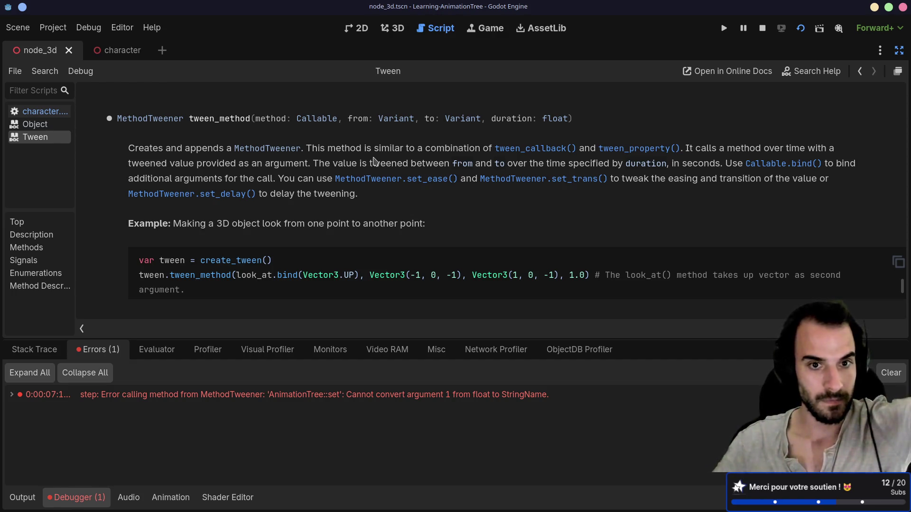
{"action": "scroll", "coordinate": [339, 183], "scroll_direction": "down", "scroll_amount": 1}
{"action": "scroll", "coordinate": [339, 181], "scroll_direction": "down", "scroll_amount": 1}
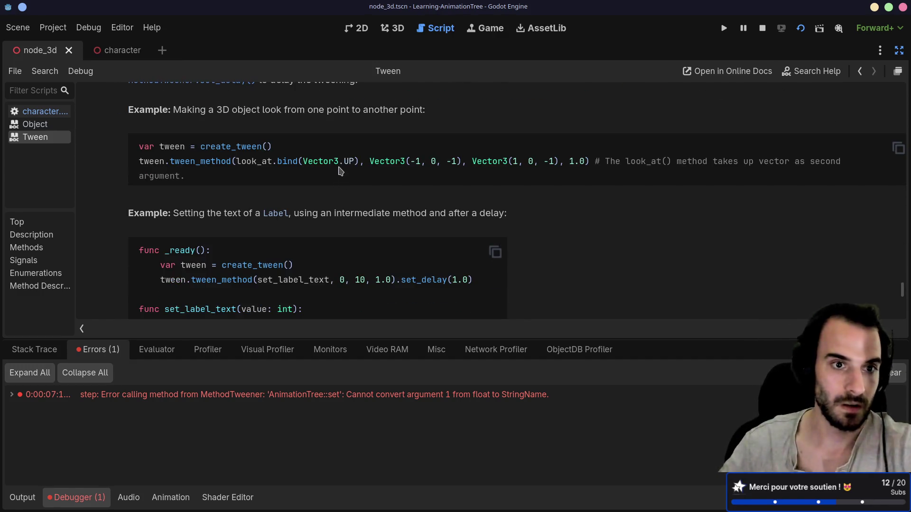
{"action": "scroll", "coordinate": [340, 171], "scroll_direction": "down", "scroll_amount": 1}
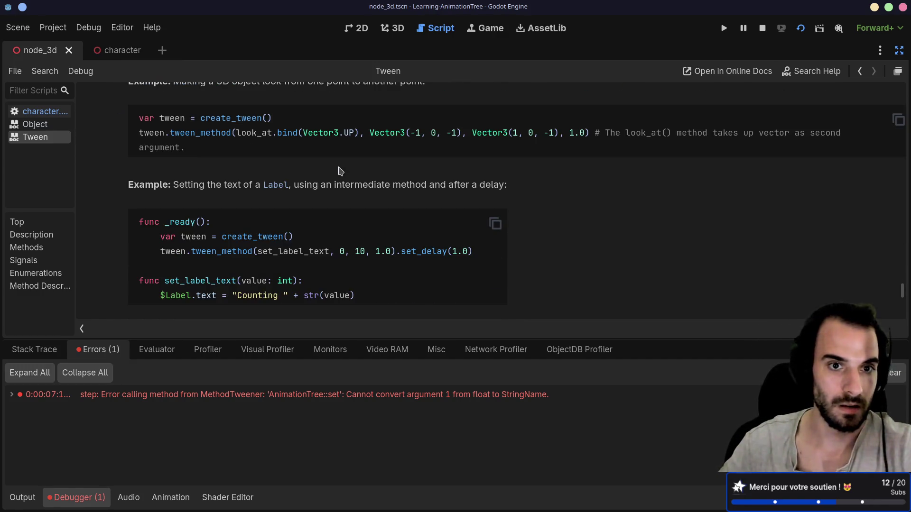
Return to character.gd, examine the %AnimationTree.set callable on line 22, and stop the game
{"action": "left_click", "coordinate": [38, 112]}
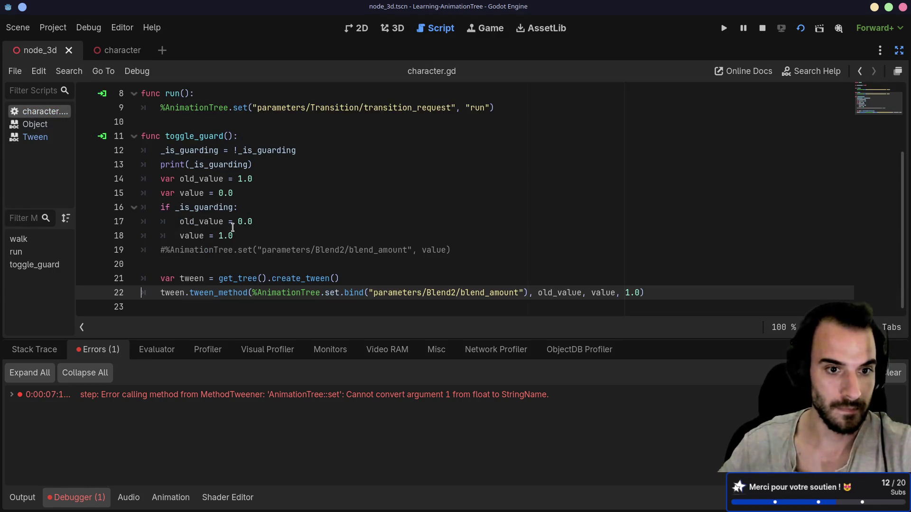
{"action": "left_click", "coordinate": [41, 142]}
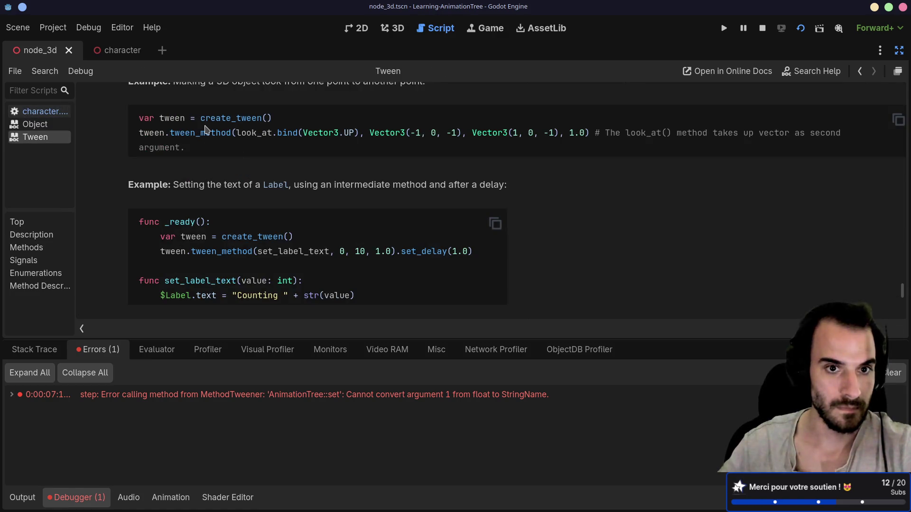
{"action": "left_click", "coordinate": [38, 112]}
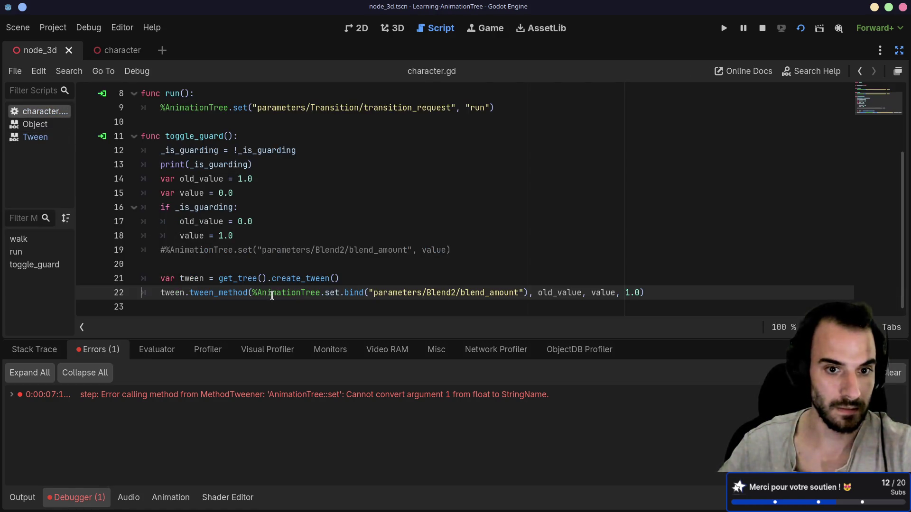
{"action": "left_click_drag", "start_coordinate": [253, 293], "coordinate": [341, 297]}
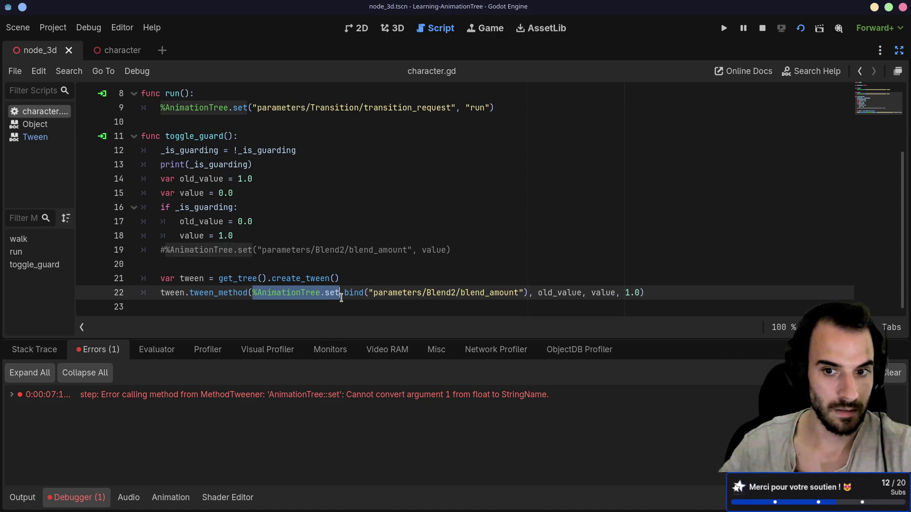
{"action": "mouse_move", "coordinate": [341, 298]}
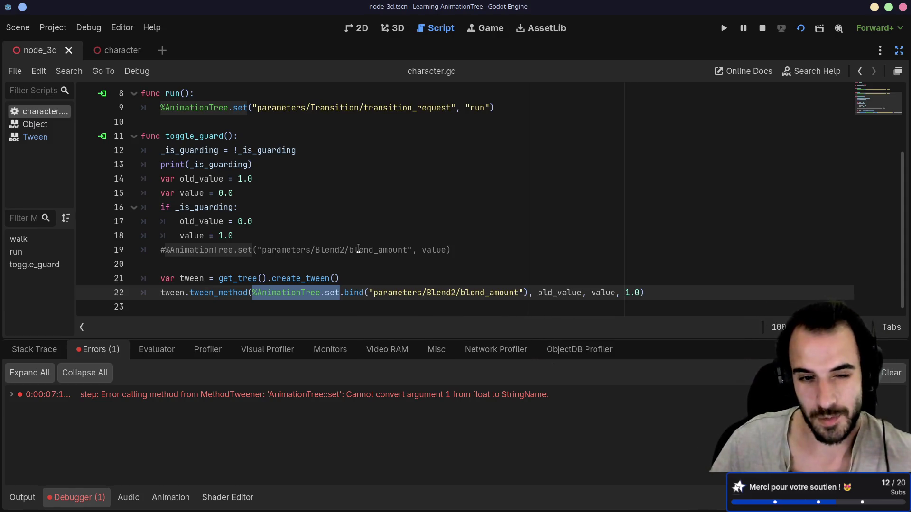
{"action": "left_click", "coordinate": [801, 28]}
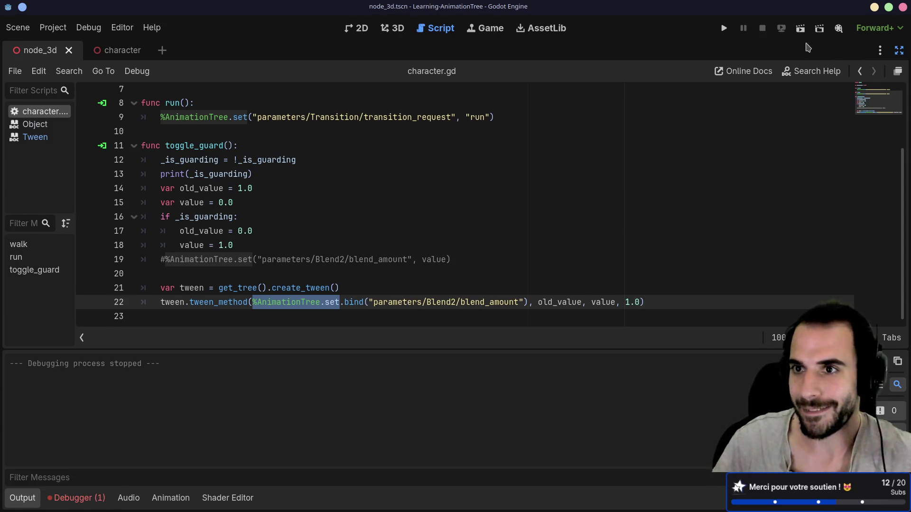
Run the project, try Run, Walk and Guard in the game, then return to the script
{"action": "left_click", "coordinate": [800, 28]}
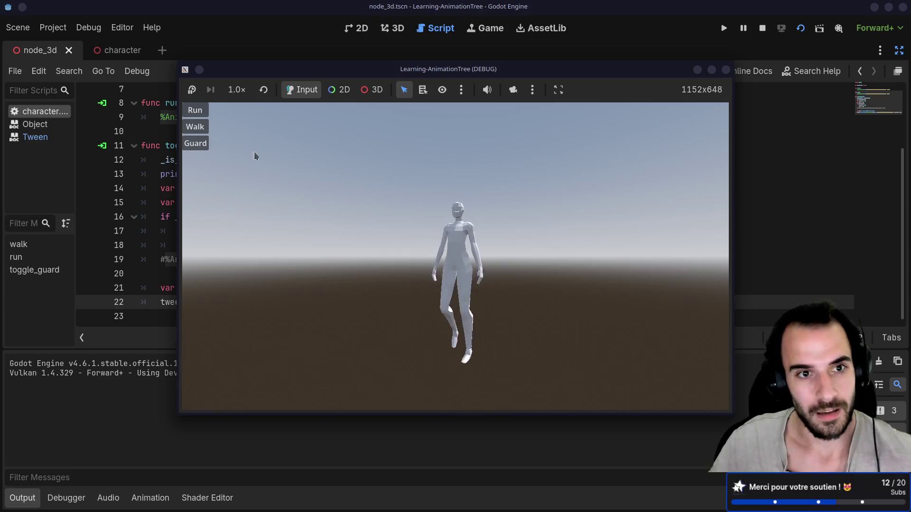
{"action": "left_click", "coordinate": [207, 113]}
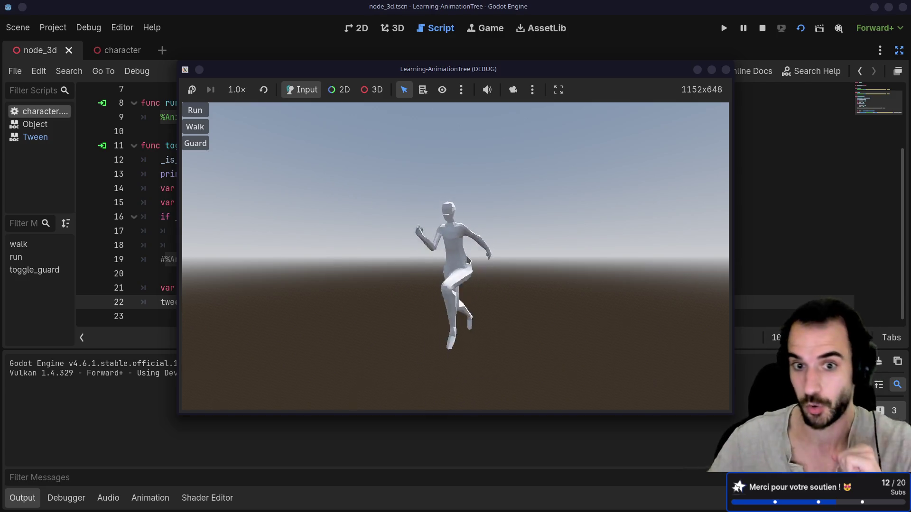
{"action": "left_click", "coordinate": [208, 142]}
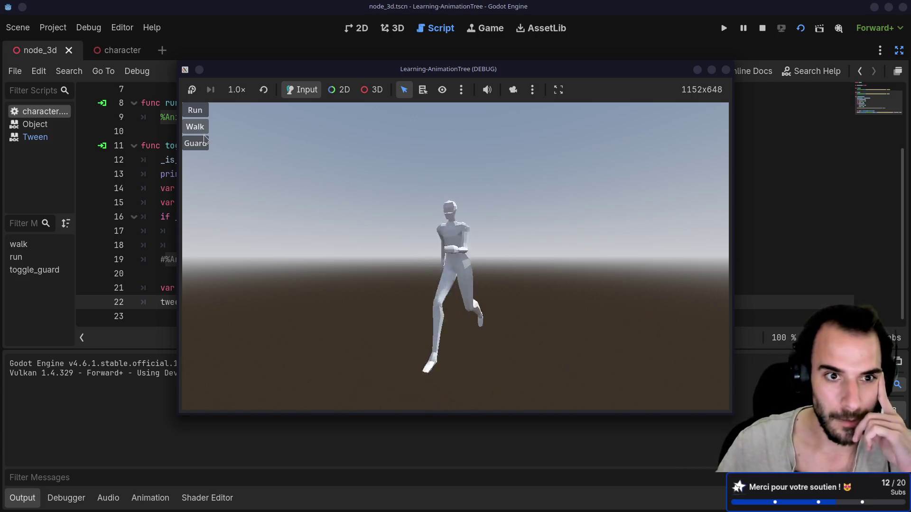
{"action": "left_click", "coordinate": [197, 146]}
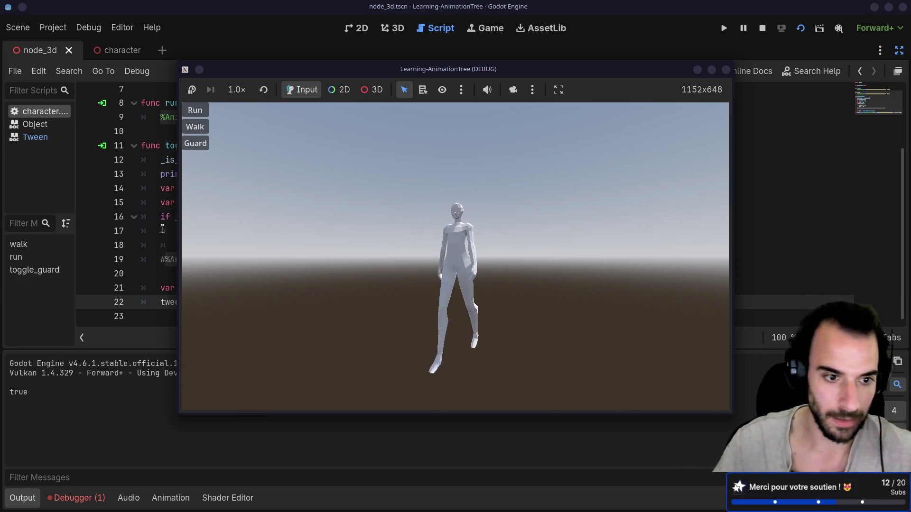
{"action": "left_click", "coordinate": [154, 203]}
Comment out tween lines 21–22 with Ctrl+K, uncomment the direct-set line 19, and save
{"action": "left_click_drag", "start_coordinate": [174, 303], "coordinate": [160, 288]}
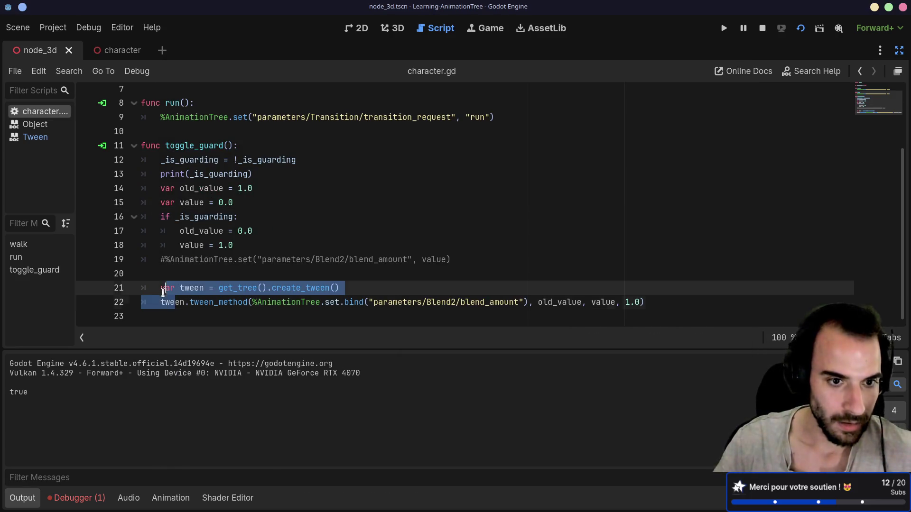
{"action": "key", "text": "ctrl+k"}
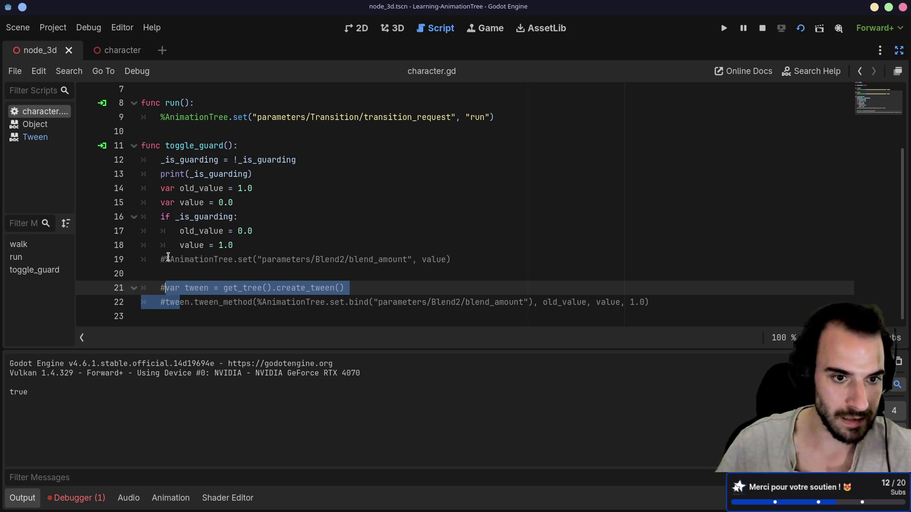
{"action": "left_click", "coordinate": [168, 259]}
{"action": "key", "text": "ctrl+k"}
{"action": "key", "text": "ctrl+s"}
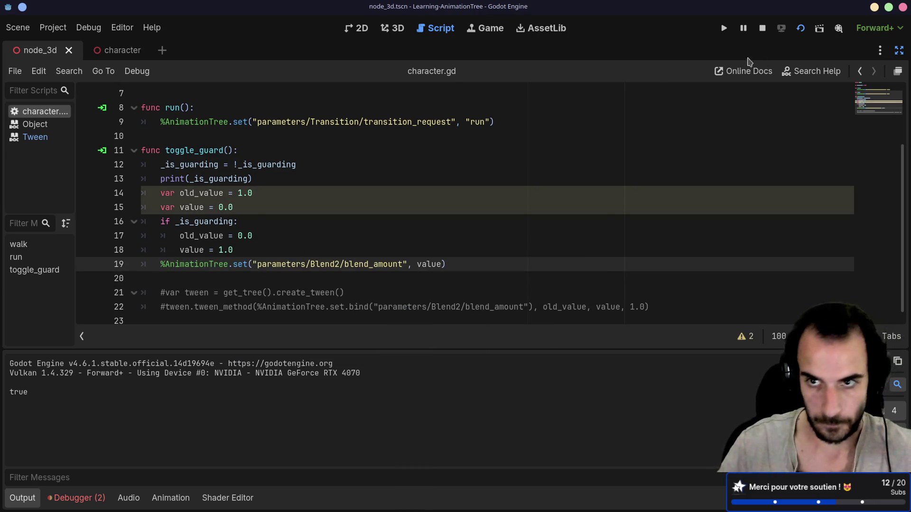
Restart the game, make the character run, and toggle Guard on and off repeatedly
{"action": "left_click", "coordinate": [799, 30]}
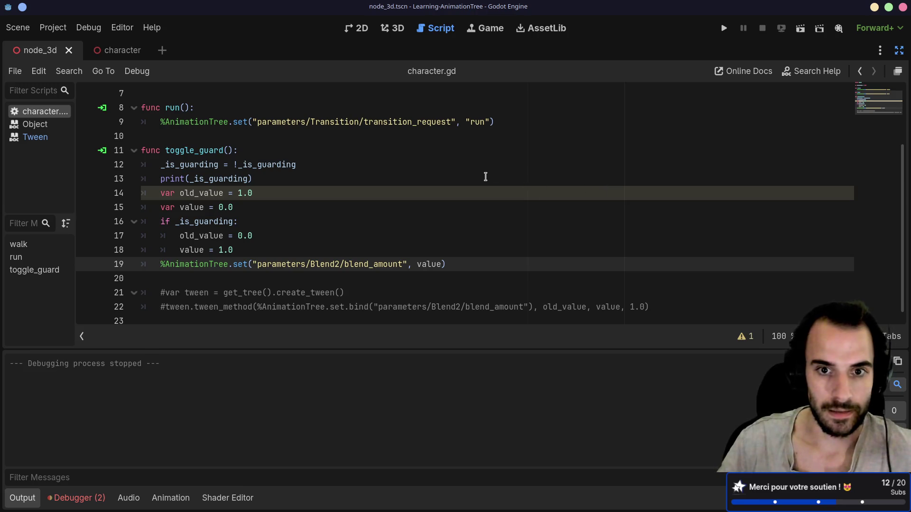
{"action": "left_click", "coordinate": [800, 28]}
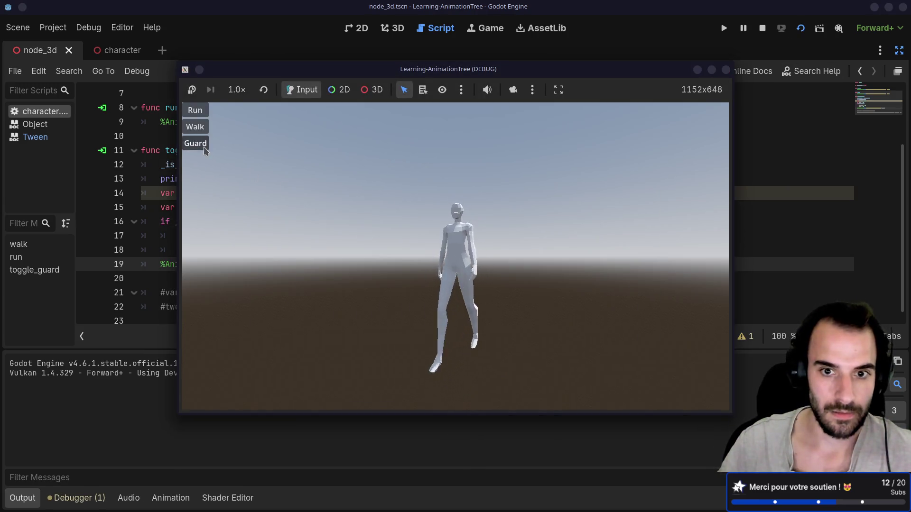
{"action": "left_click", "coordinate": [196, 144]}
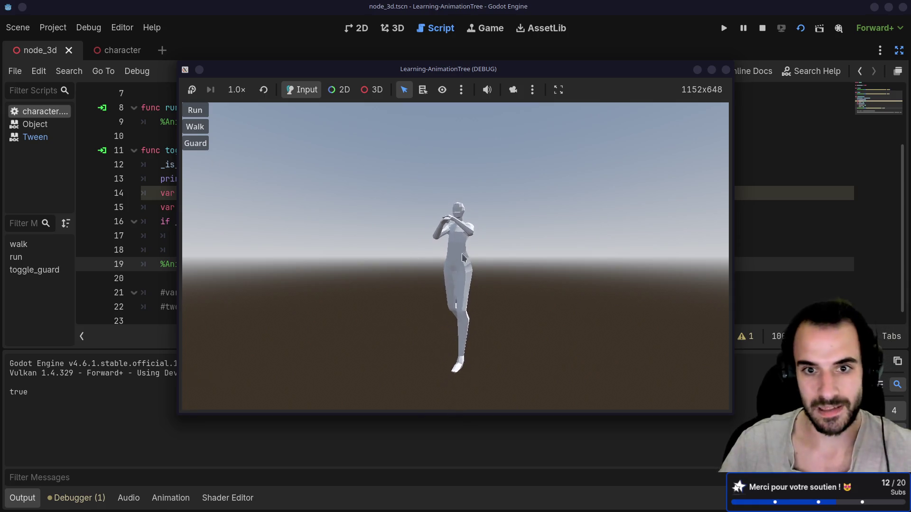
{"action": "left_click", "coordinate": [200, 111]}
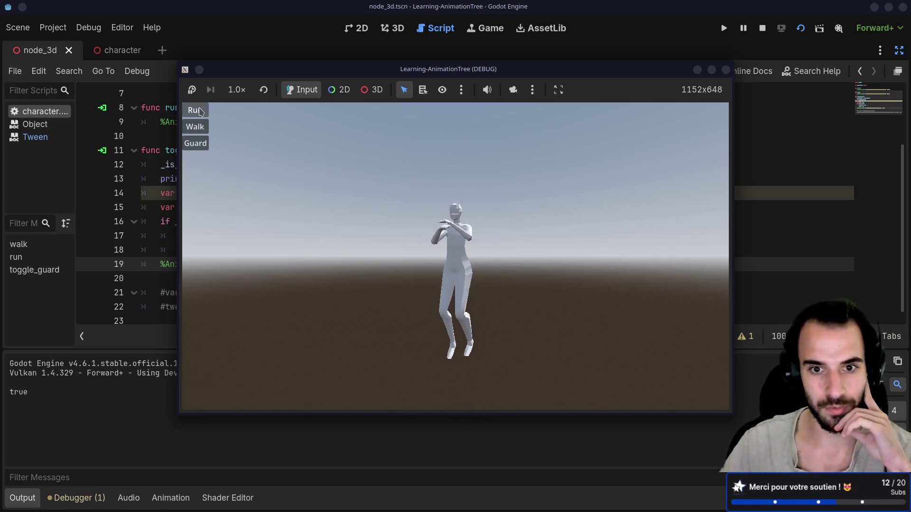
{"action": "left_click", "coordinate": [196, 146]}
{"action": "left_click", "coordinate": [197, 148]}
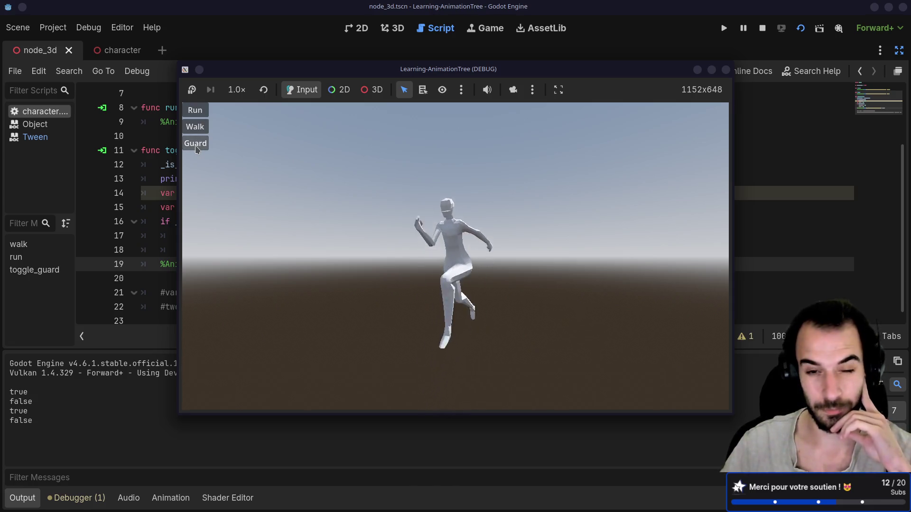
{"action": "double_click", "coordinate": [198, 149]}
{"action": "left_click", "coordinate": [197, 148]}
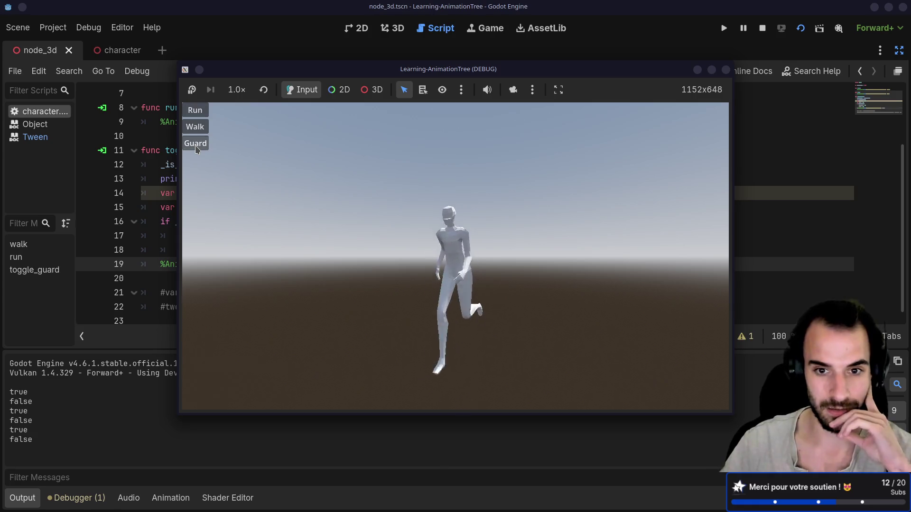
{"action": "left_click", "coordinate": [197, 148]}
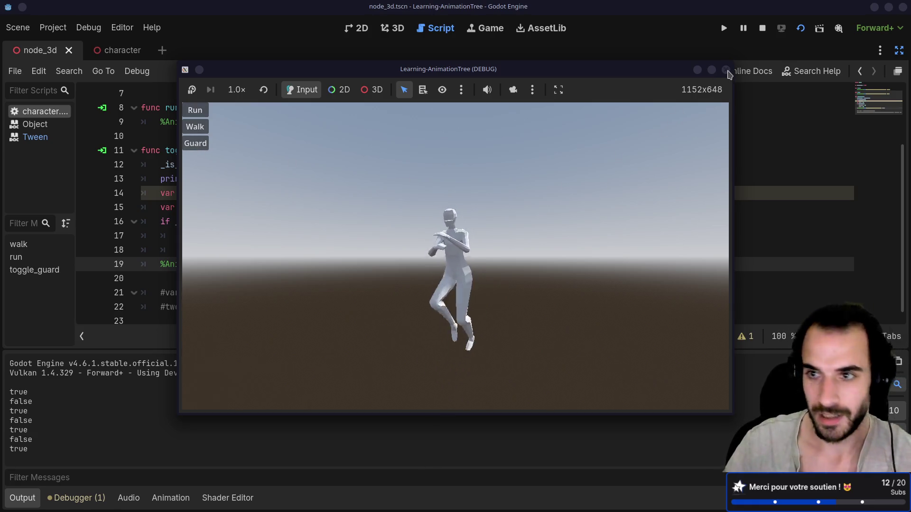
{"action": "left_click", "coordinate": [726, 71]}
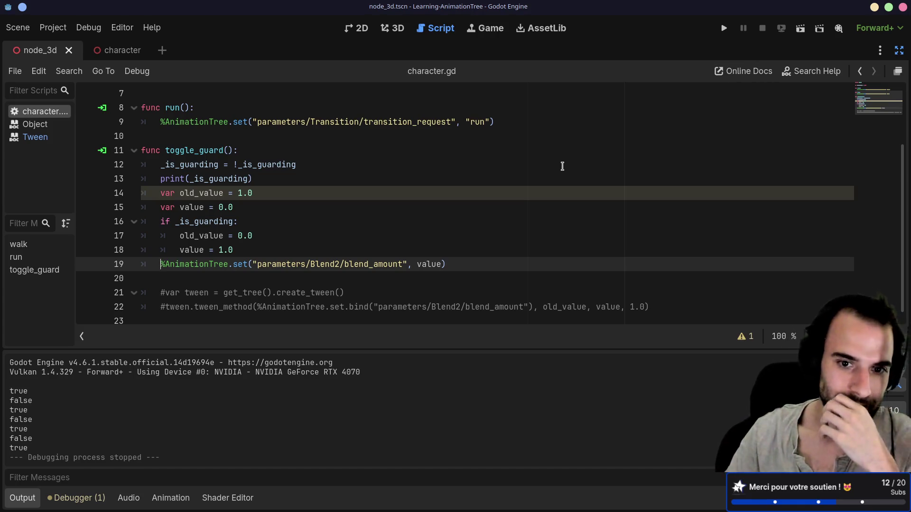
Comment out the direct blend_amount line 19 and uncomment the tween_method lines 21–22 in toggle_guard
{"action": "scroll", "coordinate": [557, 173], "scroll_direction": "down", "scroll_amount": 1}
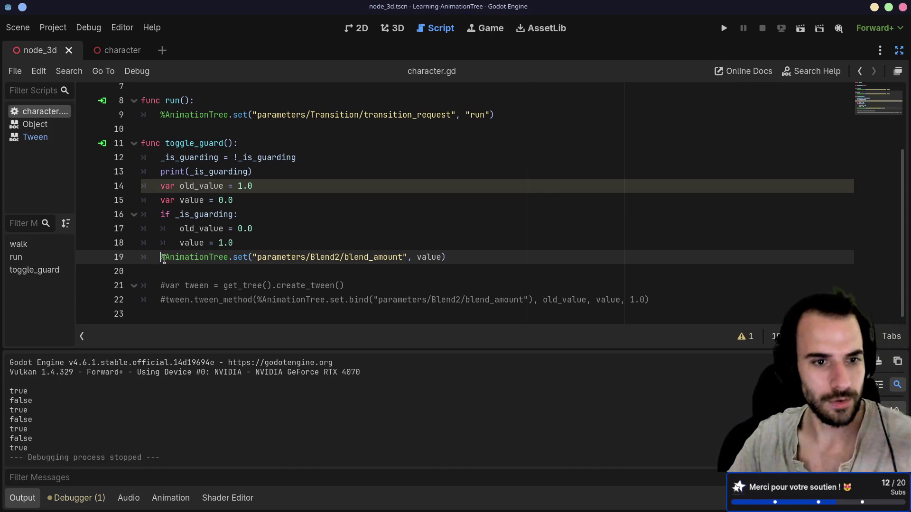
{"action": "type", "text": "#"}
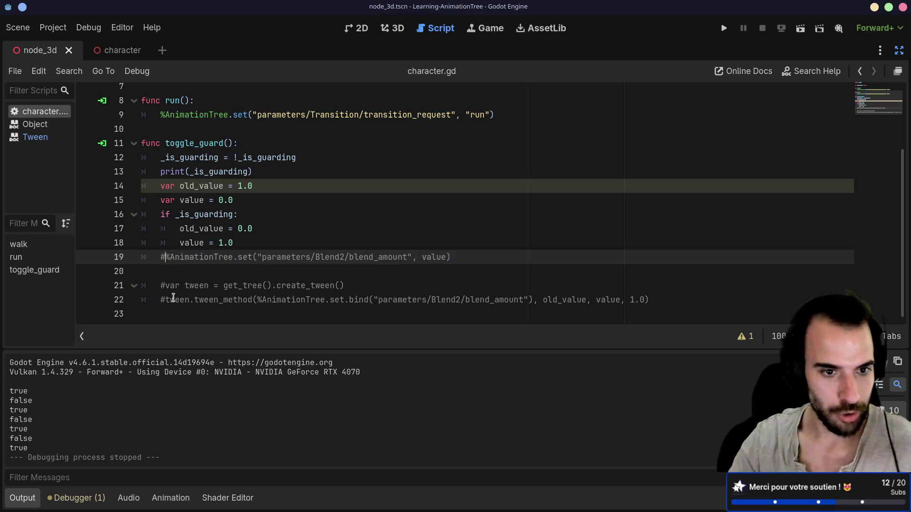
{"action": "left_click_drag", "start_coordinate": [173, 298], "coordinate": [169, 286]}
{"action": "key", "text": "ctrl+k"}
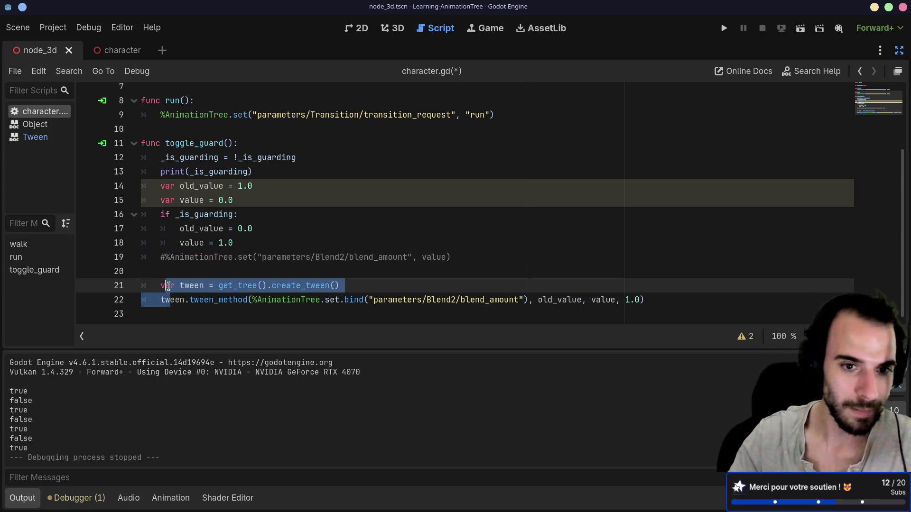
{"action": "left_click", "coordinate": [211, 256]}
{"action": "scroll", "coordinate": [237, 283], "scroll_direction": "up", "scroll_amount": 1}
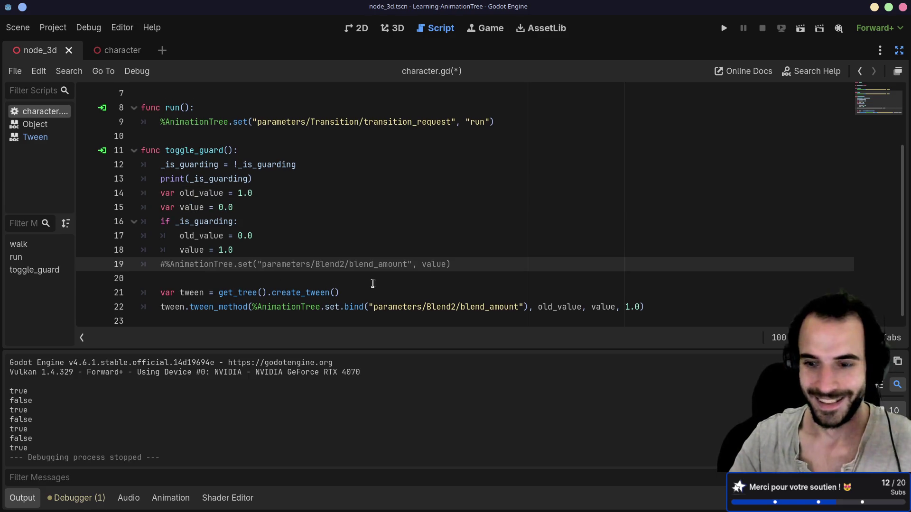
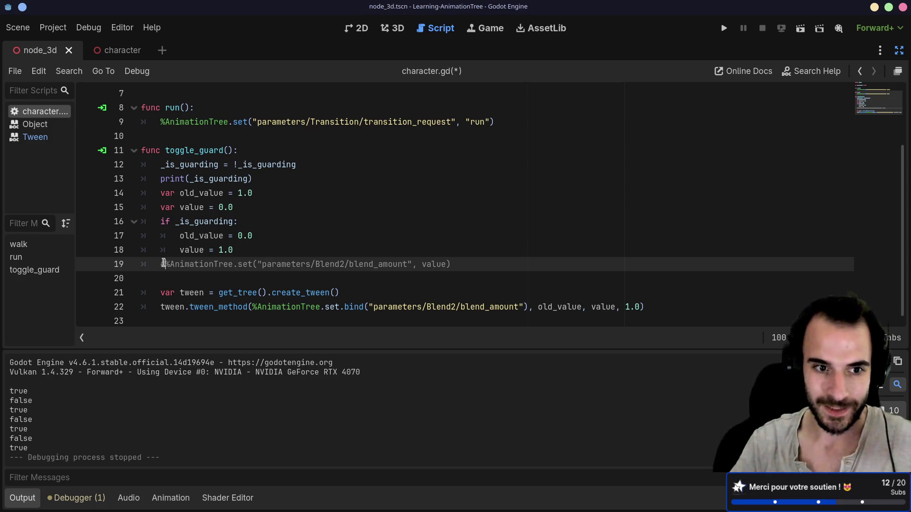
Highlight the get_tree, create_tween and bind identifiers in the tween code on lines 21–22
{"action": "double_click", "coordinate": [256, 307]}
{"action": "double_click", "coordinate": [238, 294]}
{"action": "double_click", "coordinate": [218, 307]}
{"action": "double_click", "coordinate": [238, 294]}
{"action": "double_click", "coordinate": [301, 292]}
{"action": "double_click", "coordinate": [353, 307]}
Check the parameters path, Blend2 usage and the value variable's type, then run the current scene
{"action": "double_click", "coordinate": [386, 306]}
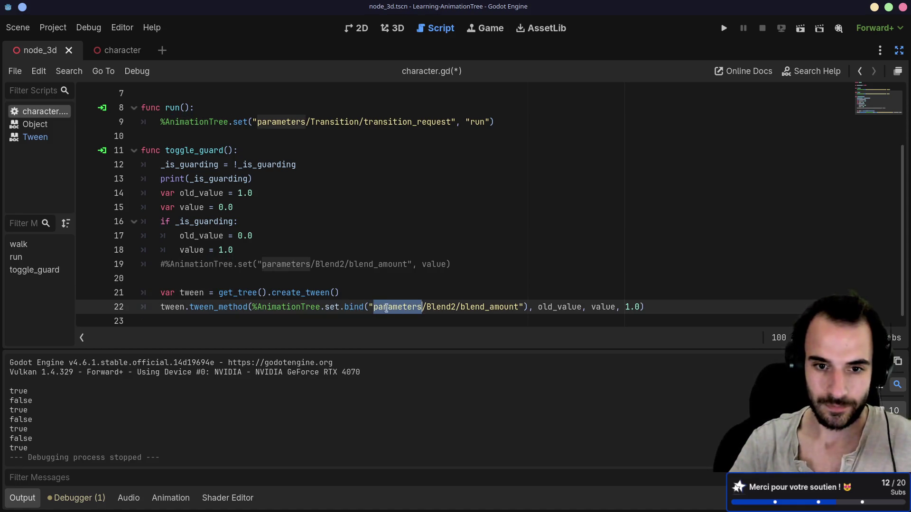
{"action": "double_click", "coordinate": [444, 306]}
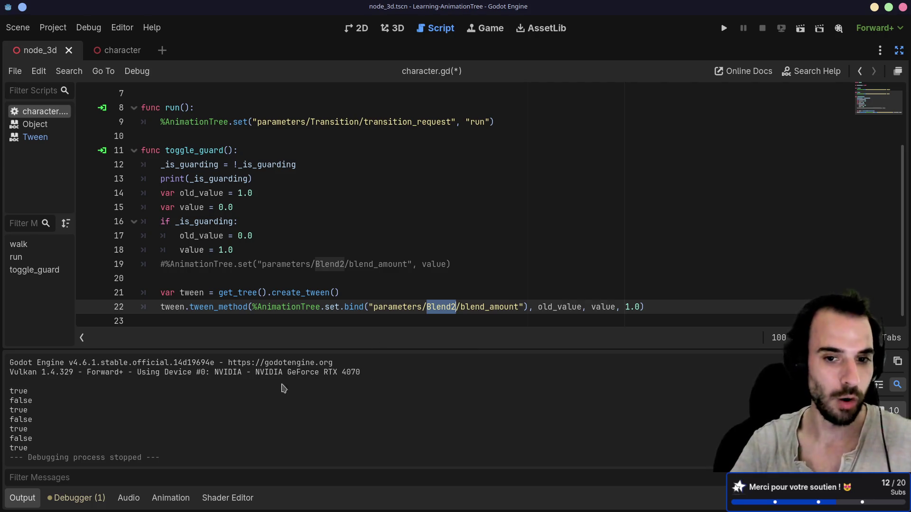
{"action": "left_click", "coordinate": [557, 303]}
{"action": "double_click", "coordinate": [600, 307]}
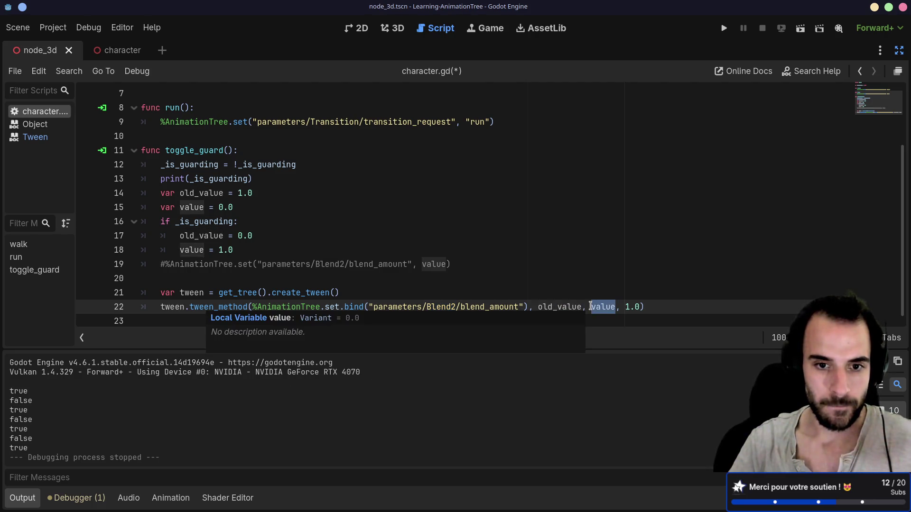
{"action": "left_click", "coordinate": [800, 26]}
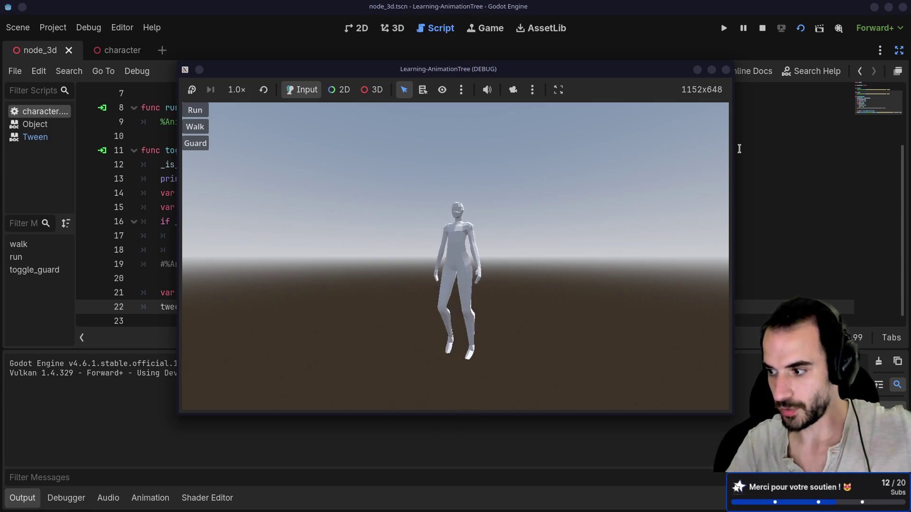
Toggle Guard in the game and select the float-to-StringName tween error in the debugger
{"action": "left_click", "coordinate": [195, 144]}
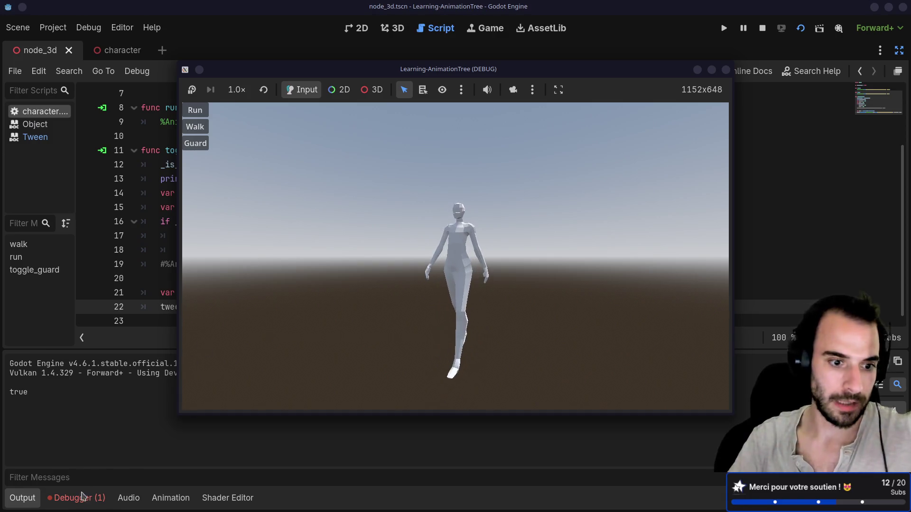
{"action": "left_click", "coordinate": [78, 497]}
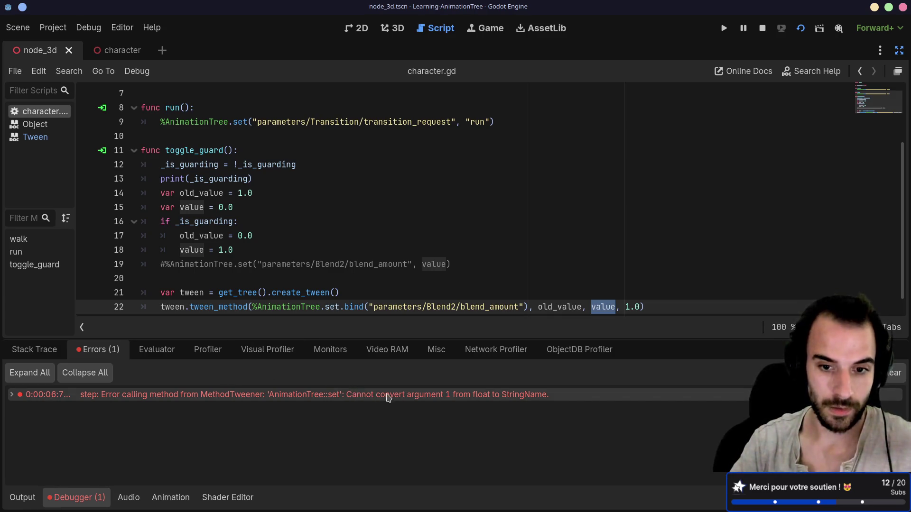
{"action": "left_click", "coordinate": [339, 396]}
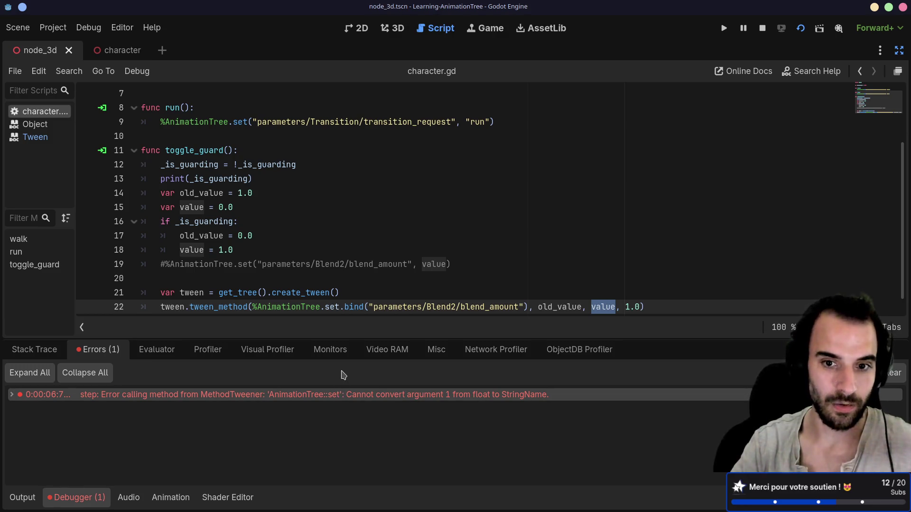
{"action": "left_click", "coordinate": [356, 310], "text": "ctrl"}
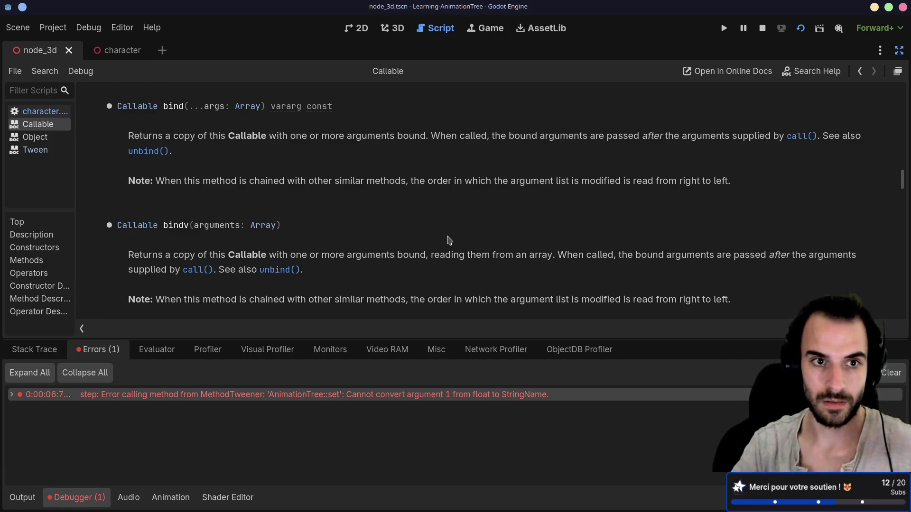
Read through Callable's bind and bindv descriptions on how bound arguments are ordered
{"action": "scroll", "coordinate": [449, 239], "scroll_direction": "down", "scroll_amount": 1}
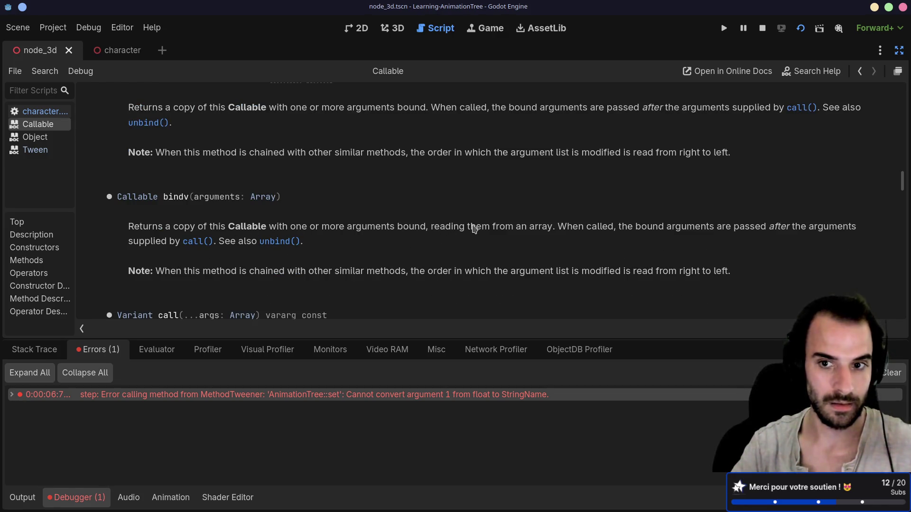
{"action": "scroll", "coordinate": [602, 228], "scroll_direction": "down", "scroll_amount": 2}
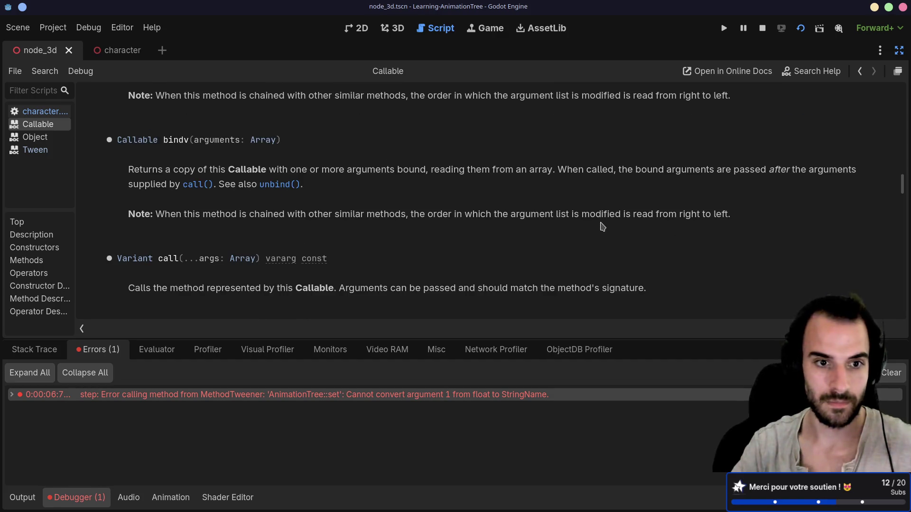
{"action": "scroll", "coordinate": [603, 226], "scroll_direction": "up", "scroll_amount": 6}
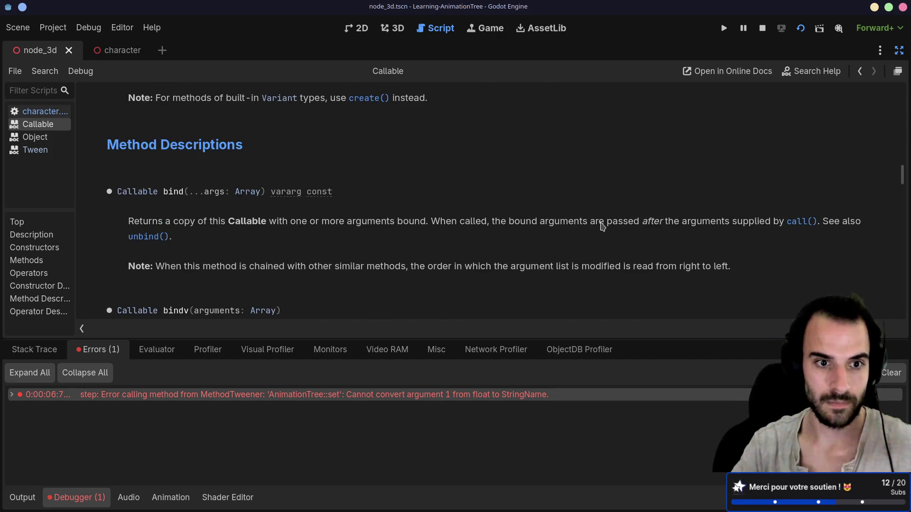
{"action": "scroll", "coordinate": [602, 226], "scroll_direction": "down", "scroll_amount": 1}
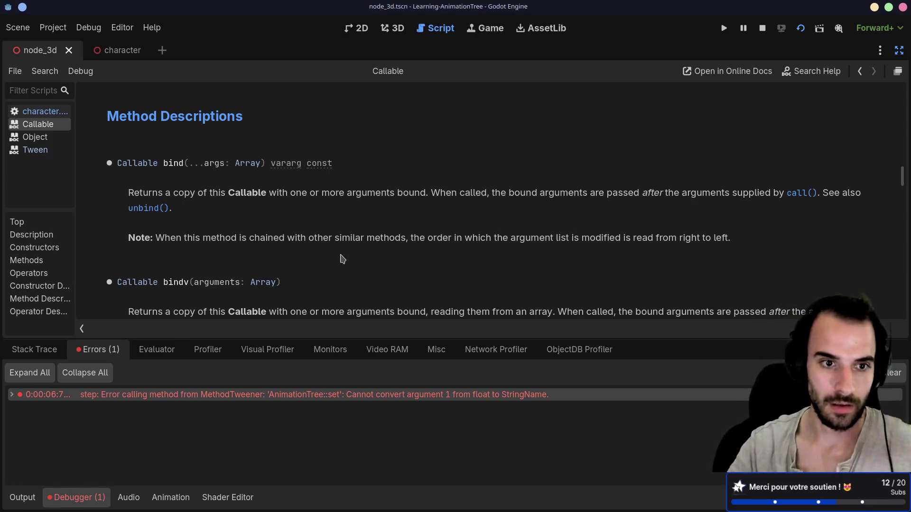
{"action": "scroll", "coordinate": [343, 258], "scroll_direction": "down", "scroll_amount": 3}
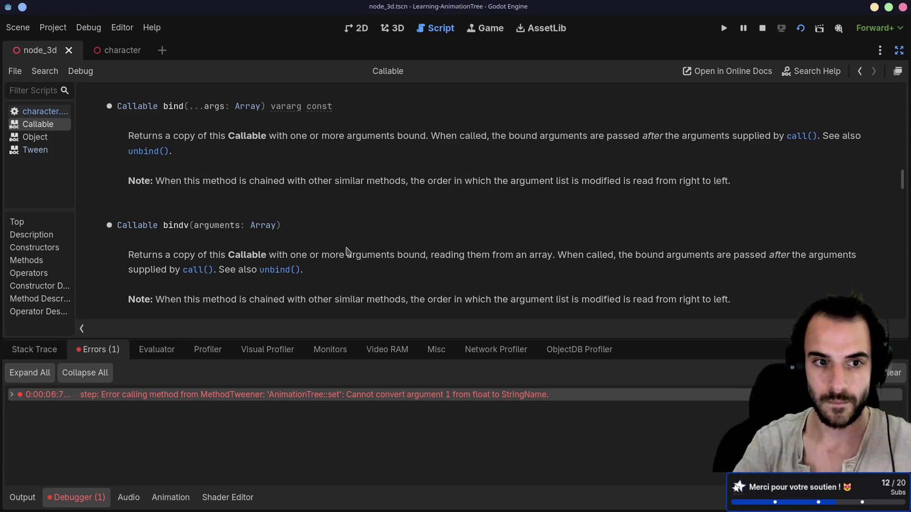
{"action": "key", "text": "alt+Tab"}
Search the web for 'godot bind first argument' in a new tab
{"action": "key", "text": "ctrl+t"}
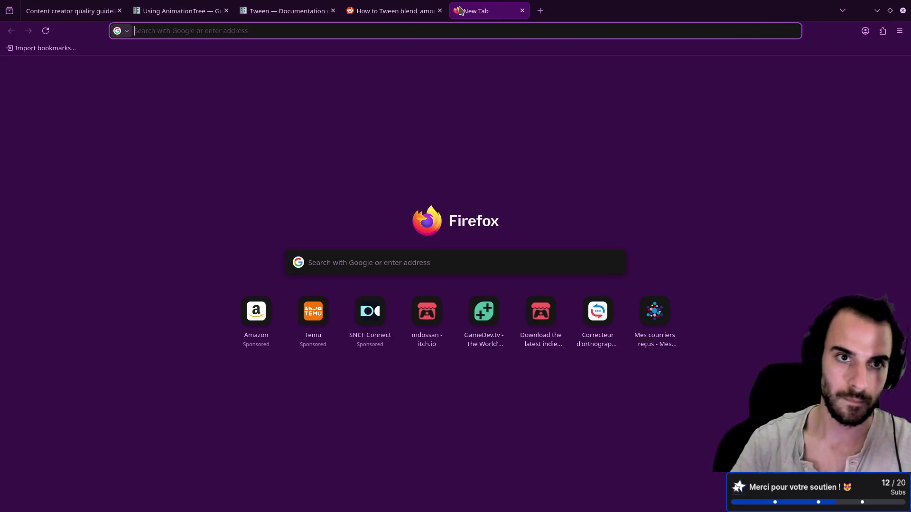
{"action": "type", "text": "godot bind "}
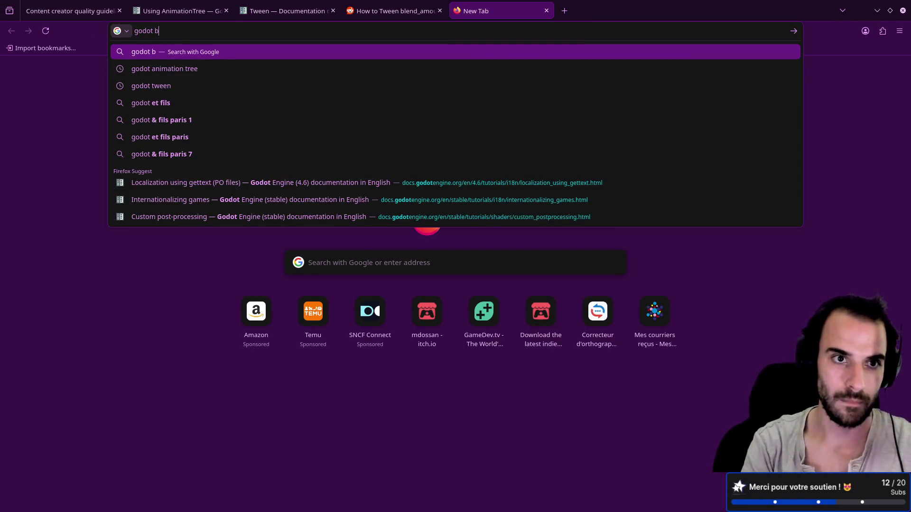
{"action": "type", "text": "first argument"}
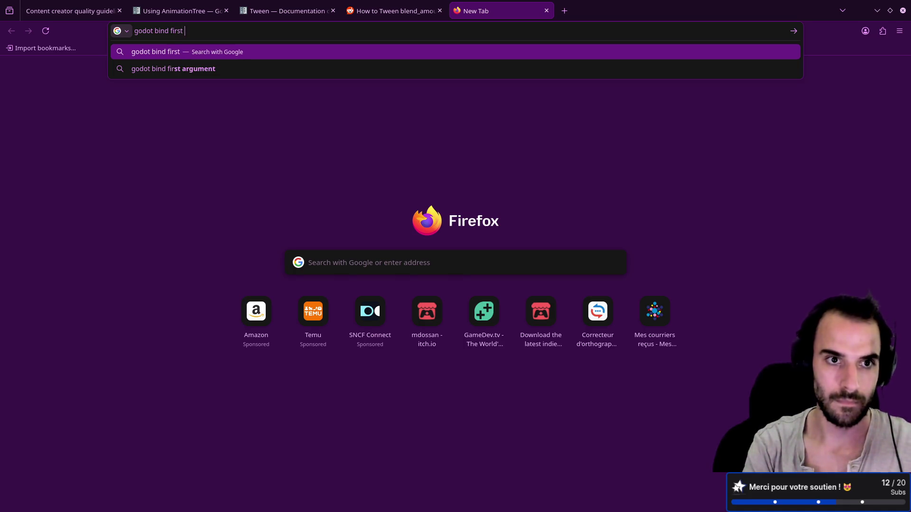
{"action": "key", "text": "Return"}
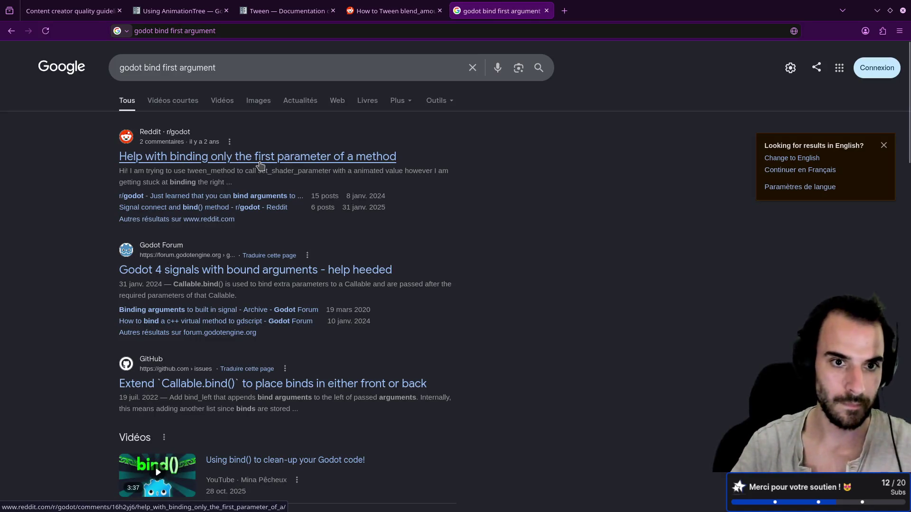
Open the Reddit thread and highlight the lambda callback code line in a comment
{"action": "left_click", "coordinate": [261, 156]}
{"action": "scroll", "coordinate": [225, 210], "scroll_direction": "down", "scroll_amount": 4}
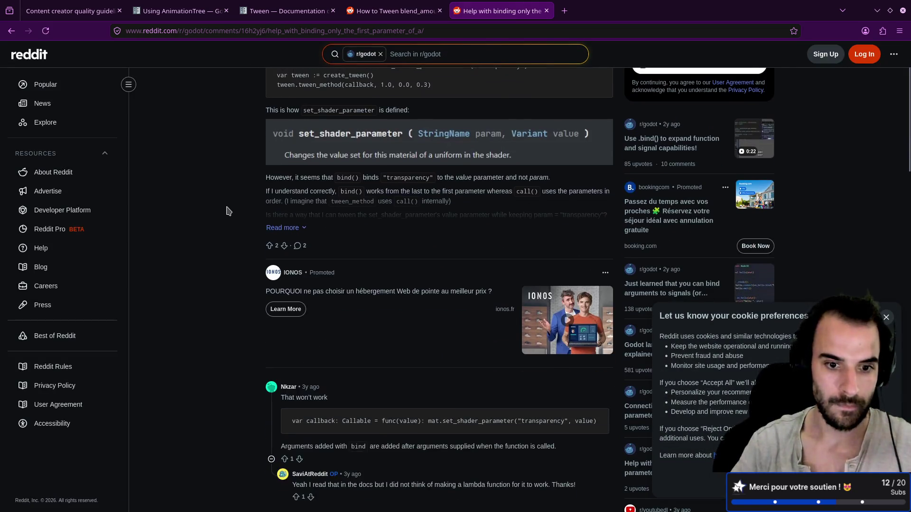
{"action": "scroll", "coordinate": [227, 210], "scroll_direction": "down", "scroll_amount": 1}
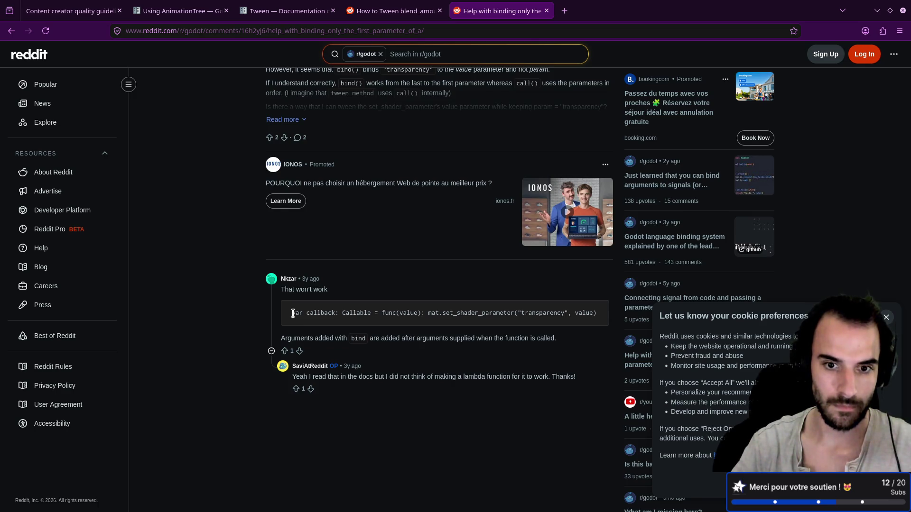
{"action": "left_click_drag", "start_coordinate": [292, 313], "coordinate": [597, 313]}
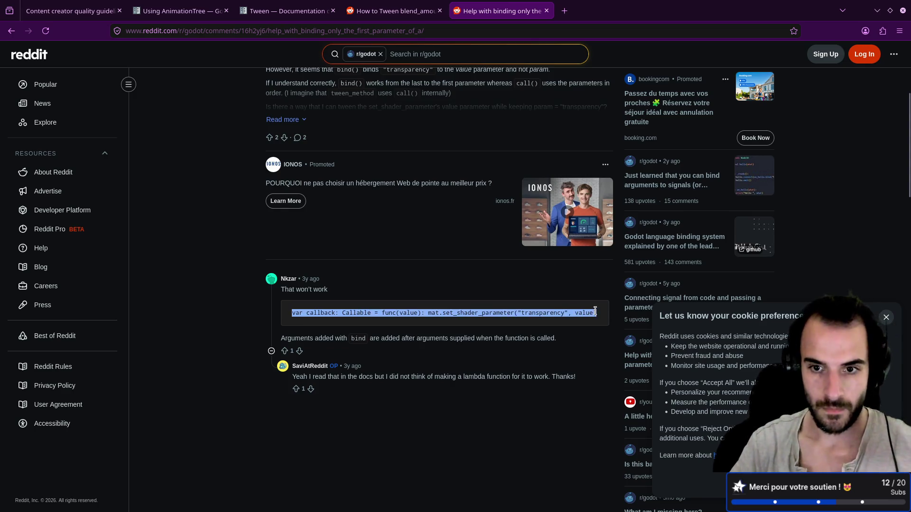
{"action": "key", "text": "alt+Tab"}
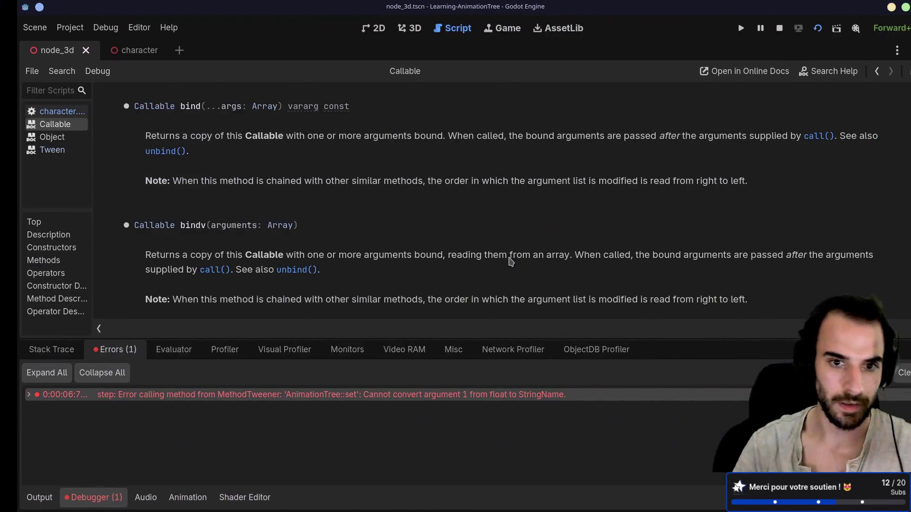
In character.gd, add a new line 'var callable = func (value)' after line 19
{"action": "left_click", "coordinate": [30, 112]}
{"action": "scroll", "coordinate": [267, 251], "scroll_direction": "down", "scroll_amount": 1}
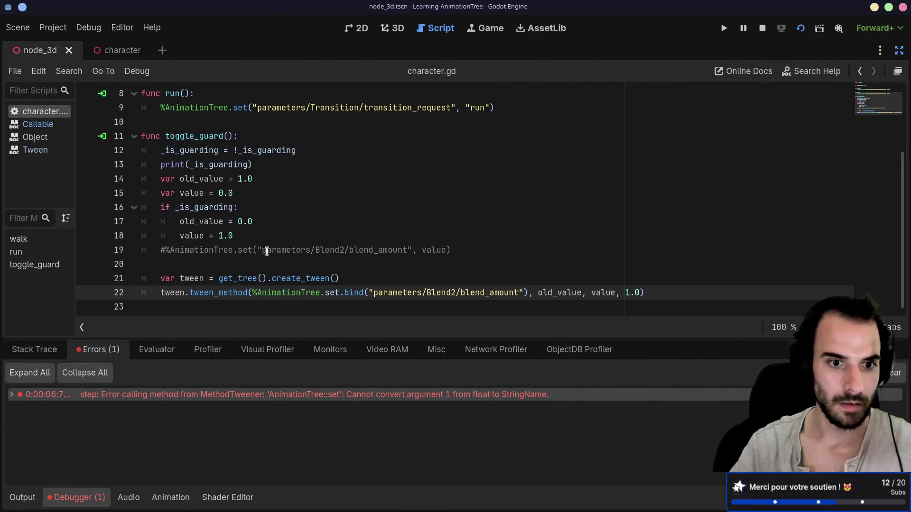
{"action": "left_click", "coordinate": [460, 250]}
{"action": "key", "text": "Return"}
{"action": "type", "text": "var "}
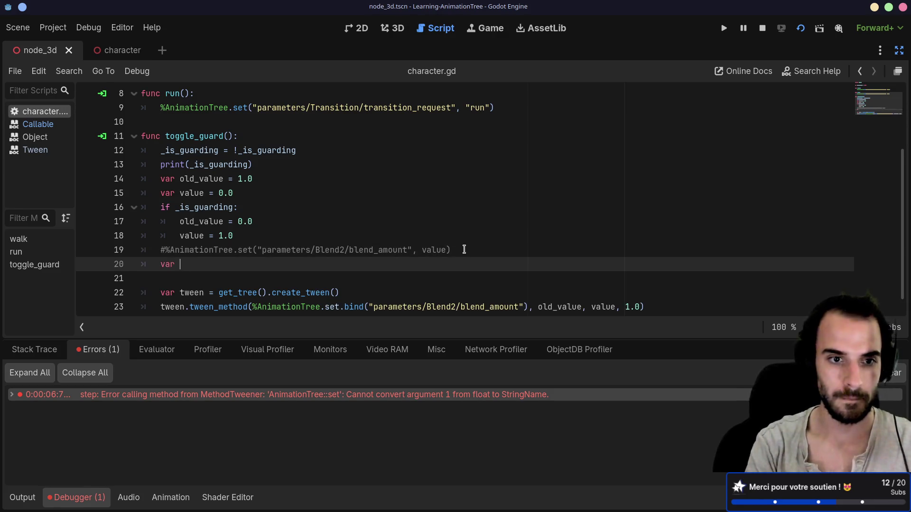
{"action": "type", "text": "callable "}
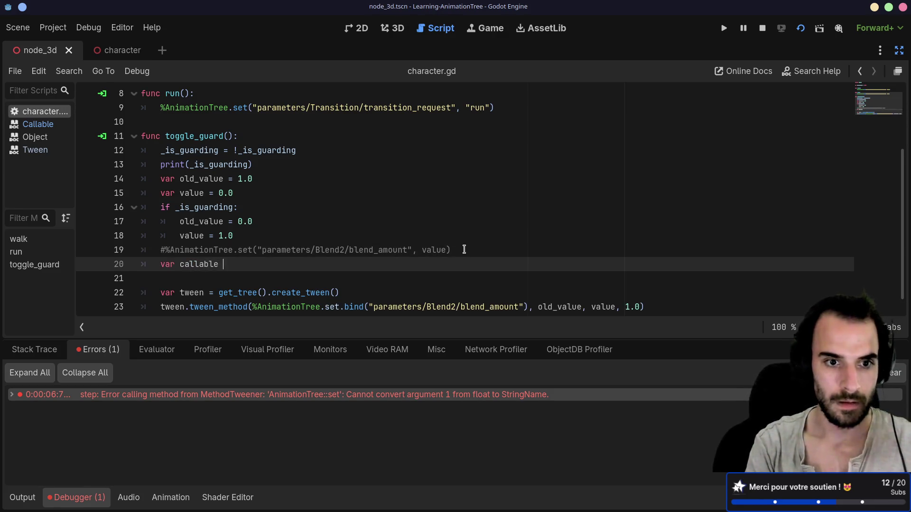
{"action": "type", "text": "= func (value"}
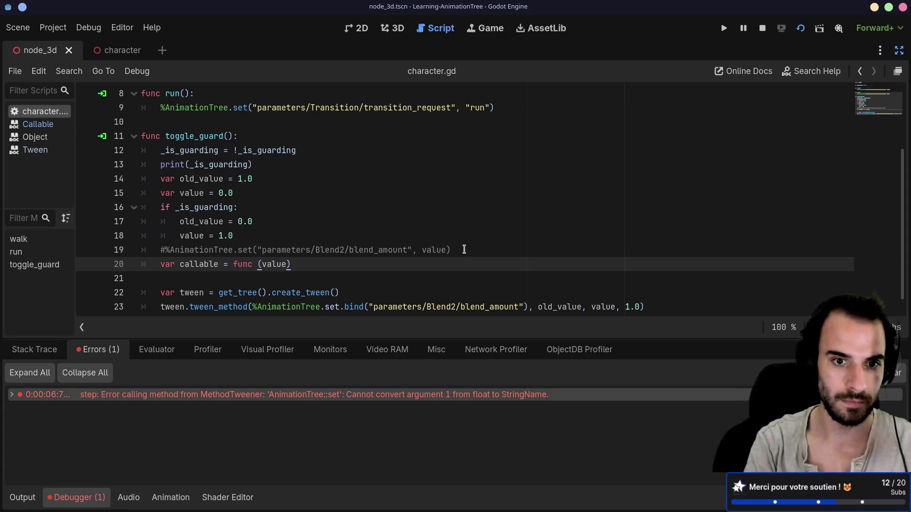
{"action": "key", "text": "alt+Tab"}
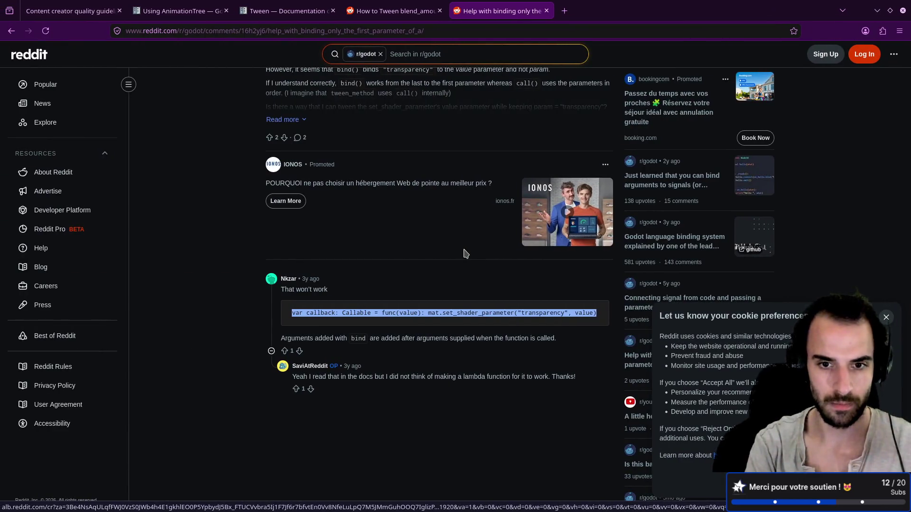
{"action": "key", "text": "alt+Tab"}
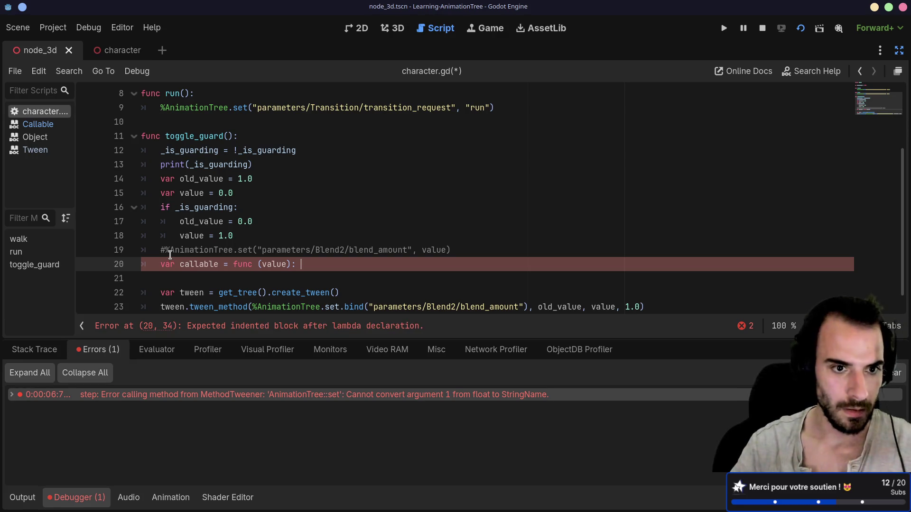
Paste the commented blend_amount set call as the lambda body, using new_value as parameter and value
{"action": "left_click_drag", "start_coordinate": [169, 251], "coordinate": [460, 252]}
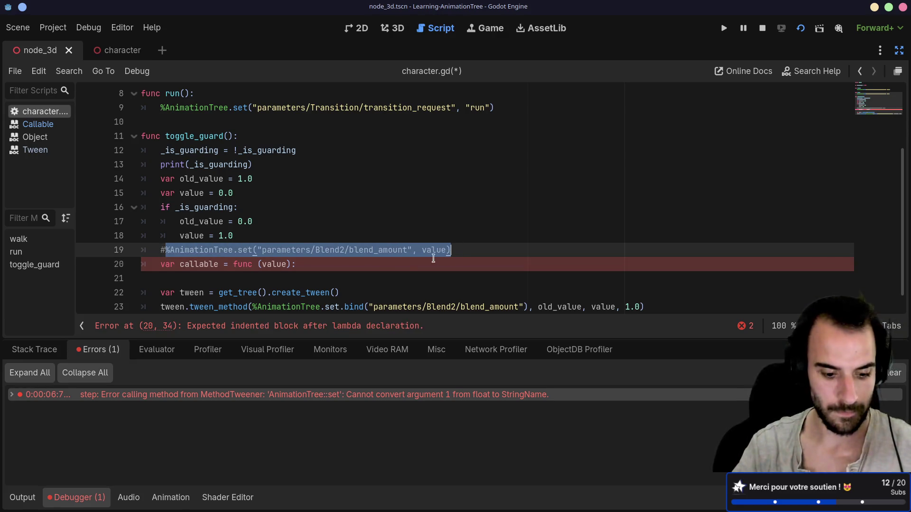
{"action": "key", "text": "ctrl+c"}
{"action": "left_click", "coordinate": [344, 264]}
{"action": "key", "text": "ctrl+v"}
{"action": "double_click", "coordinate": [271, 265]}
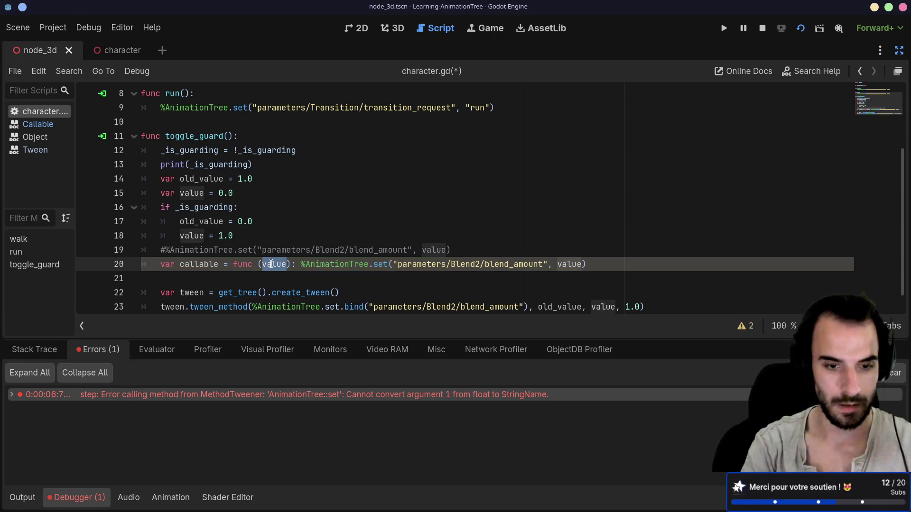
{"action": "type", "text": "new_value"}
{"action": "double_click", "coordinate": [269, 263]}
{"action": "key", "text": "ctrl+c"}
{"action": "double_click", "coordinate": [588, 264]}
{"action": "key", "text": "ctrl+v"}
{"action": "left_click_drag", "start_coordinate": [243, 263], "coordinate": [355, 264]}
Replace the bound set method in tween_method with callable, save, and stop the running game
{"action": "left_click", "coordinate": [362, 281]}
{"action": "scroll", "coordinate": [347, 285], "scroll_direction": "down", "scroll_amount": 1}
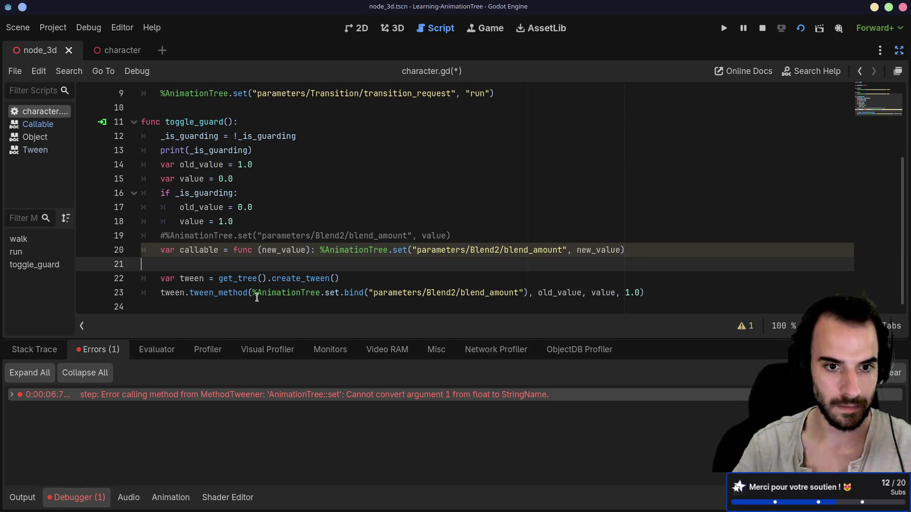
{"action": "left_click_drag", "start_coordinate": [252, 293], "coordinate": [529, 291]}
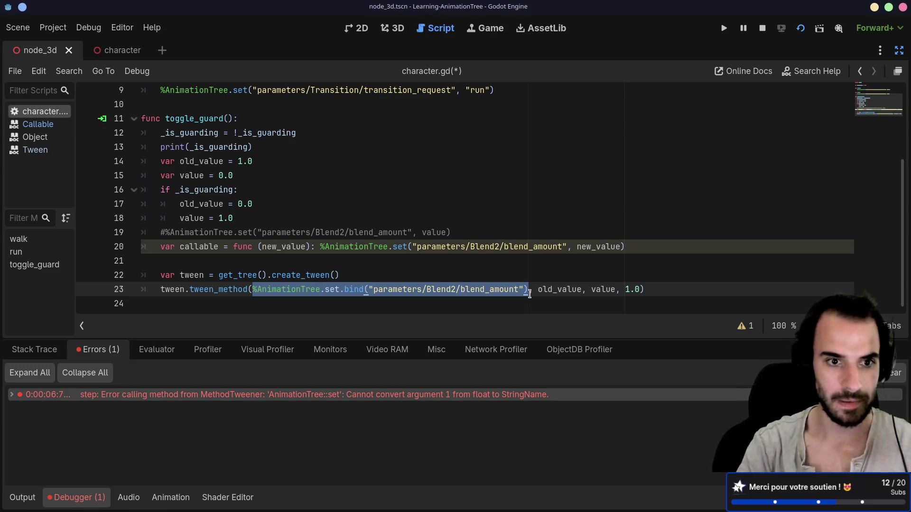
{"action": "type", "text": "callable"}
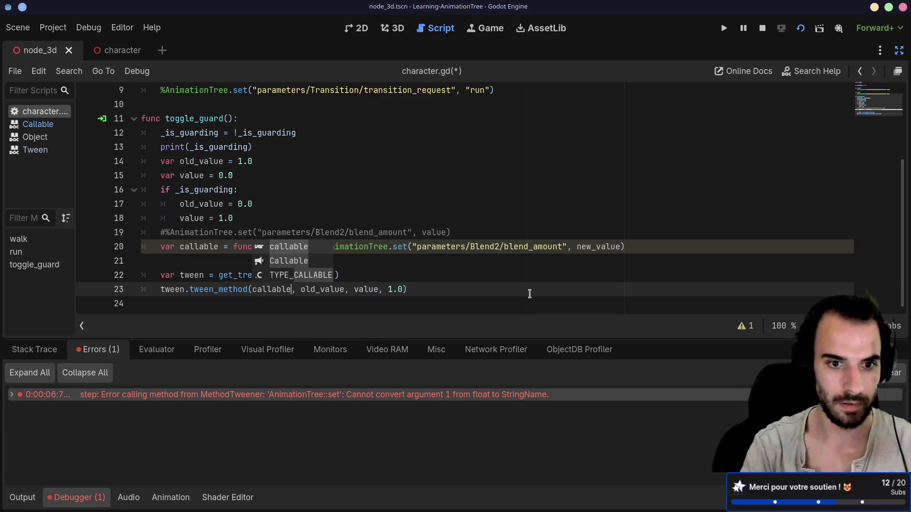
{"action": "key", "text": "ctrl+s"}
{"action": "left_click", "coordinate": [803, 31]}
Run the scene, toggle Guard on, Walk, Guard off and on again, then close the game
{"action": "left_click", "coordinate": [800, 30]}
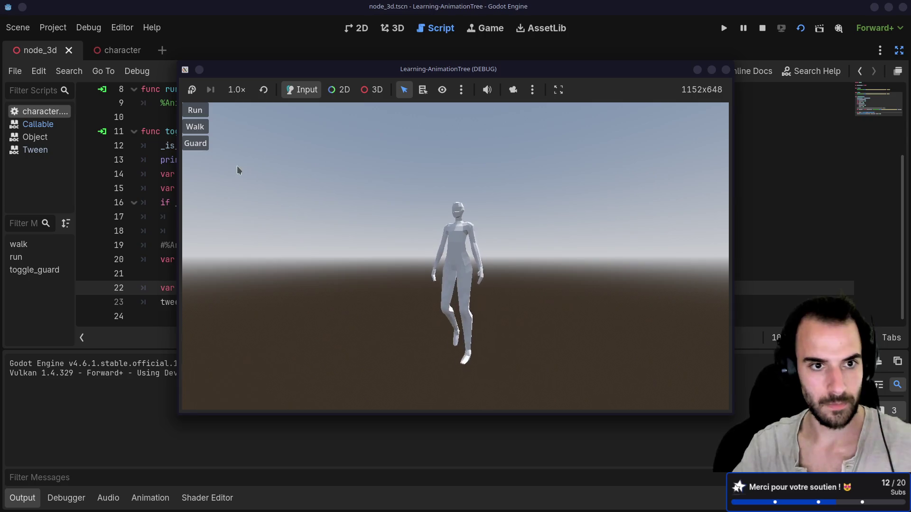
{"action": "left_click", "coordinate": [204, 148]}
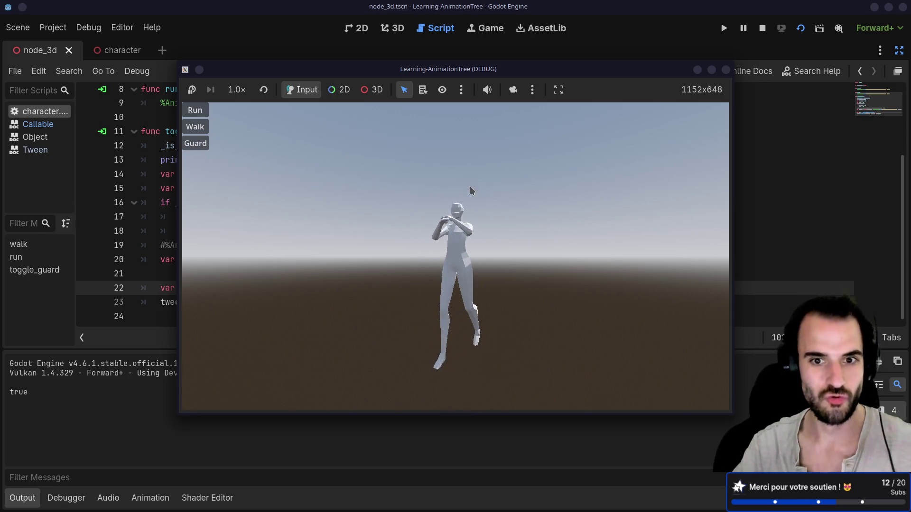
{"action": "left_click", "coordinate": [200, 122]}
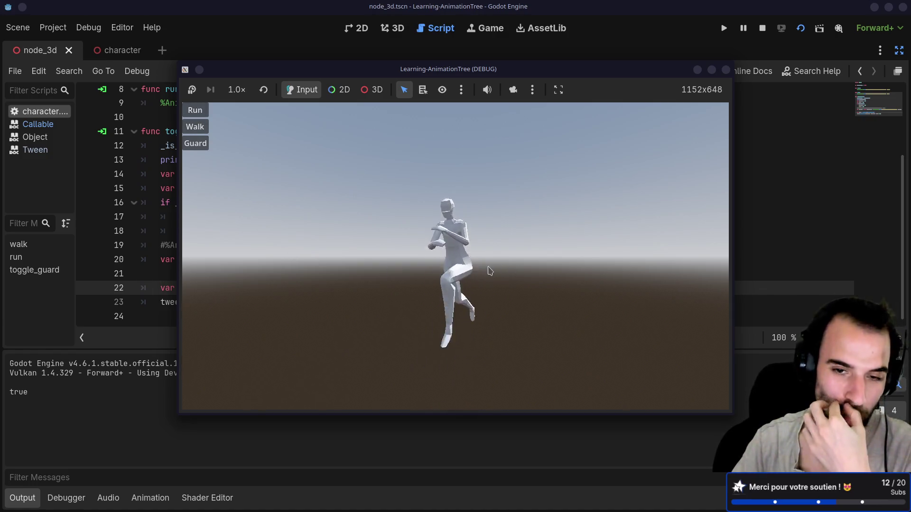
{"action": "left_click", "coordinate": [197, 145]}
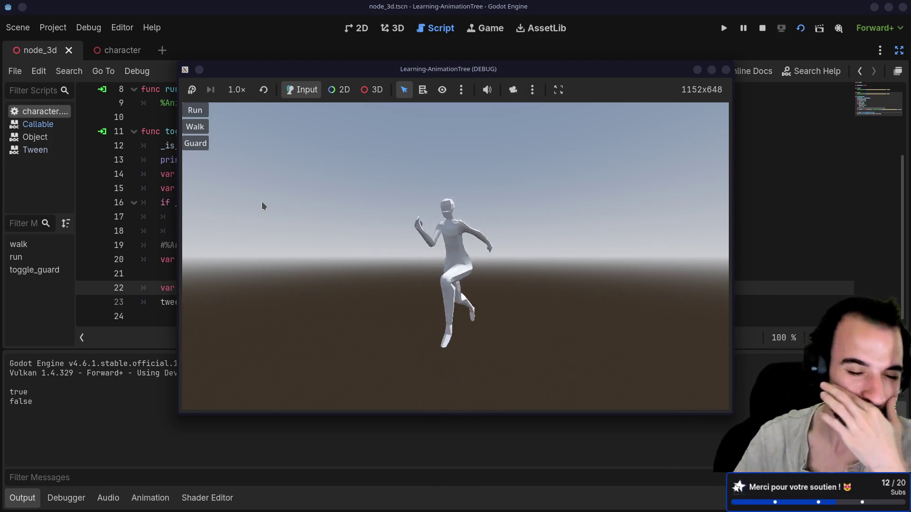
{"action": "left_click", "coordinate": [196, 144]}
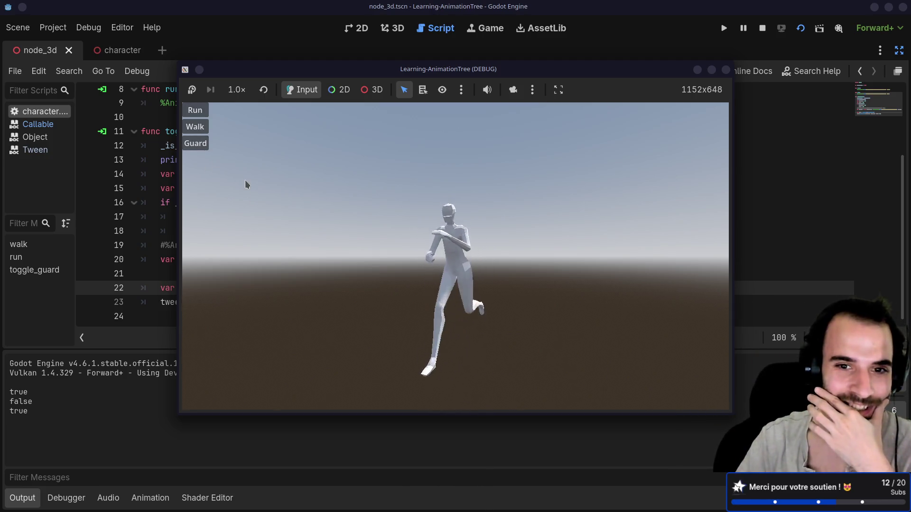
{"action": "left_click", "coordinate": [726, 69]}
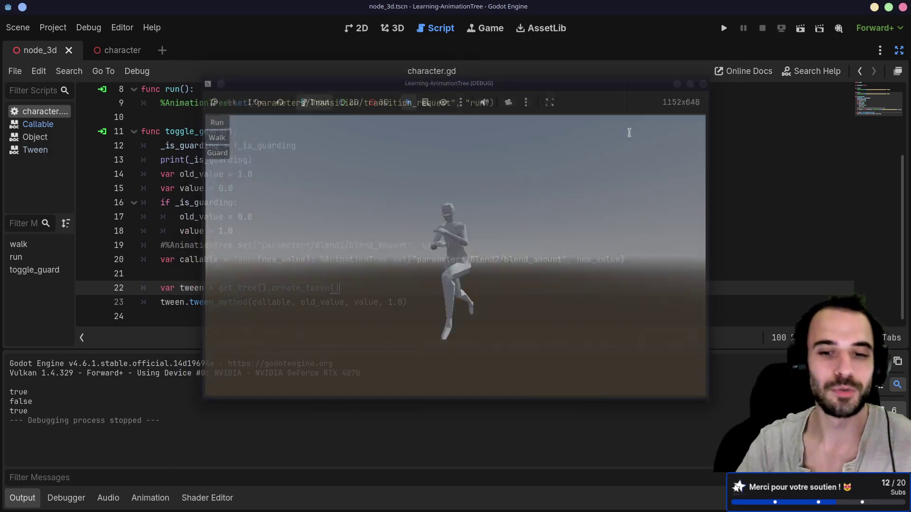
Change the tween duration from 1.0 to .4 and run the current scene
{"action": "left_click", "coordinate": [389, 303]}
{"action": "key", "text": "BackSpace"}
{"action": "type", "text": "4"}
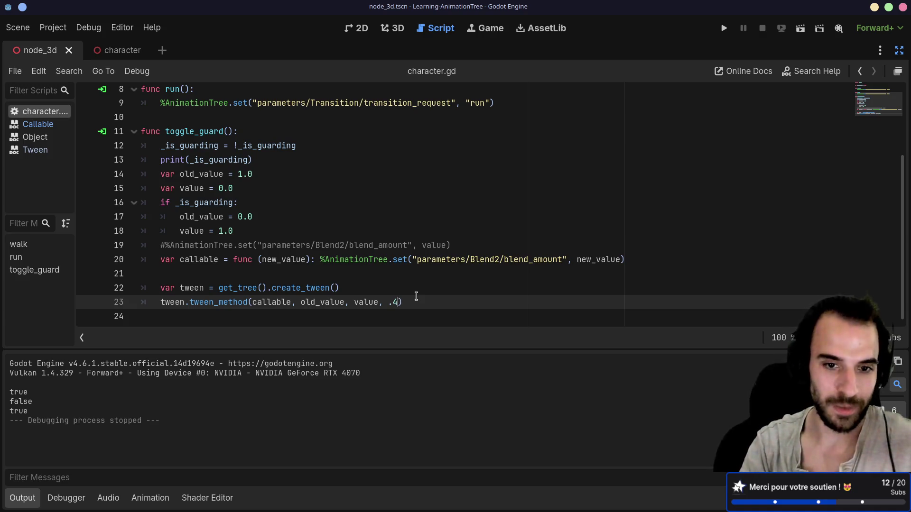
{"action": "left_click", "coordinate": [514, 203]}
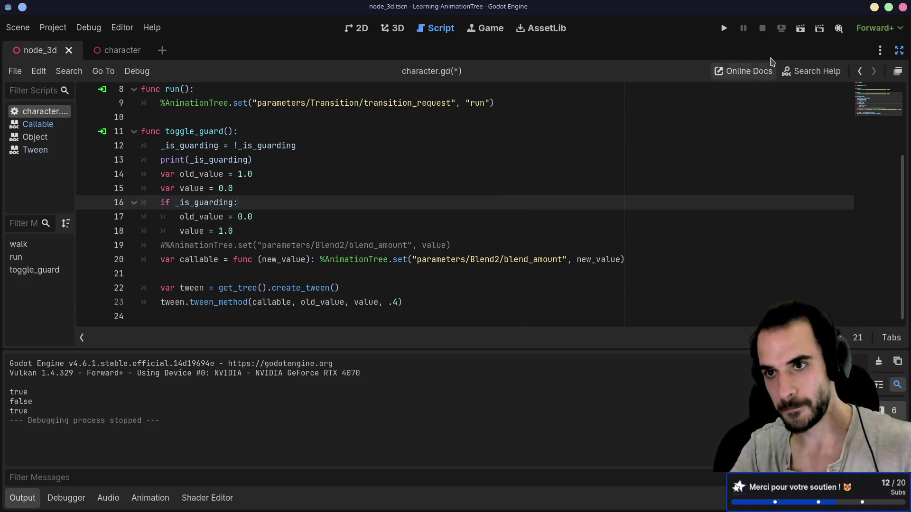
{"action": "left_click", "coordinate": [801, 28]}
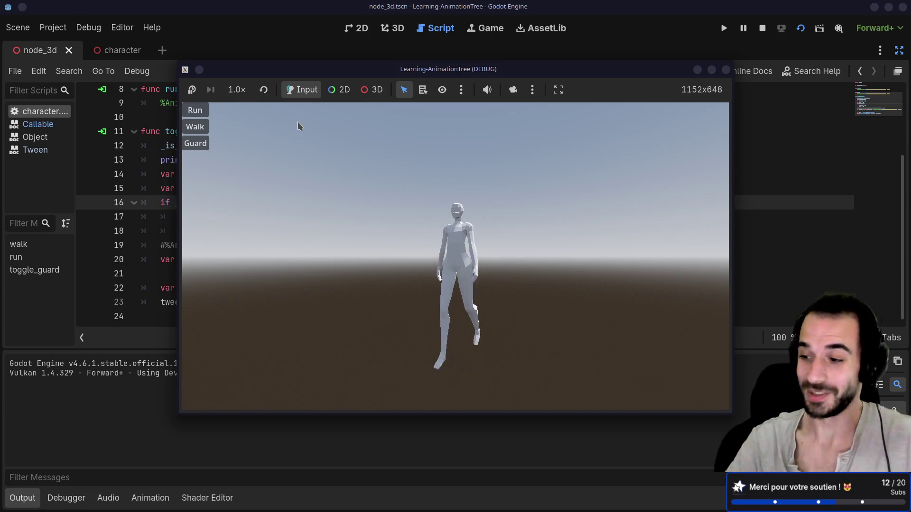
Toggle Guard on in the game to check the faster blend, then return to the script
{"action": "left_click", "coordinate": [204, 146]}
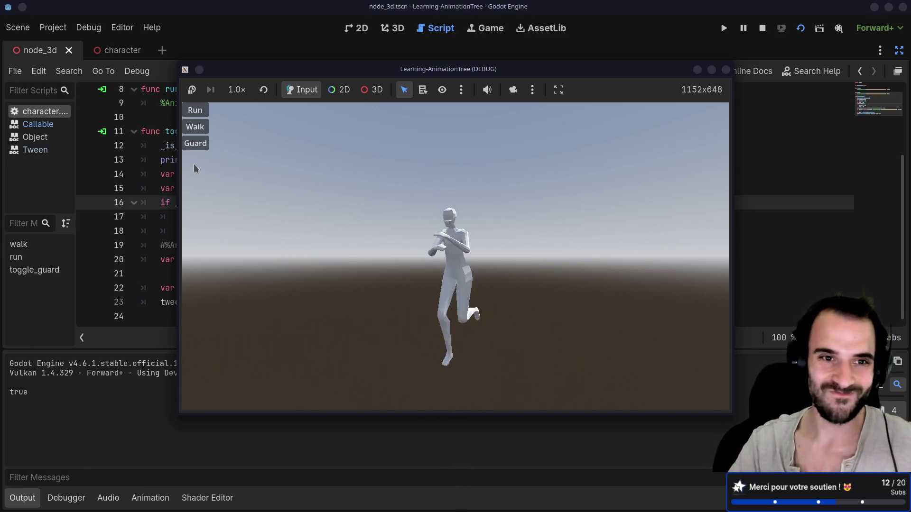
{"action": "left_click", "coordinate": [164, 217]}
{"action": "mouse_move", "coordinate": [418, 300]}
{"action": "left_mouse_down"}
{"action": "mouse_move", "coordinate": [164, 245]}
{"action": "mouse_move", "coordinate": [271, 287]}
{"action": "mouse_move", "coordinate": [234, 275]}
{"action": "left_mouse_up"}
{"action": "left_click", "coordinate": [235, 279]}
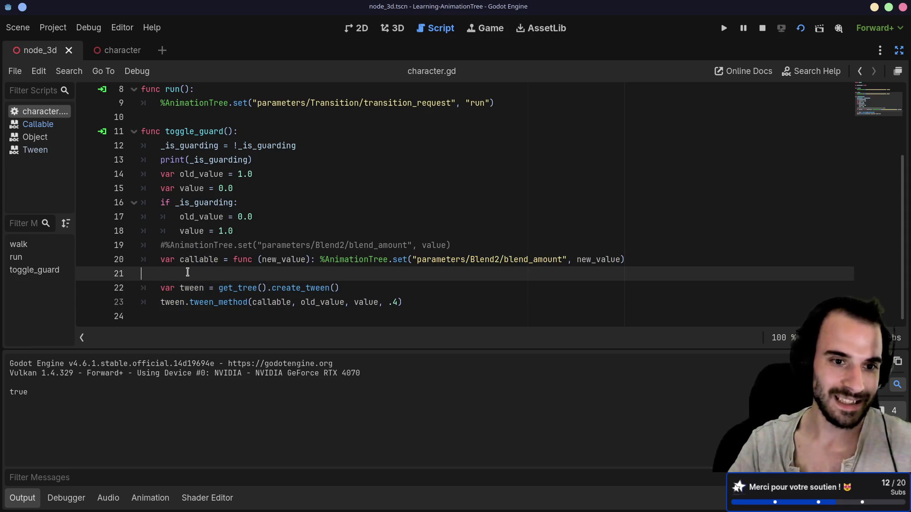
Delete the blank line 21 and the commented-out %AnimationTree.set call on line 19
{"action": "key", "text": "BackSpace"}
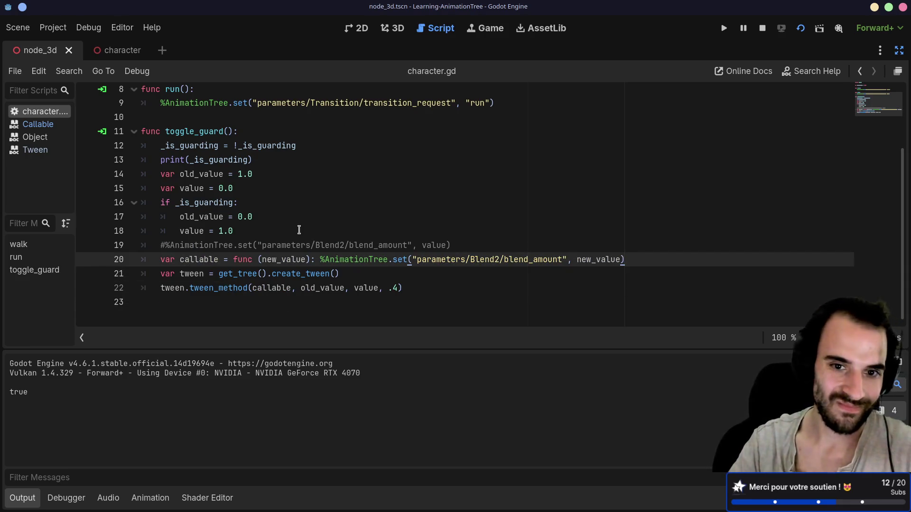
{"action": "left_click_drag", "start_coordinate": [464, 244], "coordinate": [153, 245]}
{"action": "key", "text": "BackSpace"}
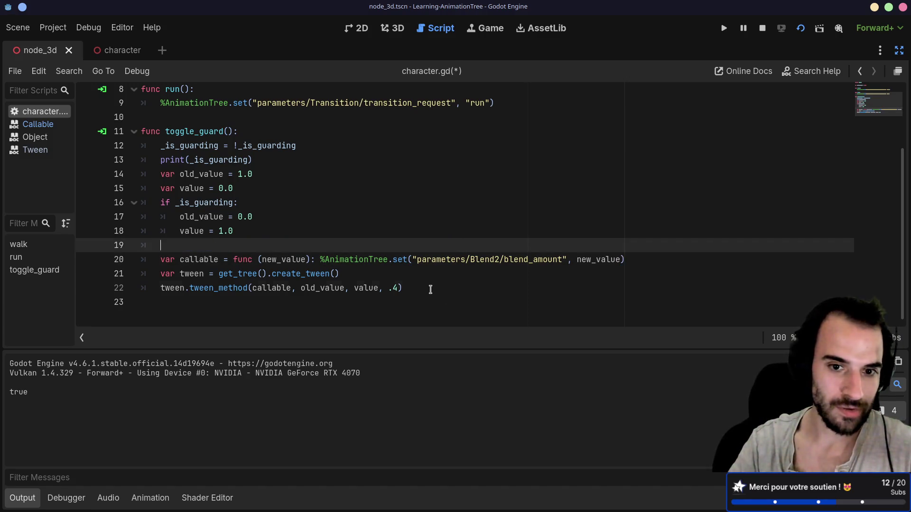
{"action": "left_click_drag", "start_coordinate": [430, 289], "coordinate": [202, 260]}
{"action": "left_click", "coordinate": [264, 226]}
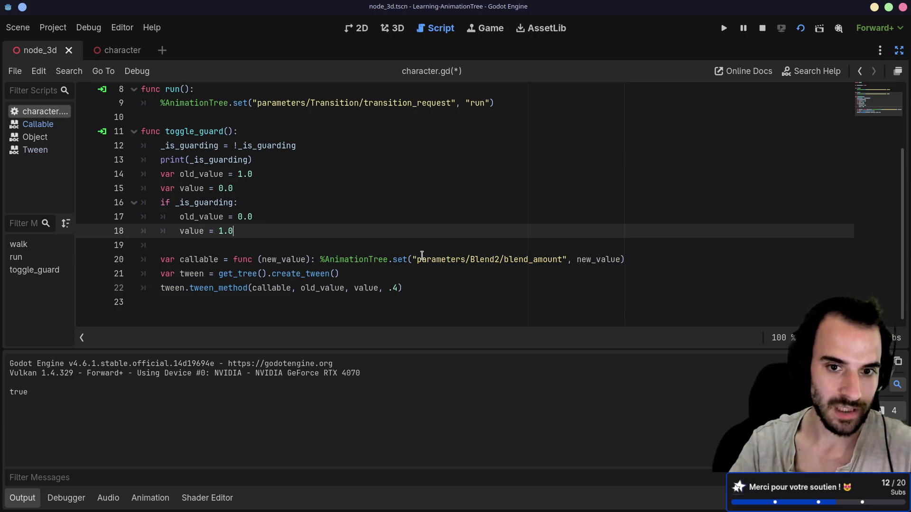
{"action": "left_click_drag", "start_coordinate": [414, 257], "coordinate": [564, 256]}
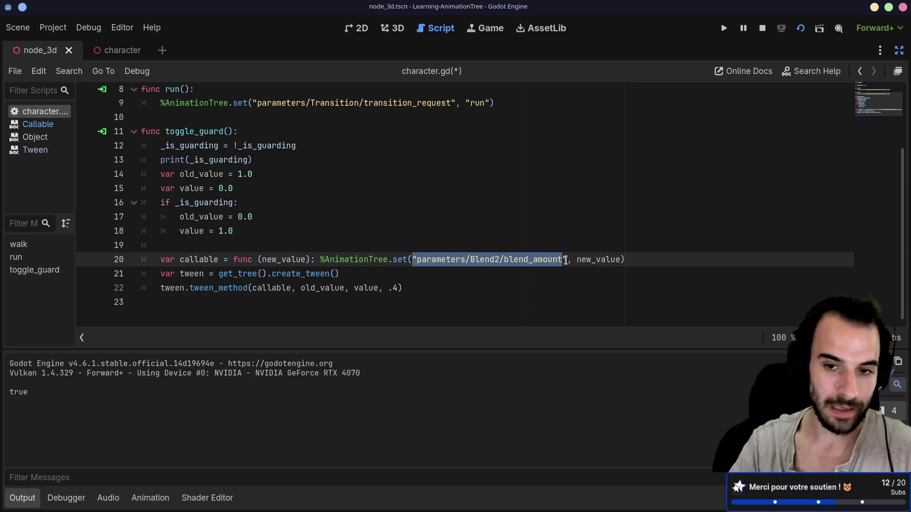
{"action": "double_click", "coordinate": [588, 261]}
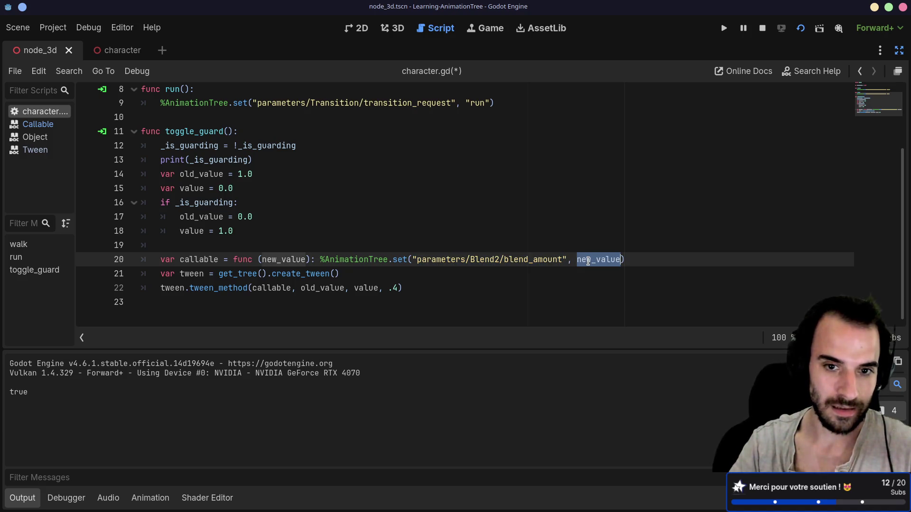
{"action": "left_click", "coordinate": [420, 238]}
Delete the print(_is_guarding) line, save character.gd, and relaunch the scene
{"action": "left_click_drag", "start_coordinate": [267, 232], "coordinate": [143, 190]}
{"action": "left_click_drag", "start_coordinate": [262, 164], "coordinate": [150, 165]}
{"action": "key", "text": "BackSpace"}
{"action": "key", "text": "BackSpace"}
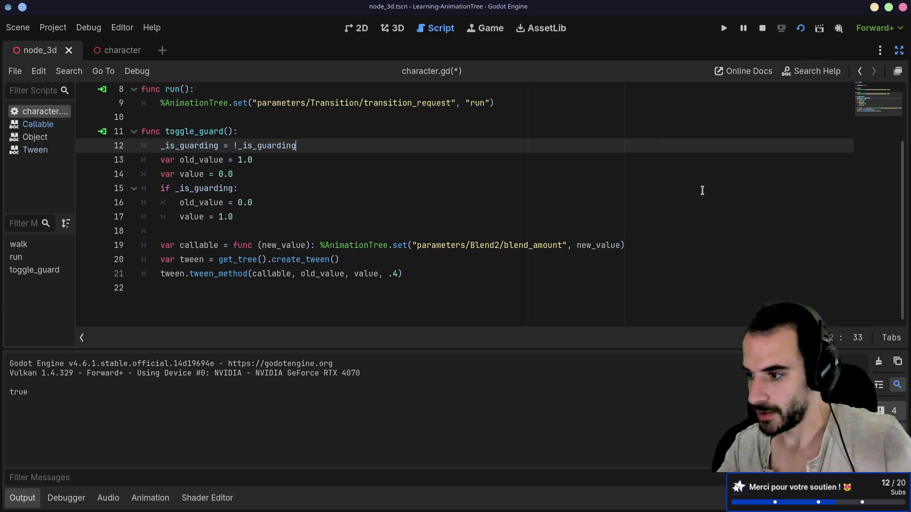
{"action": "key", "text": "ctrl+s"}
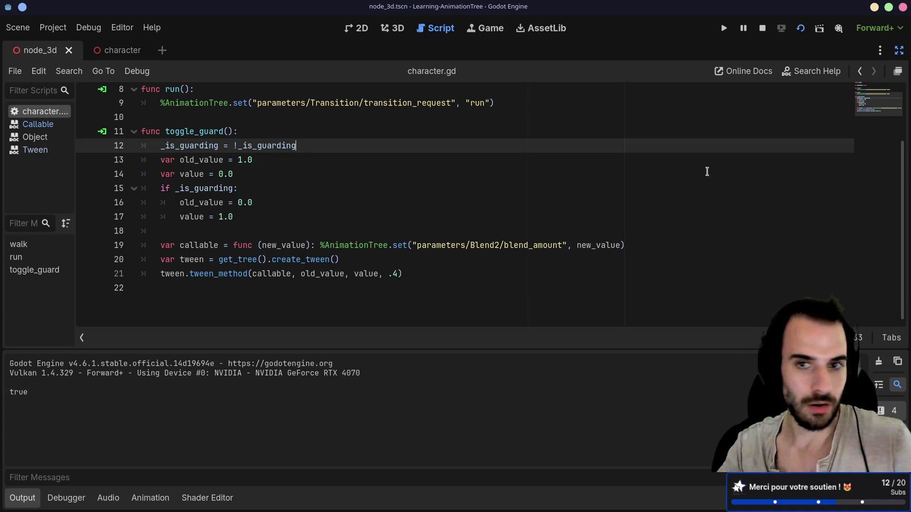
{"action": "left_click", "coordinate": [798, 30]}
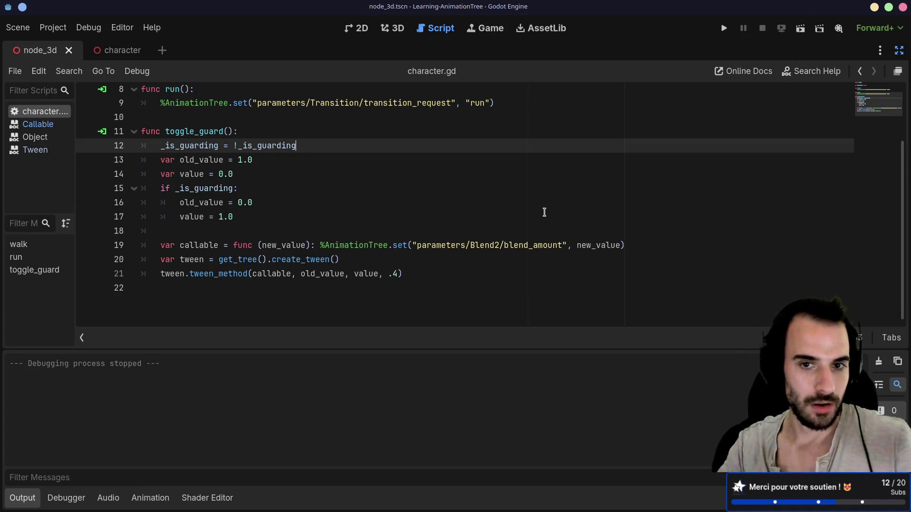
{"action": "left_click", "coordinate": [800, 30]}
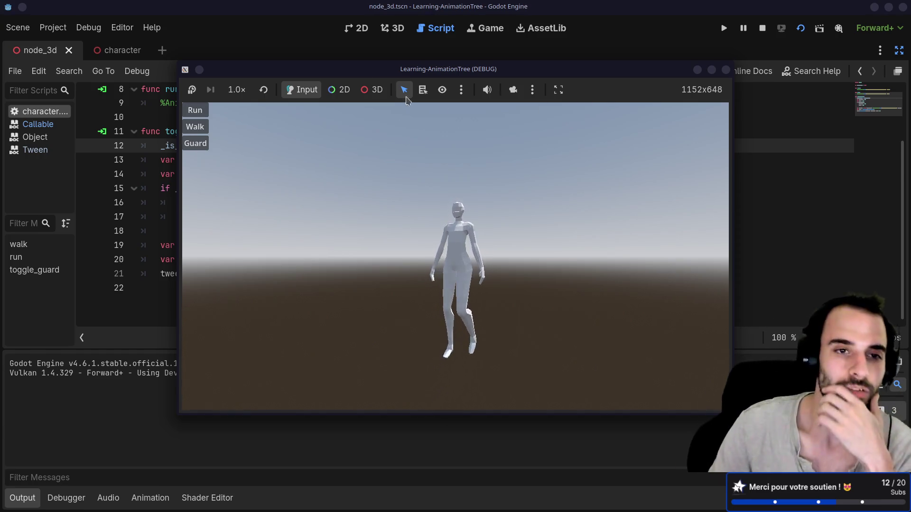
In the game, cycle Run, Walk, Guard on, Run and Guard off to test the toggle
{"action": "left_click", "coordinate": [202, 112]}
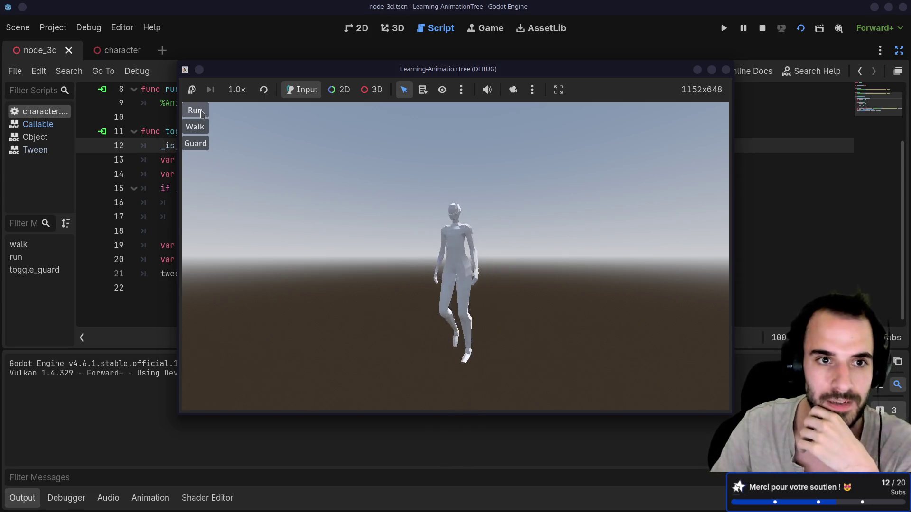
{"action": "left_click", "coordinate": [195, 126]}
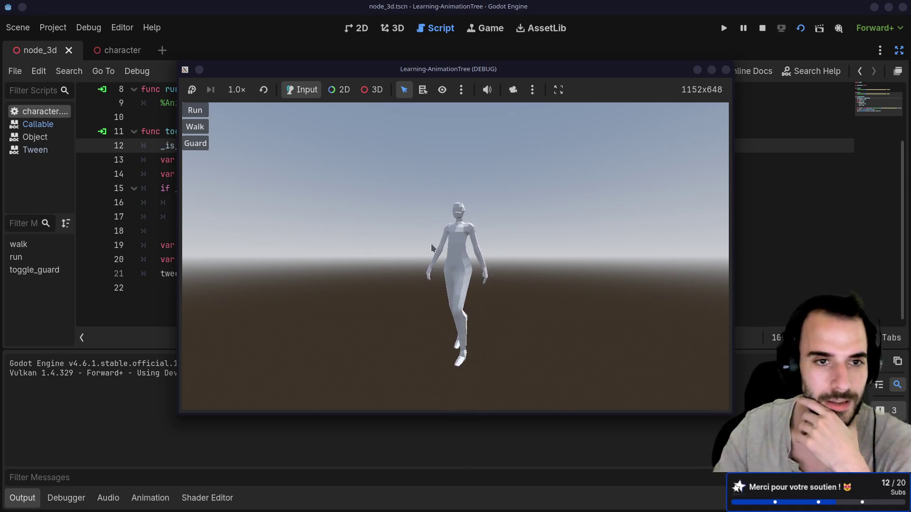
{"action": "left_click", "coordinate": [199, 144]}
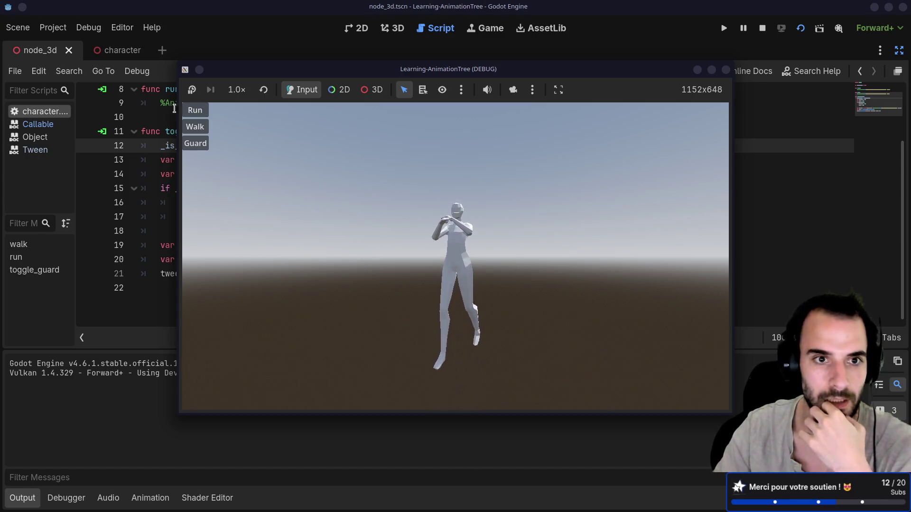
{"action": "left_click", "coordinate": [195, 110]}
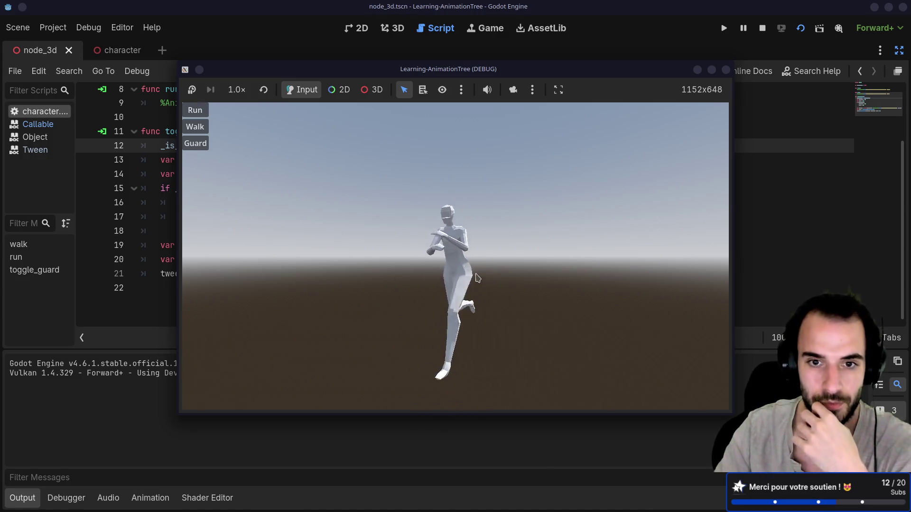
{"action": "left_click", "coordinate": [195, 143]}
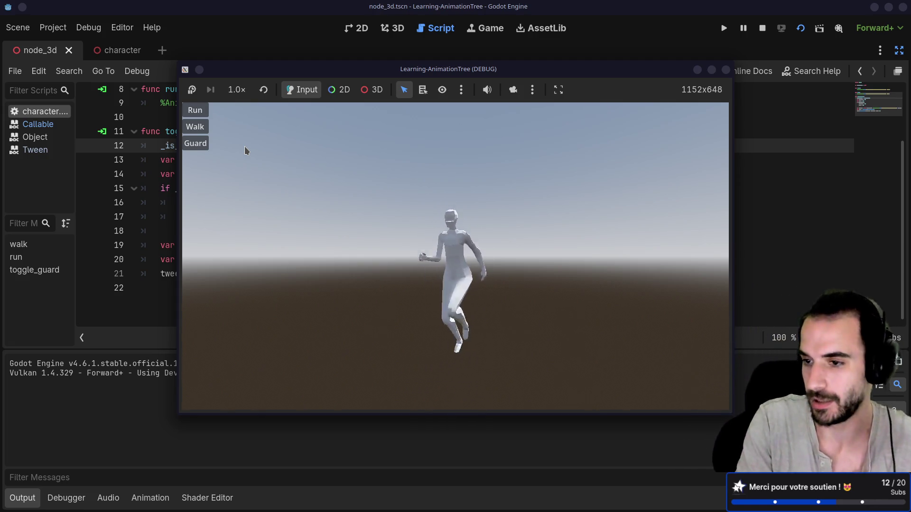
{"action": "key", "text": "alt+Tab"}
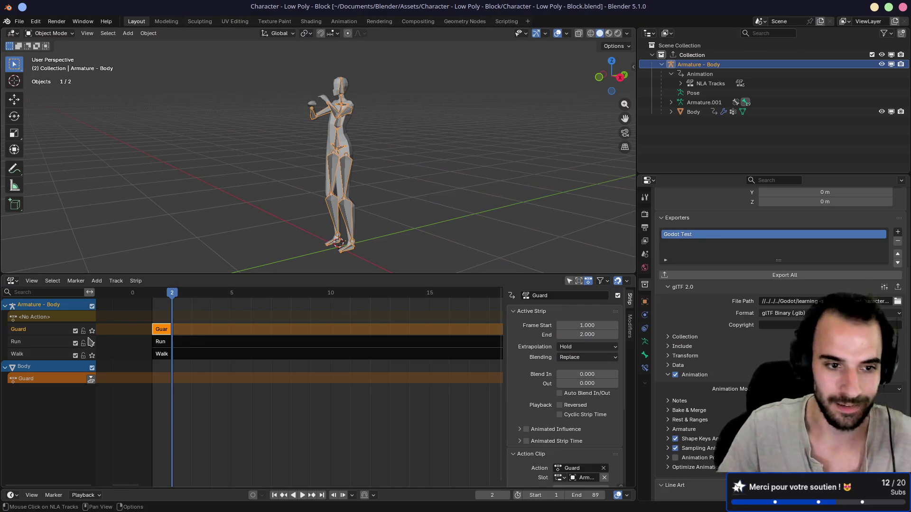
Solo the Run track, play back the animation, then solo the Walk track in the NLA editor
{"action": "left_click", "coordinate": [91, 343]}
{"action": "key", "text": "space"}
{"action": "mouse_move", "coordinate": [285, 151]}
{"action": "left_mouse_down"}
{"action": "mouse_move", "coordinate": [354, 154]}
{"action": "mouse_move", "coordinate": [381, 206]}
{"action": "left_mouse_up"}
{"action": "scroll", "coordinate": [381, 206], "scroll_direction": "down", "scroll_amount": 4}
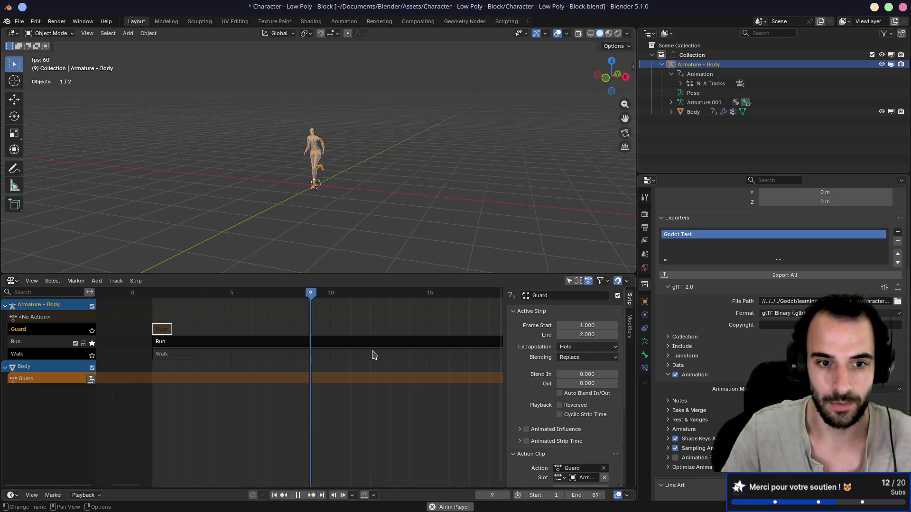
{"action": "scroll", "coordinate": [372, 352], "scroll_direction": "down", "scroll_amount": 6}
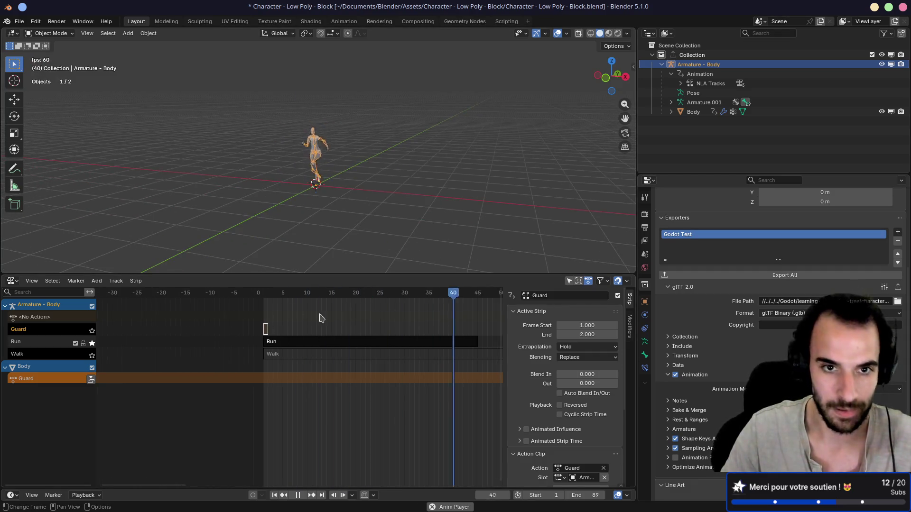
{"action": "scroll", "coordinate": [327, 327], "scroll_direction": "up", "scroll_amount": 3}
{"action": "left_click", "coordinate": [92, 355]}
{"action": "scroll", "coordinate": [341, 167], "scroll_direction": "up", "scroll_amount": 5}
{"action": "mouse_move", "coordinate": [342, 167]}
{"action": "left_mouse_down"}
{"action": "mouse_move", "coordinate": [287, 155]}
{"action": "mouse_move", "coordinate": [334, 162]}
{"action": "left_mouse_up"}
{"action": "scroll", "coordinate": [335, 162], "scroll_direction": "down", "scroll_amount": 3}
{"action": "scroll", "coordinate": [362, 209], "scroll_direction": "up", "scroll_amount": 3}
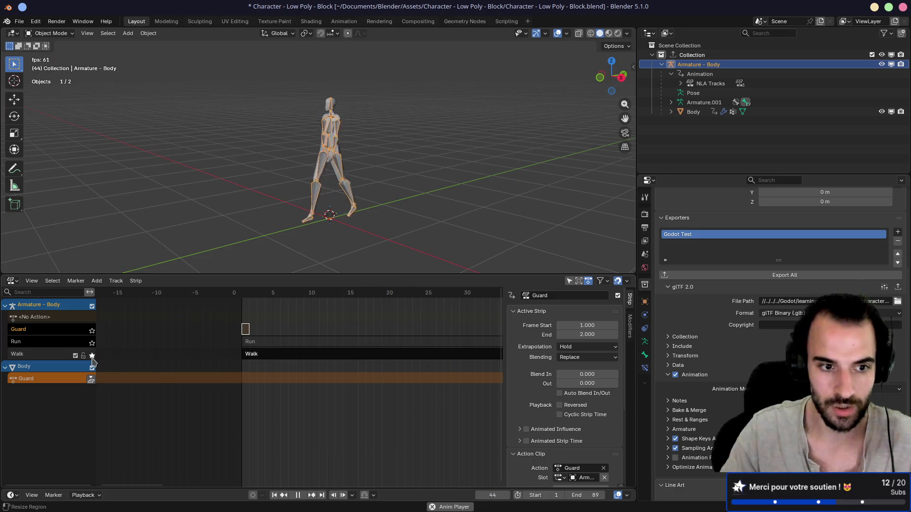
Solo the Guard track and orbit to a frontal view of the guard pose
{"action": "left_click", "coordinate": [161, 327]}
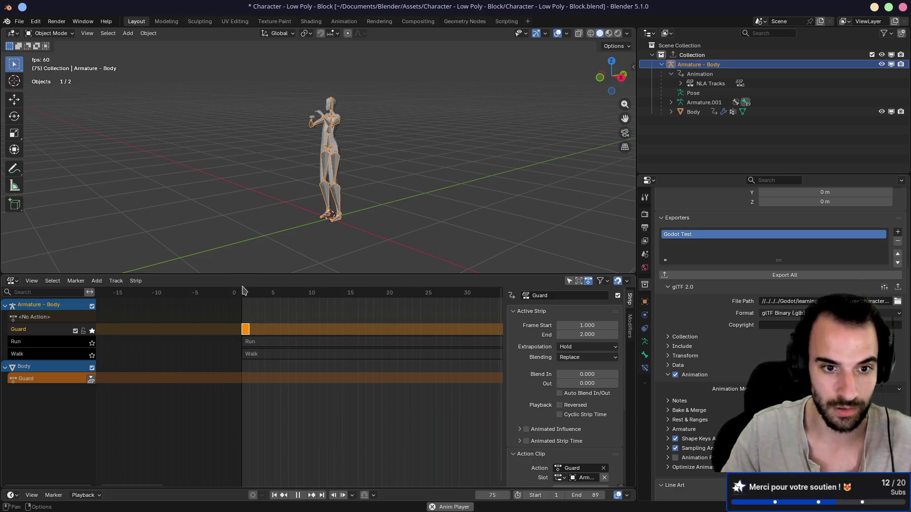
{"action": "mouse_move", "coordinate": [280, 214]}
{"action": "left_mouse_down"}
{"action": "mouse_move", "coordinate": [306, 138]}
{"action": "mouse_move", "coordinate": [253, 162]}
{"action": "left_mouse_up"}
{"action": "scroll", "coordinate": [306, 139], "scroll_direction": "up", "scroll_amount": 5}
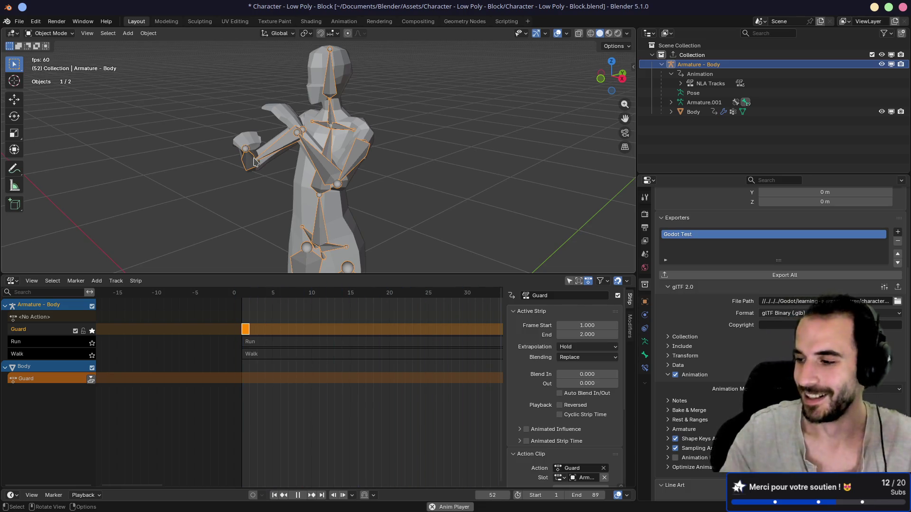
{"action": "mouse_move", "coordinate": [409, 234]}
{"action": "left_mouse_down"}
{"action": "mouse_move", "coordinate": [368, 189]}
{"action": "mouse_move", "coordinate": [315, 191]}
{"action": "left_mouse_up"}
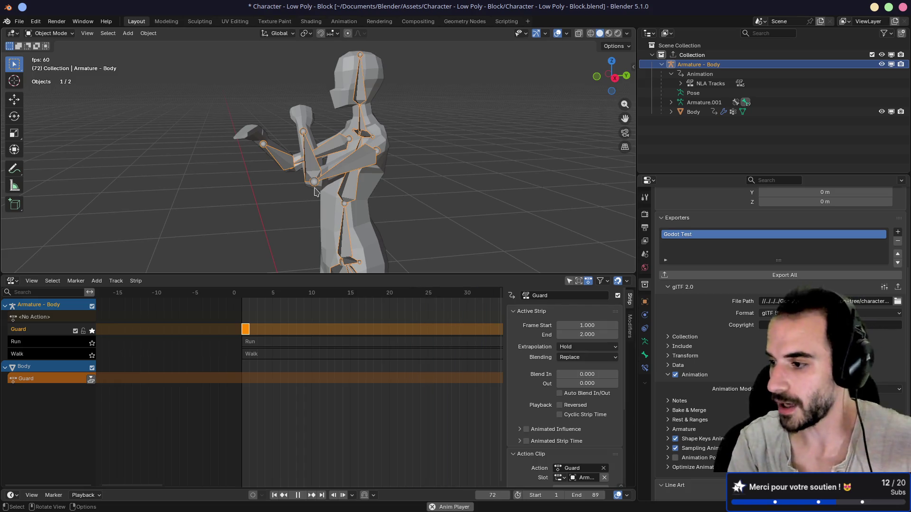
{"action": "key", "text": "ctrl+alt+Left"}
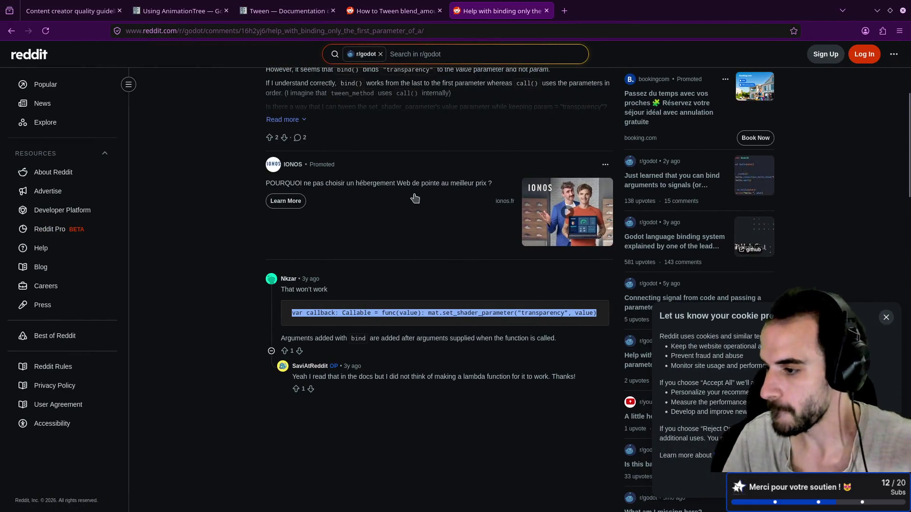
In a new tab, open the developer's itch.io profile from its shortcut tile
{"action": "left_click", "coordinate": [564, 10]}
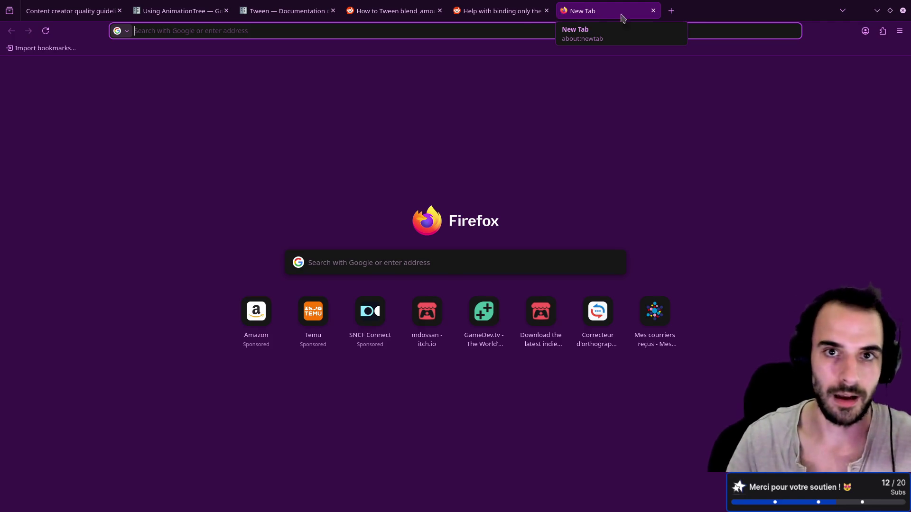
{"action": "left_click", "coordinate": [499, 31]}
{"action": "left_click", "coordinate": [65, 191]}
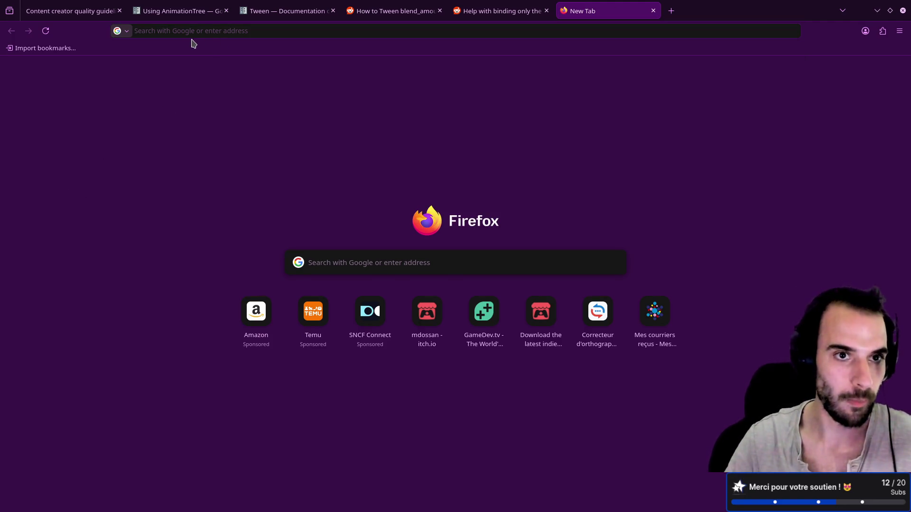
{"action": "left_click", "coordinate": [207, 32]}
{"action": "left_click", "coordinate": [425, 313]}
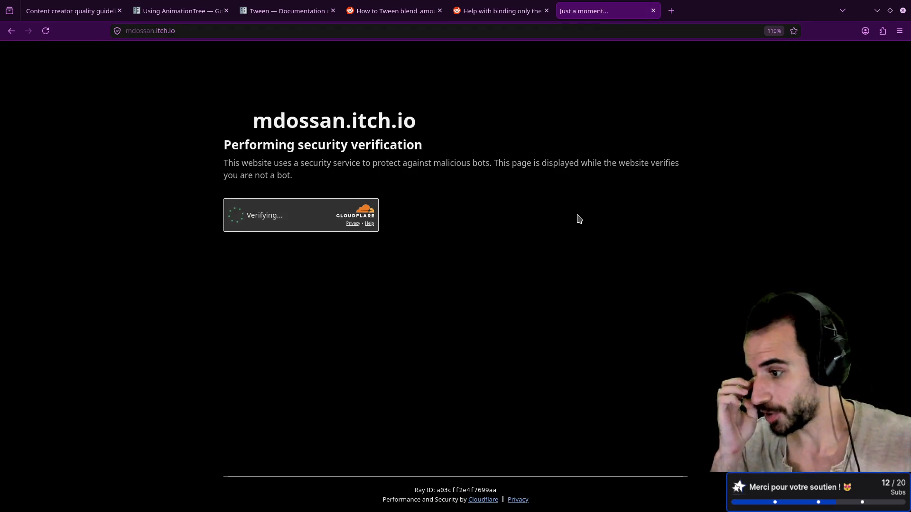
{"action": "scroll", "coordinate": [698, 236], "scroll_direction": "down", "scroll_amount": 1}
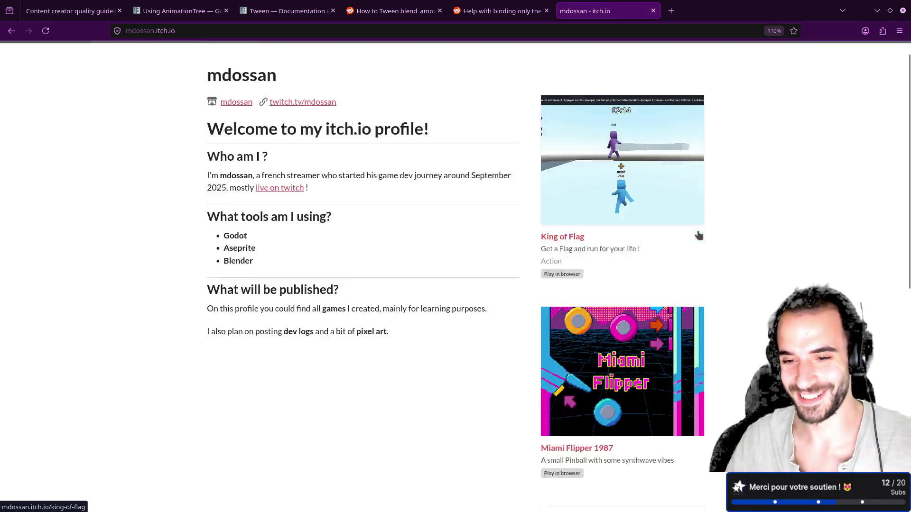
{"action": "scroll", "coordinate": [700, 232], "scroll_direction": "down", "scroll_amount": 5}
Open the My Mini Farm page and start the embedded browser game
{"action": "left_click", "coordinate": [640, 367]}
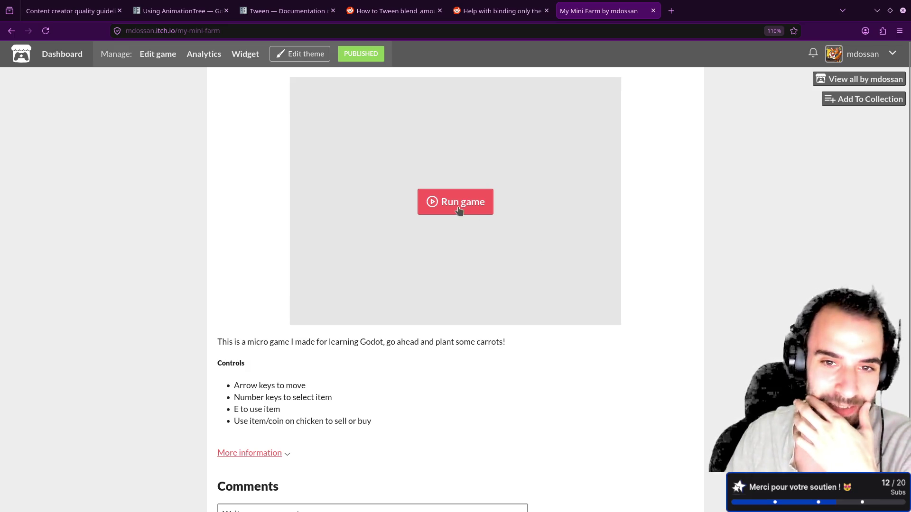
{"action": "left_click", "coordinate": [456, 201]}
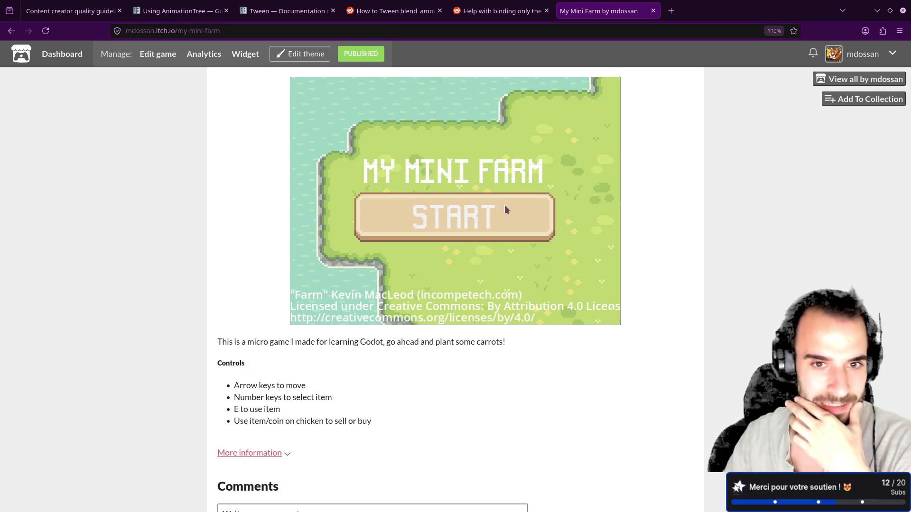
{"action": "left_click", "coordinate": [440, 208]}
Walk the farmer around the farm with the arrow keys, then return to the profile
{"action": "key", "text": "Right"}
{"action": "key", "text": "Up"}
{"action": "key", "text": "Right"}
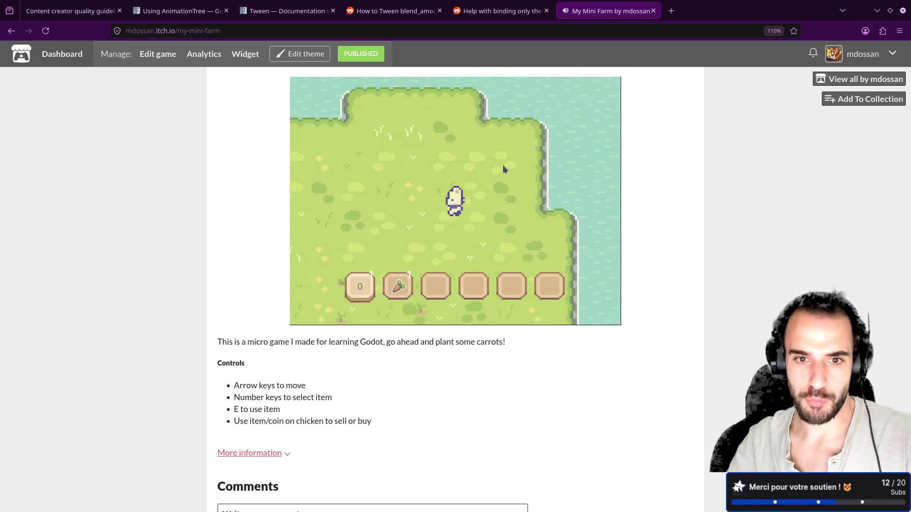
{"action": "key", "text": "Up"}
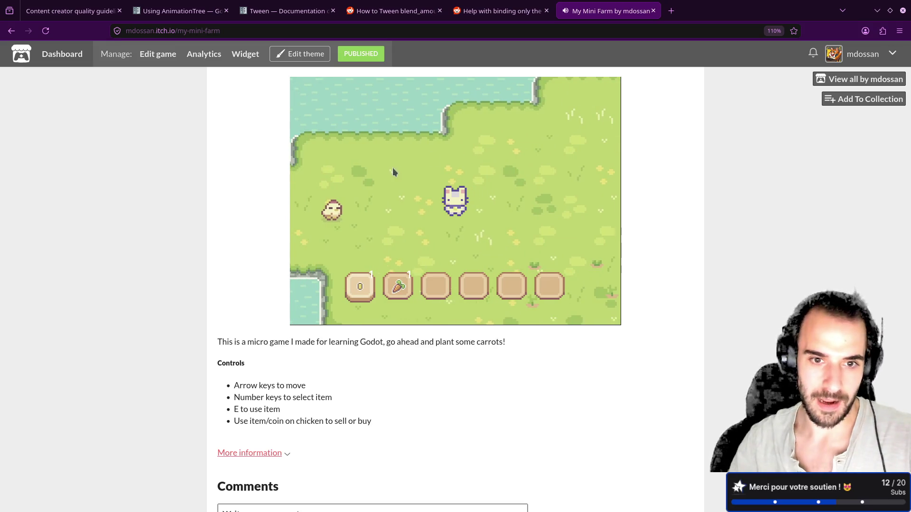
{"action": "key", "text": "Up"}
{"action": "key", "text": "Left"}
{"action": "key", "text": "Down"}
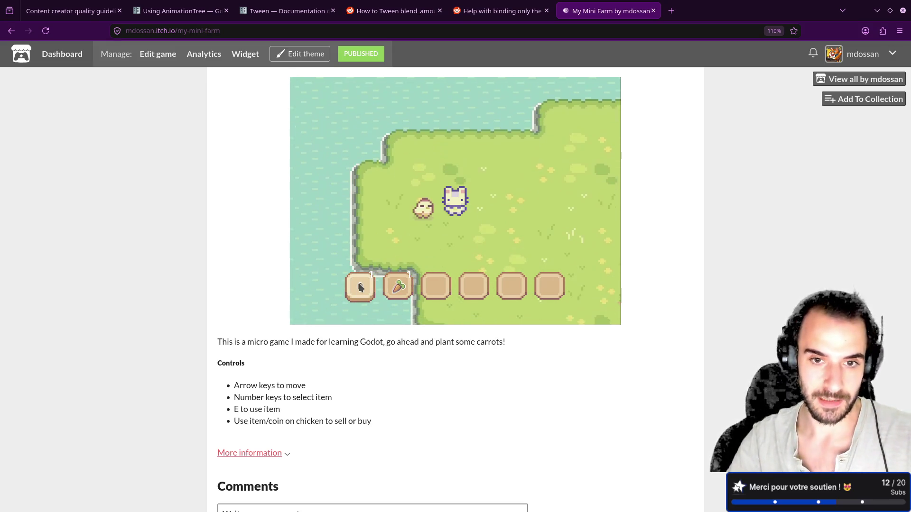
{"action": "key", "text": "Right"}
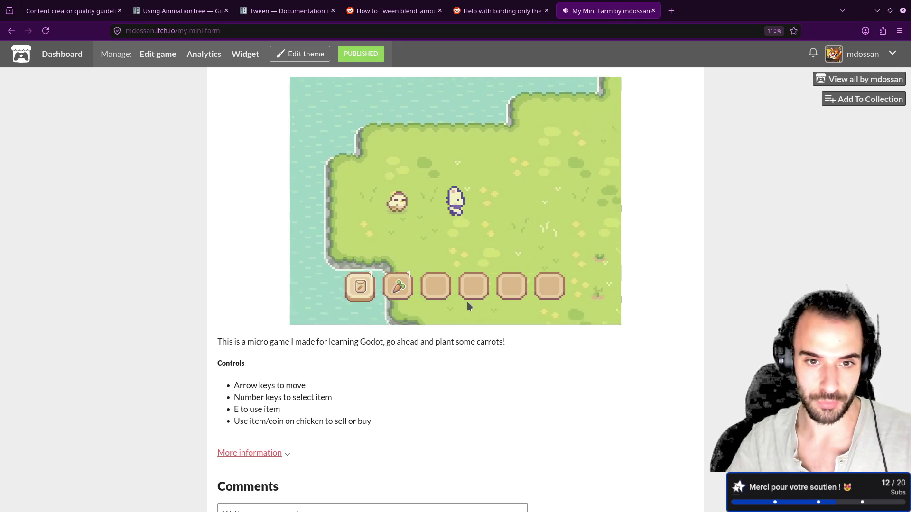
{"action": "key", "text": "Down"}
{"action": "key", "text": "Right"}
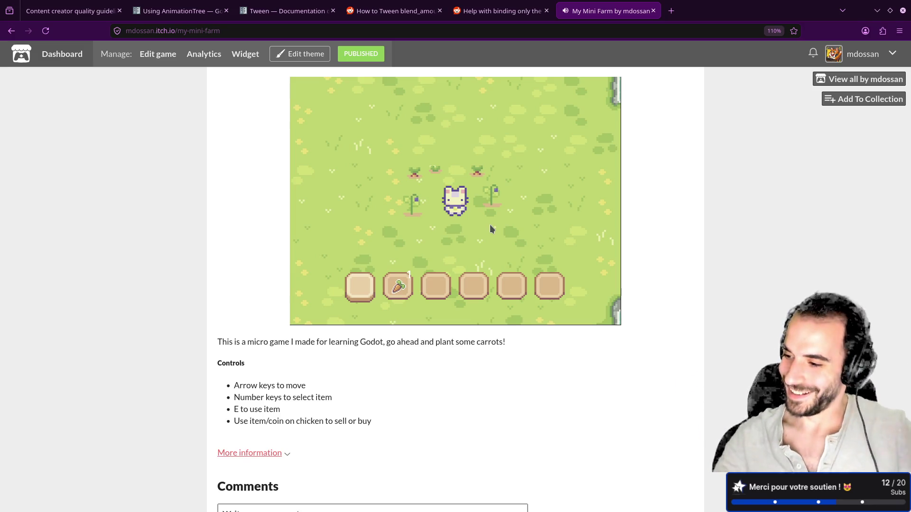
{"action": "left_click", "coordinate": [841, 81]}
{"action": "scroll", "coordinate": [661, 262], "scroll_direction": "down", "scroll_amount": 3}
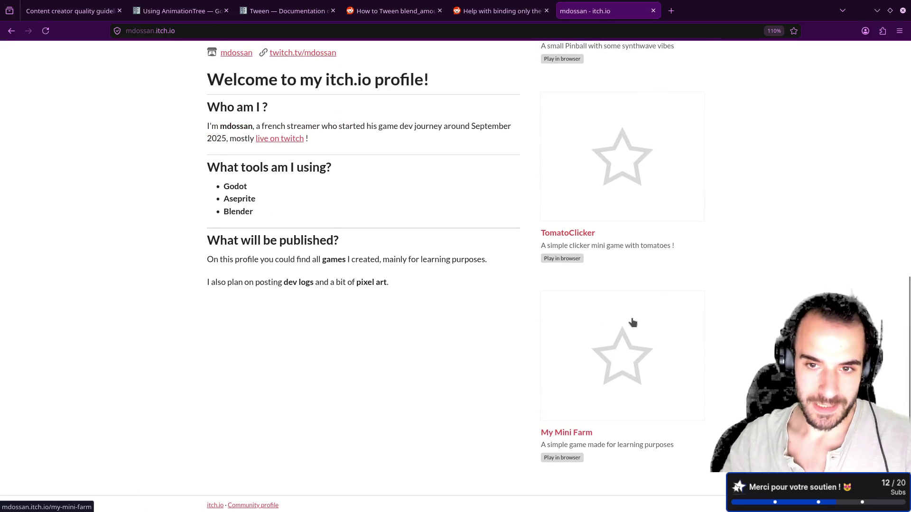
Briefly reopen My Mini Farm, go back, and open the TomatoClicker game page
{"action": "left_click", "coordinate": [633, 321]}
{"action": "key", "text": "alt+Left"}
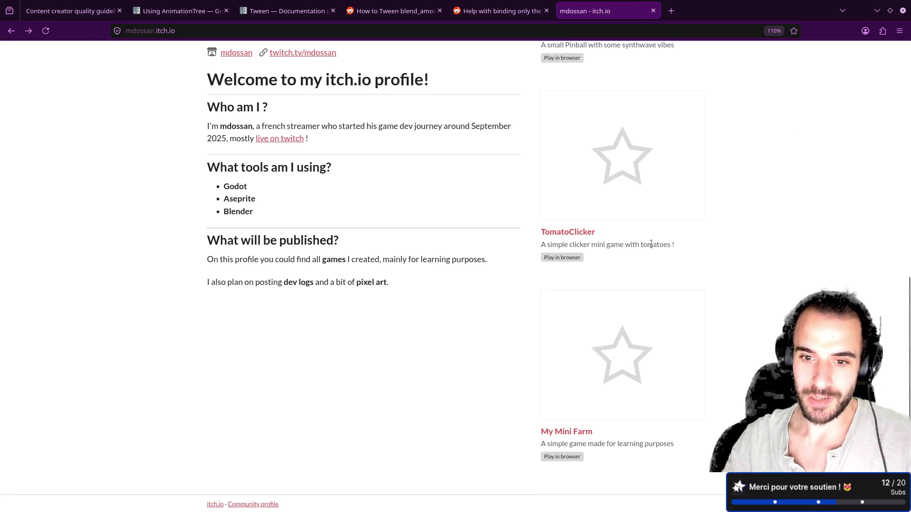
{"action": "left_click", "coordinate": [637, 216]}
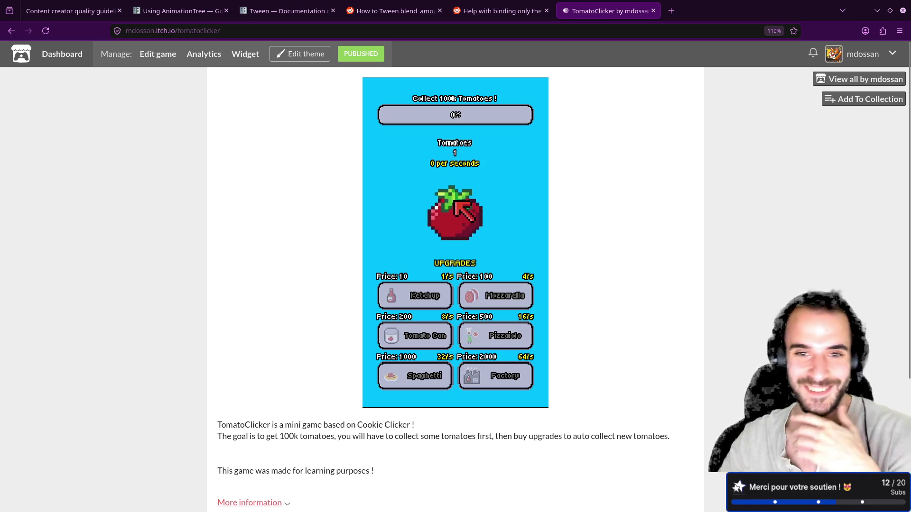
Buy two Ketchup upgrades in TomatoClicker, then open the creator's full games profile
{"action": "left_click", "coordinate": [419, 303]}
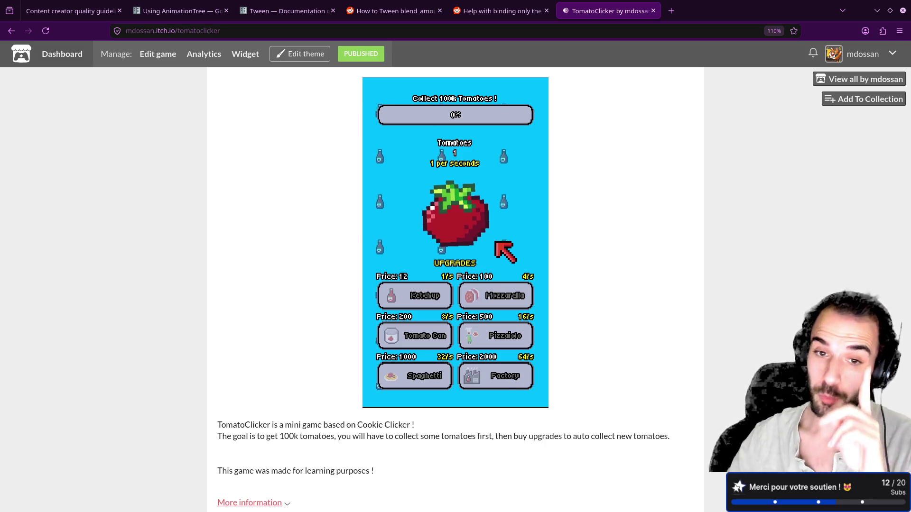
{"action": "left_click", "coordinate": [418, 297]}
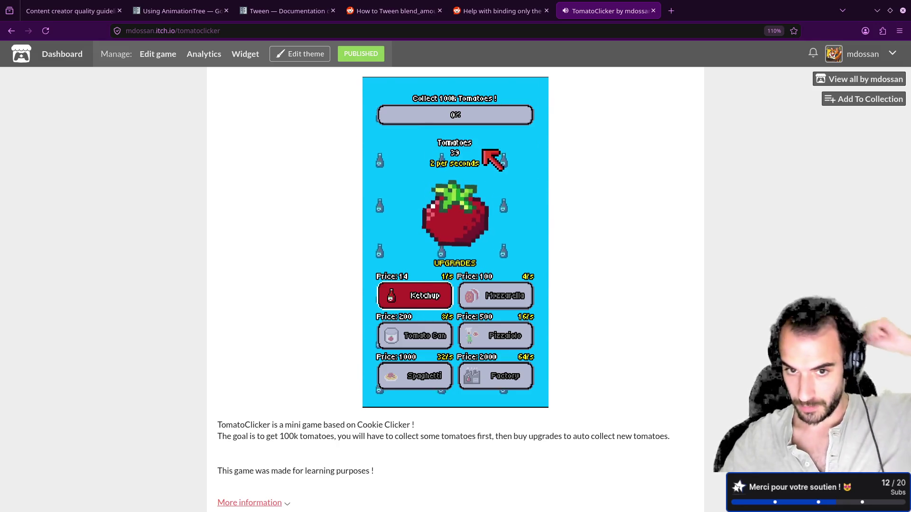
{"action": "left_click", "coordinate": [867, 84]}
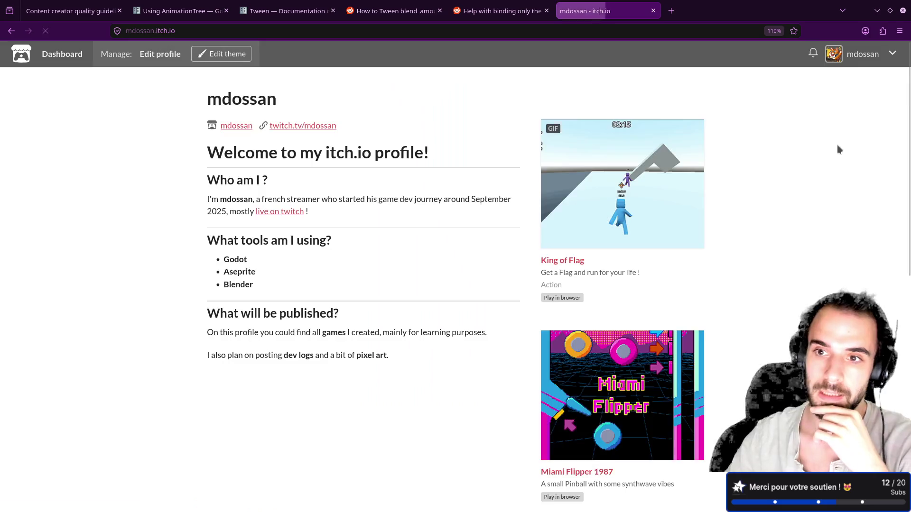
{"action": "scroll", "coordinate": [662, 306], "scroll_direction": "down", "scroll_amount": 3}
{"action": "left_click", "coordinate": [664, 313]}
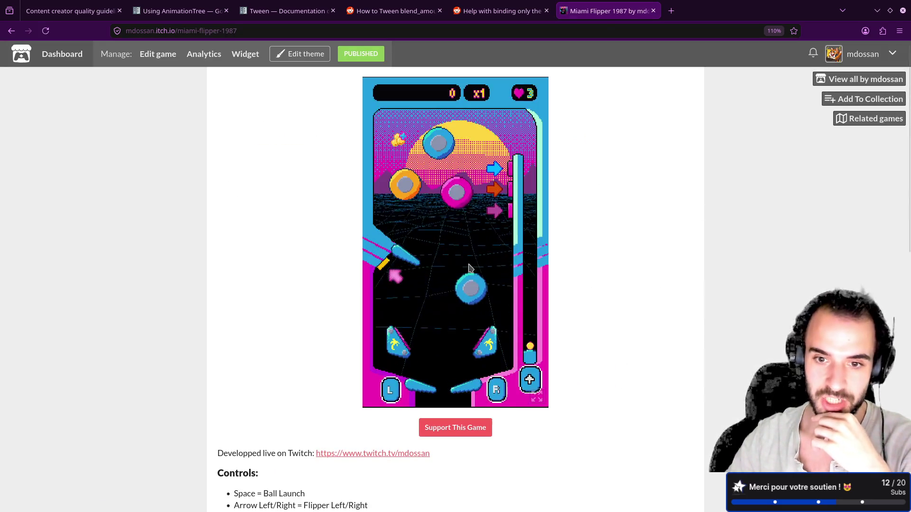
{"action": "key", "text": "space"}
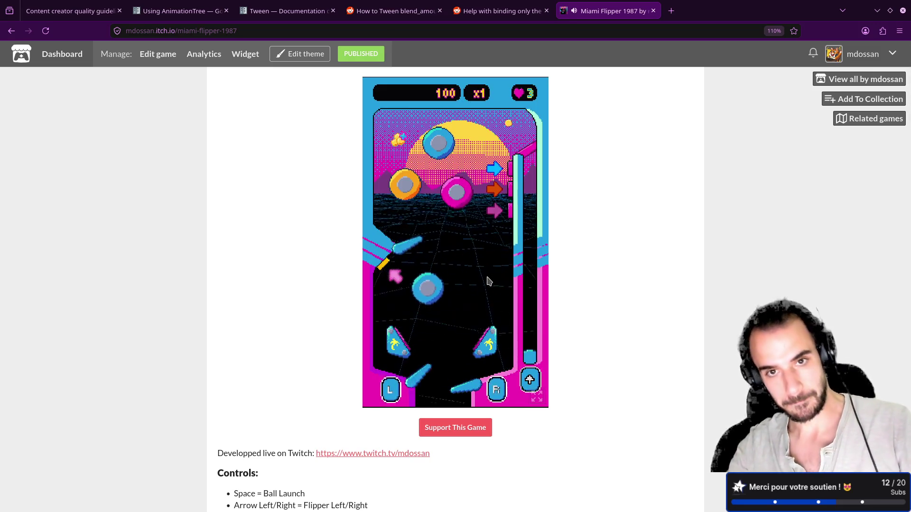
{"action": "key", "text": "Right"}
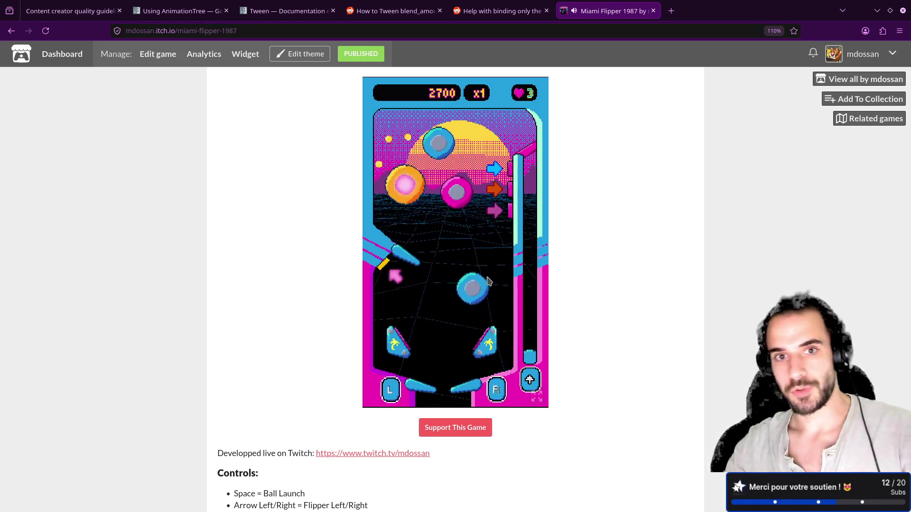
{"action": "left_click", "coordinate": [842, 79]}
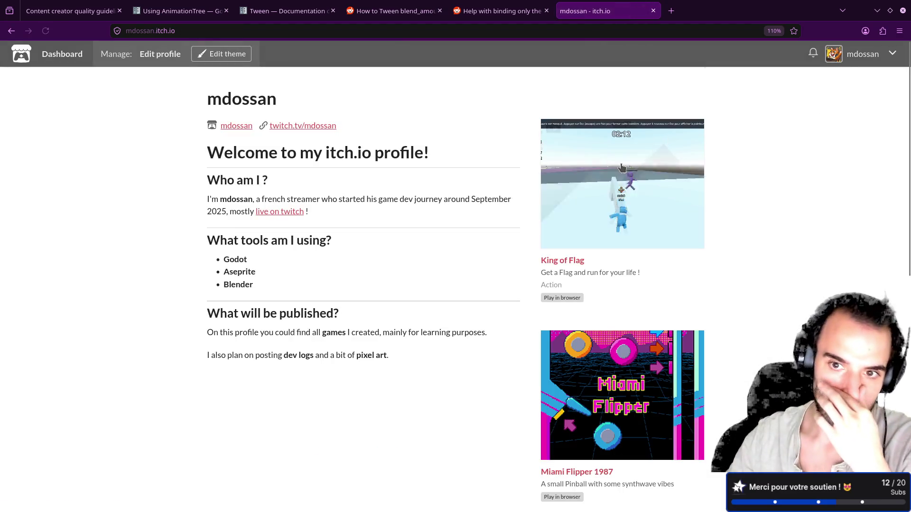
Read the latest King of Flag devlog post on multiplayer and the game timer
{"action": "left_click", "coordinate": [650, 231]}
{"action": "scroll", "coordinate": [365, 295], "scroll_direction": "down", "scroll_amount": 5}
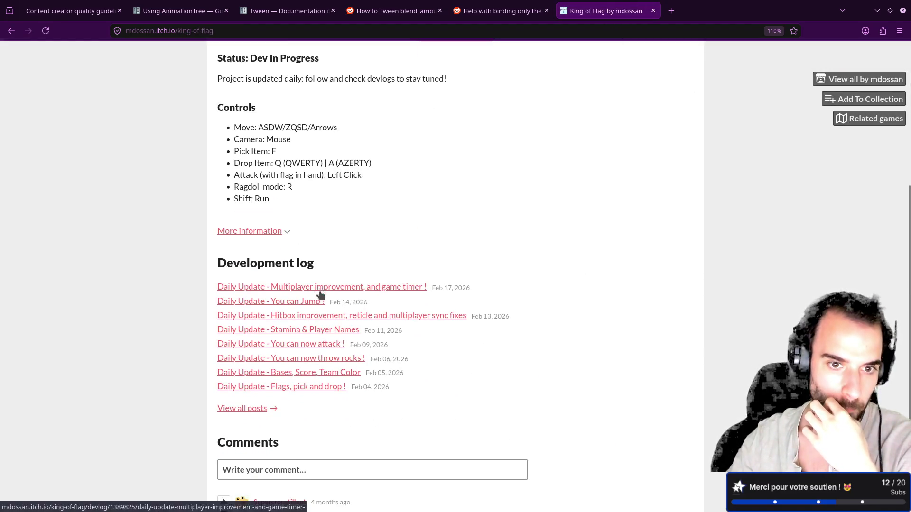
{"action": "left_click", "coordinate": [317, 289]}
{"action": "scroll", "coordinate": [412, 324], "scroll_direction": "down", "scroll_amount": 8}
{"action": "scroll", "coordinate": [412, 324], "scroll_direction": "up", "scroll_amount": 2}
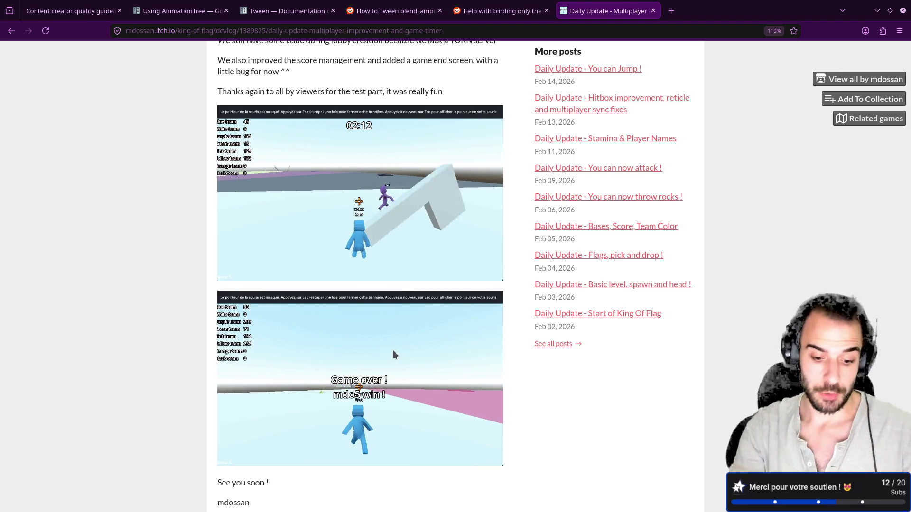
{"action": "key", "text": "alt"}
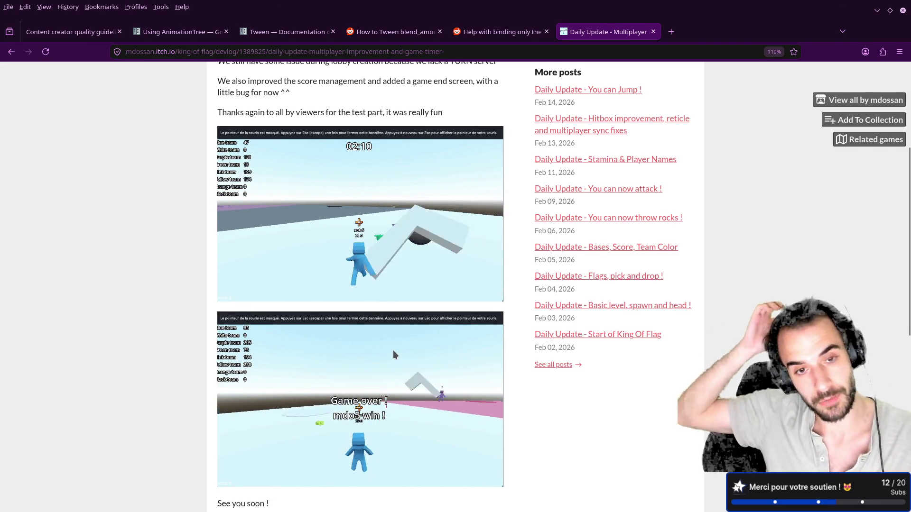
{"action": "key", "text": "alt"}
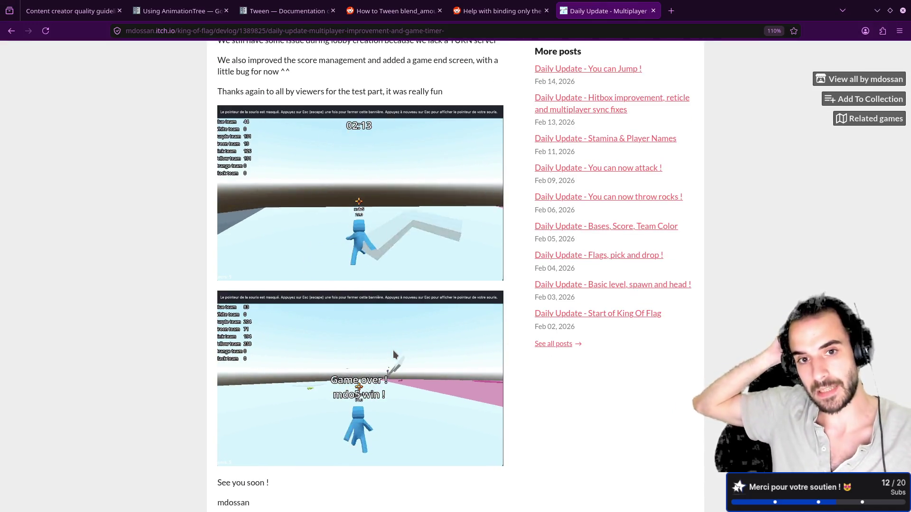
Navigate back through King of Flag to the creator's itch.io profile page
{"action": "key", "text": "alt+Left"}
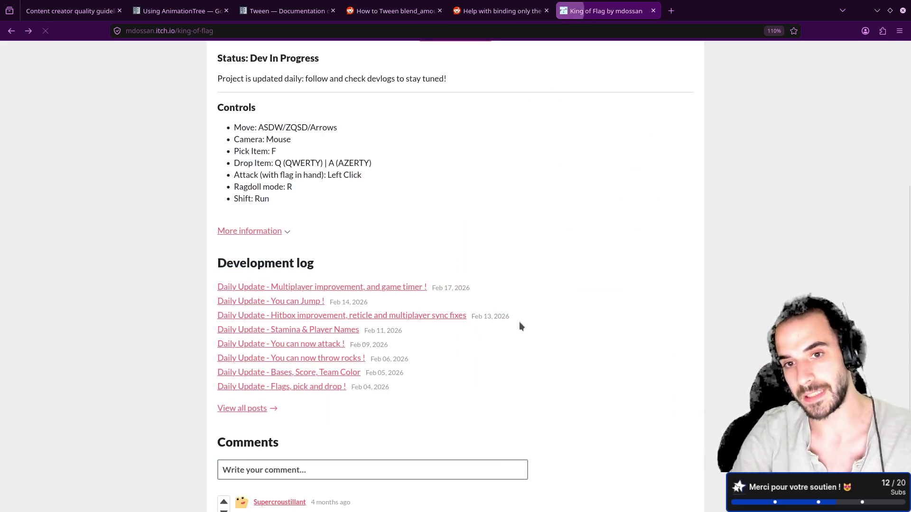
{"action": "key", "text": "alt+Left"}
{"action": "scroll", "coordinate": [579, 267], "scroll_direction": "down", "scroll_amount": 8}
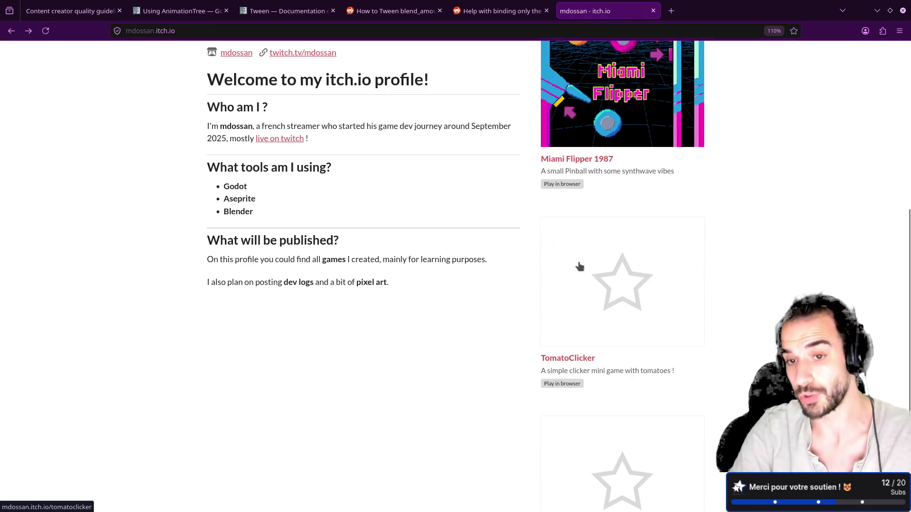
{"action": "scroll", "coordinate": [579, 270], "scroll_direction": "up", "scroll_amount": 8}
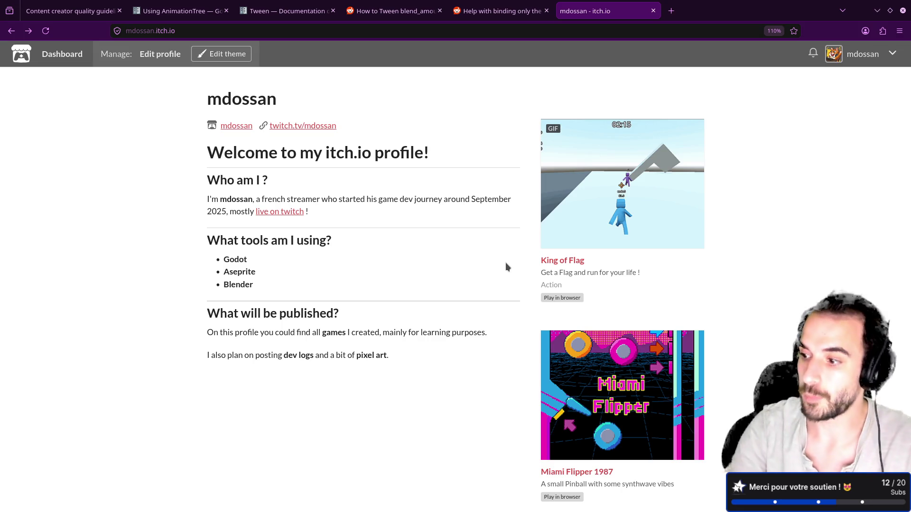
Stop the running Godot test game, then switch over to Blender
{"action": "key", "text": "alt+Tab"}
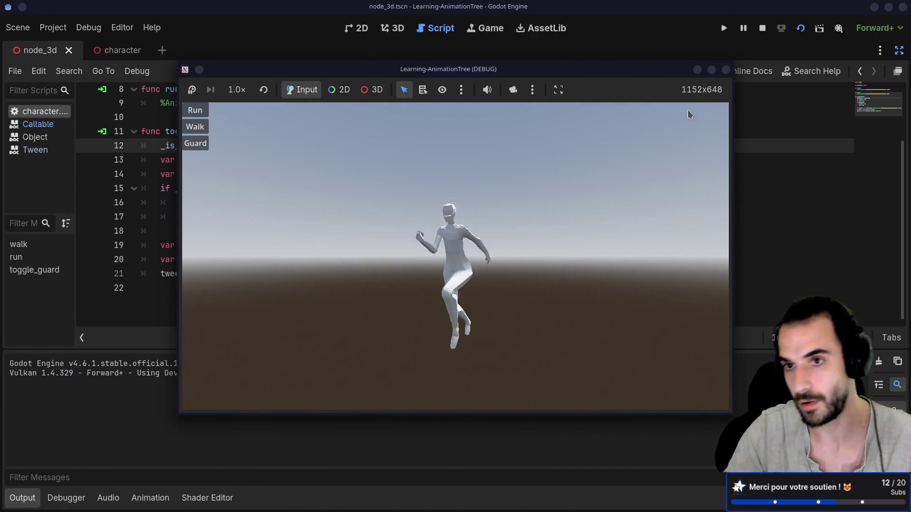
{"action": "left_click", "coordinate": [726, 70]}
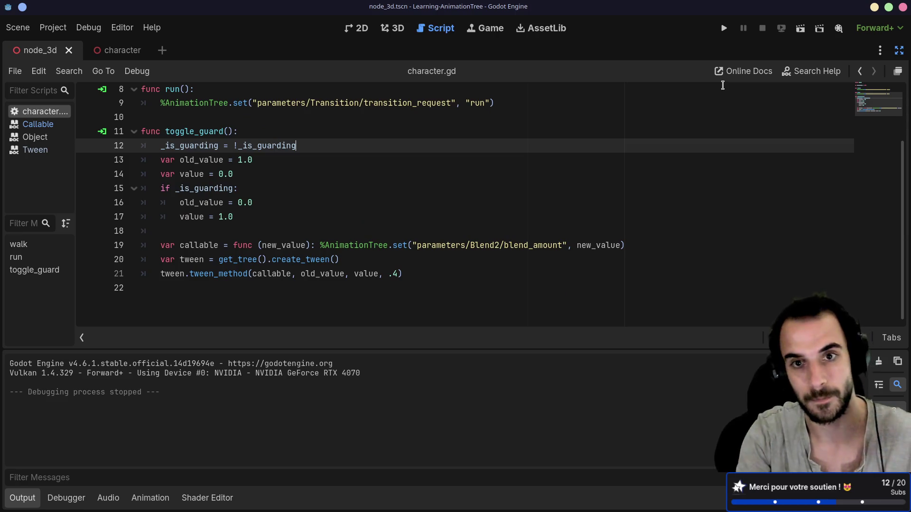
{"action": "key", "text": "alt+Tab"}
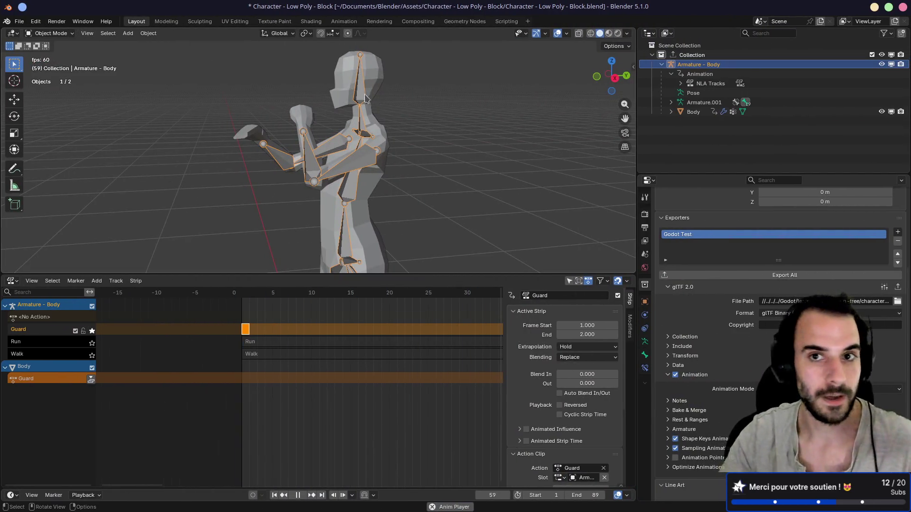
Save the Low Poly Block file, open Character - LowPoly - Female.blend in Rendered shading
{"action": "key", "text": "ctrl+s"}
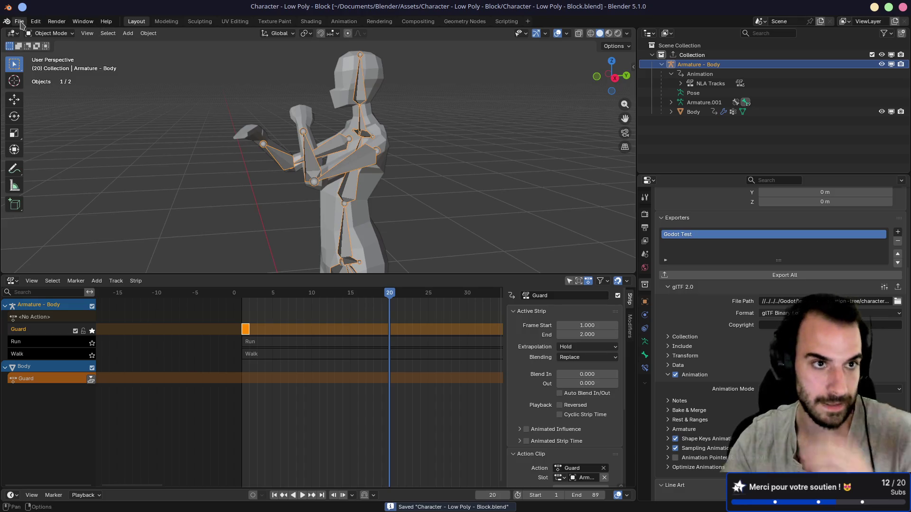
{"action": "left_click", "coordinate": [20, 22]}
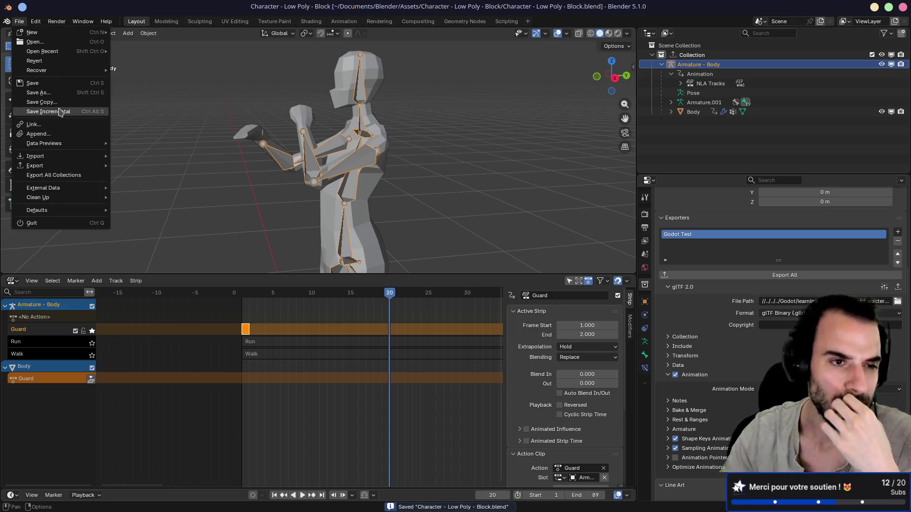
{"action": "mouse_move", "coordinate": [65, 54]}
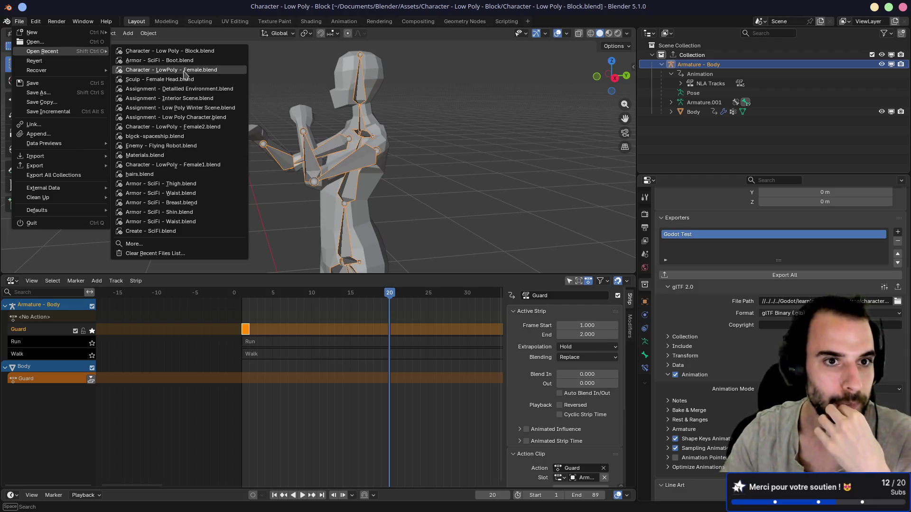
{"action": "left_click", "coordinate": [185, 71]}
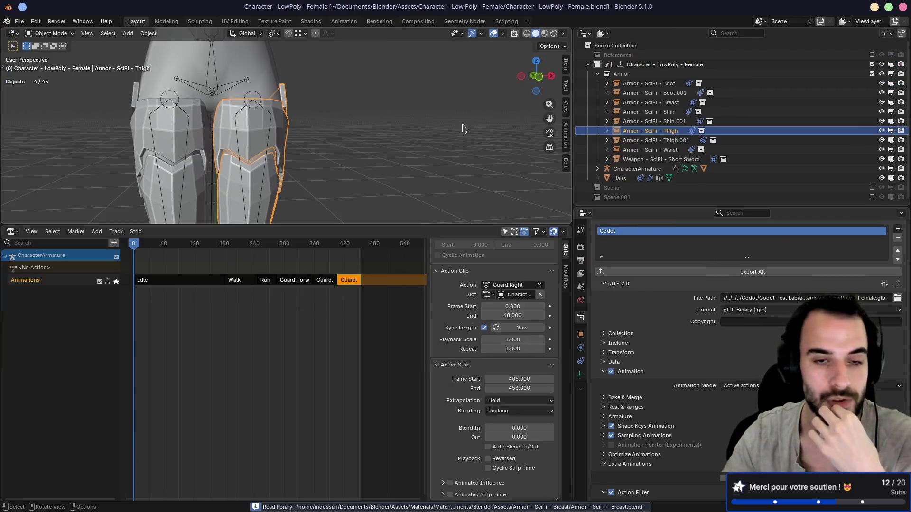
{"action": "scroll", "coordinate": [423, 183], "scroll_direction": "down", "scroll_amount": 10}
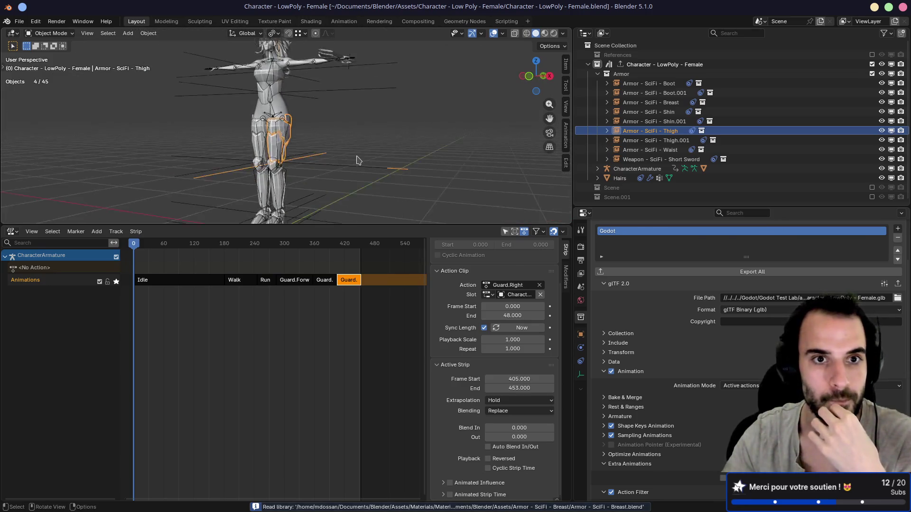
{"action": "left_click", "coordinate": [552, 34]}
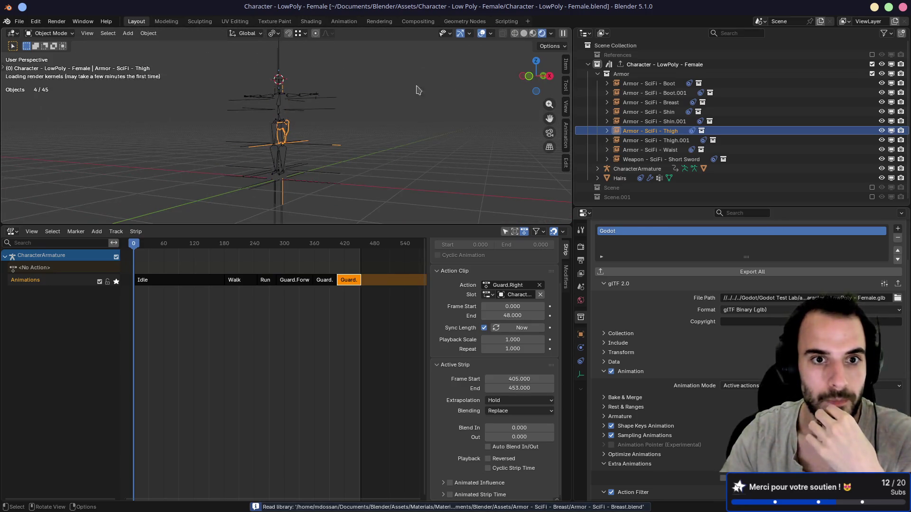
{"action": "scroll", "coordinate": [271, 106], "scroll_direction": "up", "scroll_amount": 3}
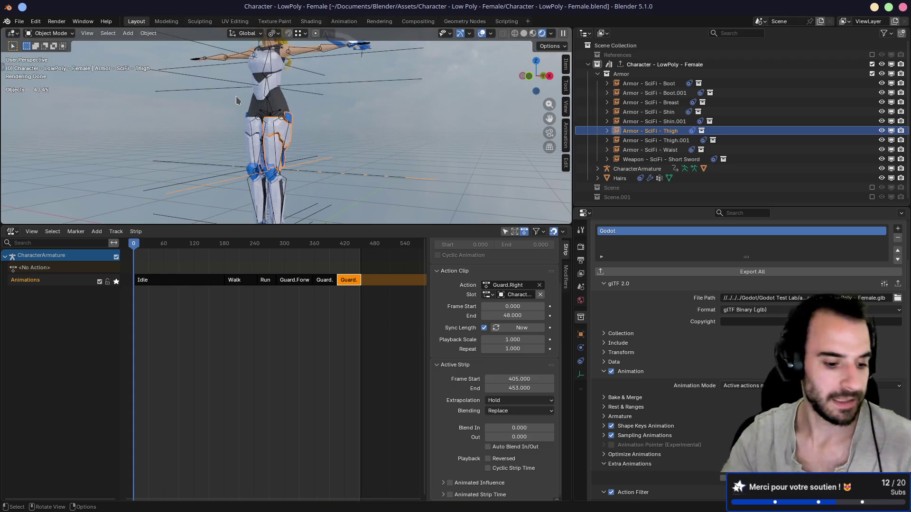
Search Open Recent for 'femal' and open Character - LowPoly - Female2.blend
{"action": "left_click", "coordinate": [19, 22]}
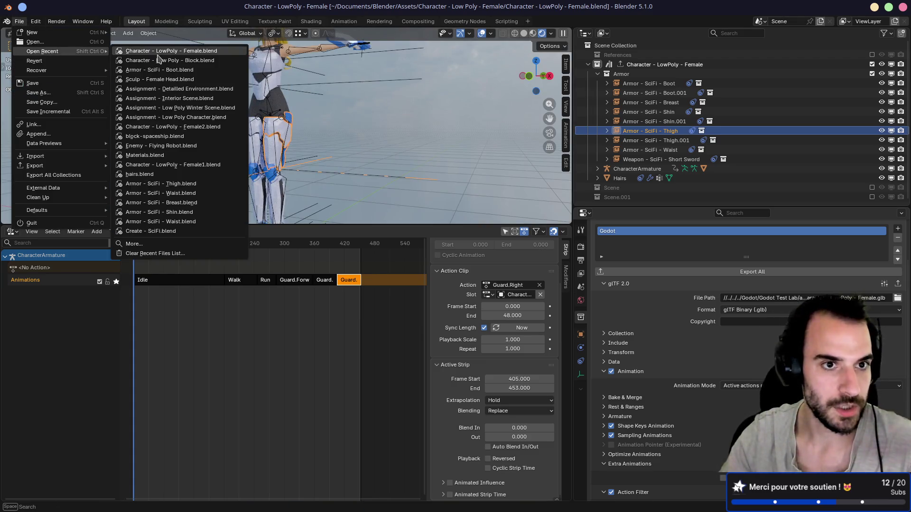
{"action": "left_click", "coordinate": [154, 248]}
{"action": "type", "text": "femal"}
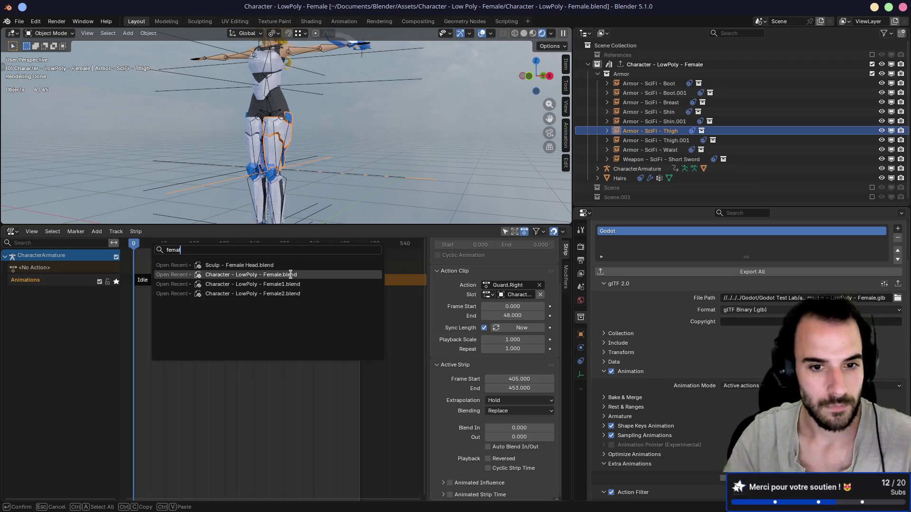
{"action": "left_click", "coordinate": [291, 294]}
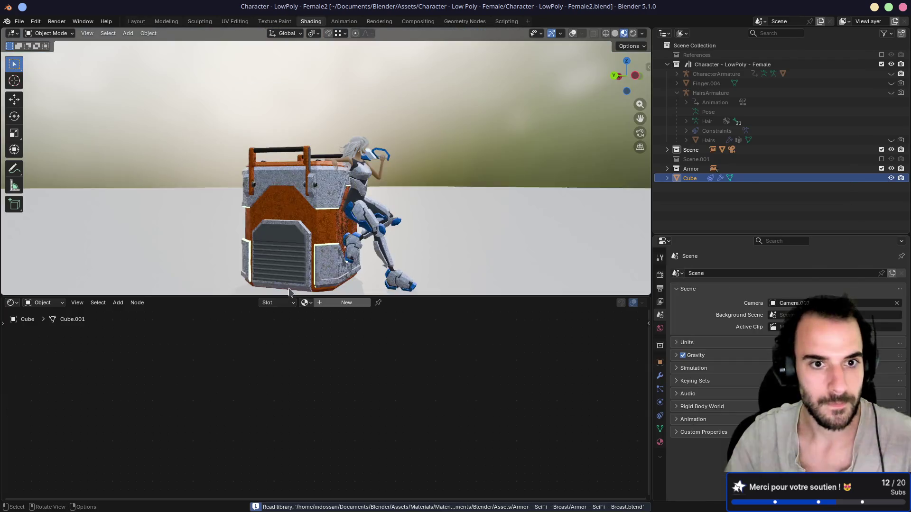
Orbit out to a wide view of the character and crate, then show File > Open Recent
{"action": "mouse_move", "coordinate": [420, 196]}
{"action": "left_mouse_down"}
{"action": "mouse_move", "coordinate": [478, 190]}
{"action": "mouse_move", "coordinate": [388, 201]}
{"action": "mouse_move", "coordinate": [381, 166]}
{"action": "mouse_move", "coordinate": [335, 161]}
{"action": "mouse_move", "coordinate": [415, 164]}
{"action": "mouse_move", "coordinate": [356, 172]}
{"action": "mouse_move", "coordinate": [508, 143]}
{"action": "mouse_move", "coordinate": [327, 117]}
{"action": "left_mouse_up"}
{"action": "left_click_drag", "start_coordinate": [276, 74], "coordinate": [285, 97]}
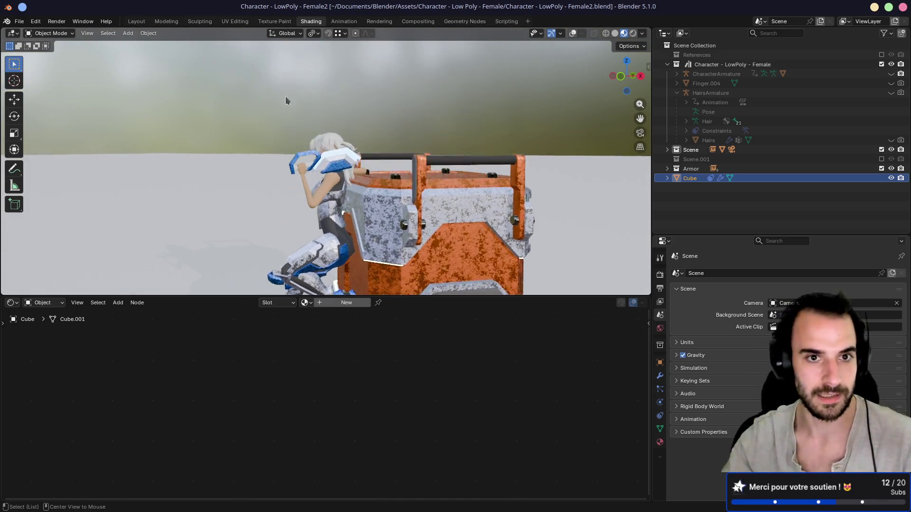
{"action": "scroll", "coordinate": [330, 184], "scroll_direction": "up", "scroll_amount": 5}
{"action": "left_click_drag", "start_coordinate": [255, 199], "coordinate": [354, 179]}
{"action": "scroll", "coordinate": [354, 178], "scroll_direction": "up", "scroll_amount": 4}
{"action": "mouse_move", "coordinate": [283, 172]}
{"action": "left_mouse_down"}
{"action": "mouse_move", "coordinate": [297, 185]}
{"action": "mouse_move", "coordinate": [418, 189]}
{"action": "mouse_move", "coordinate": [213, 111]}
{"action": "mouse_move", "coordinate": [301, 128]}
{"action": "left_mouse_up"}
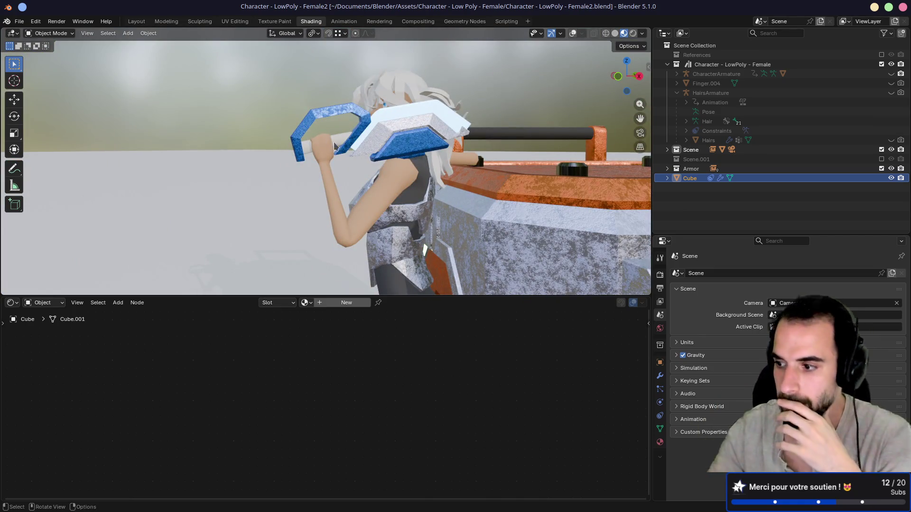
{"action": "scroll", "coordinate": [305, 187], "scroll_direction": "down", "scroll_amount": 5}
{"action": "mouse_move", "coordinate": [446, 179]}
{"action": "left_mouse_down"}
{"action": "mouse_move", "coordinate": [305, 187]}
{"action": "mouse_move", "coordinate": [467, 187]}
{"action": "mouse_move", "coordinate": [405, 184]}
{"action": "left_mouse_up"}
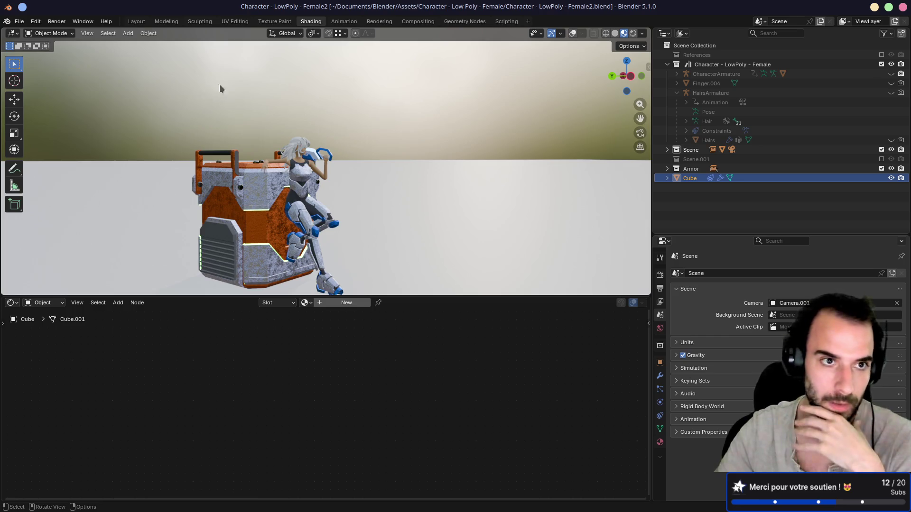
{"action": "left_click", "coordinate": [19, 24]}
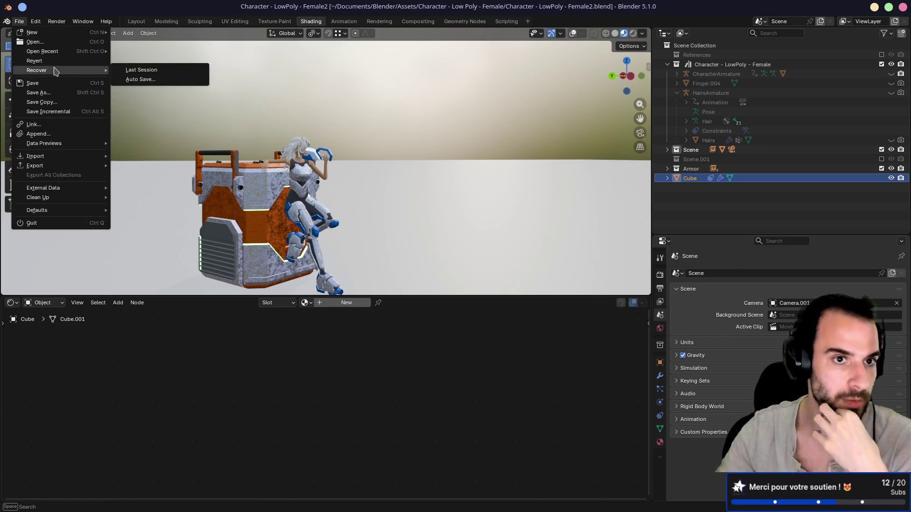
{"action": "mouse_move", "coordinate": [63, 55]}
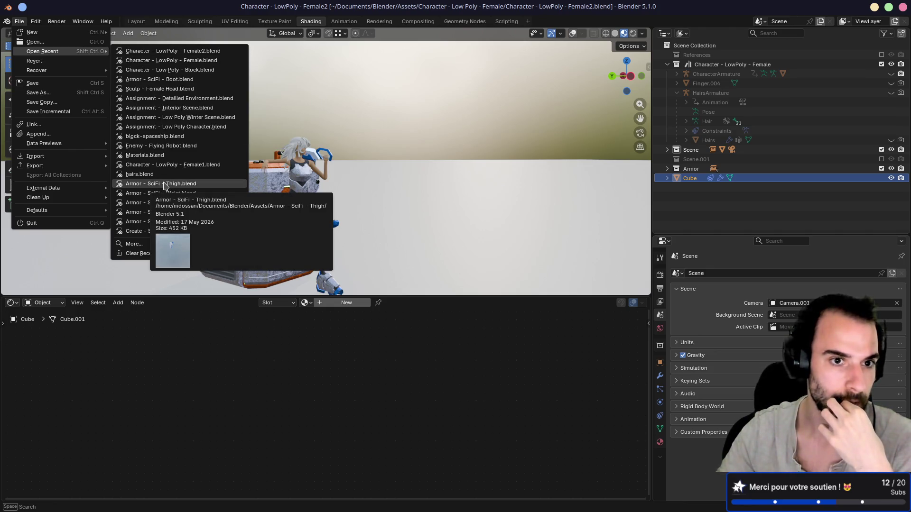
Open Assignment - Low Poly Character.blend in Rendered shading and play then stop its animation
{"action": "left_click", "coordinate": [193, 130]}
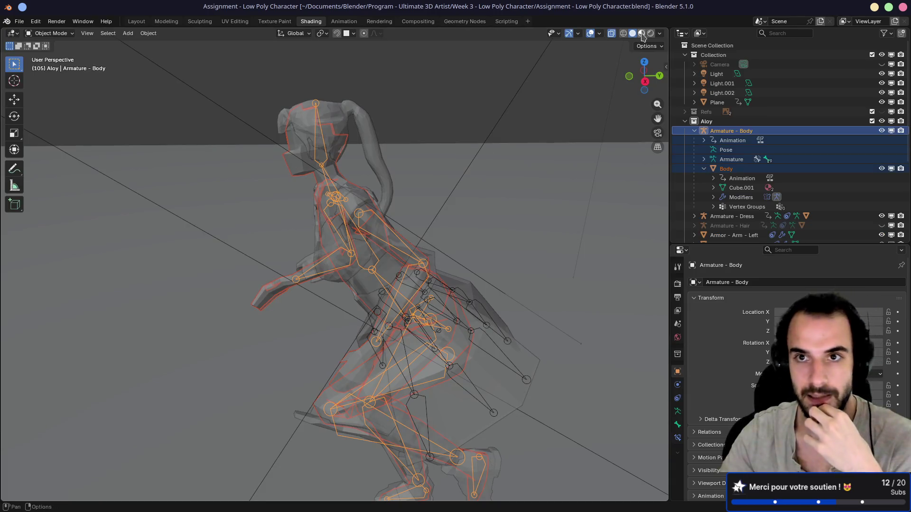
{"action": "left_click", "coordinate": [642, 34]}
{"action": "left_click", "coordinate": [650, 34]}
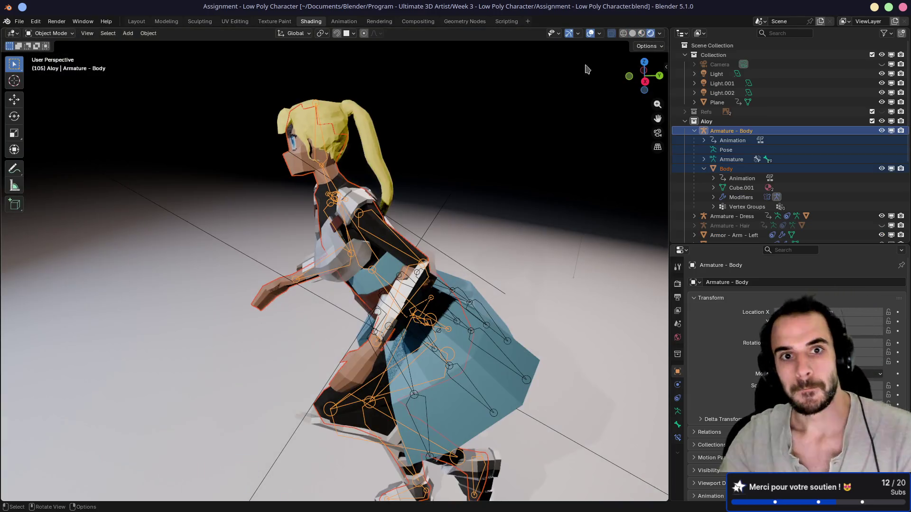
{"action": "key", "text": "space"}
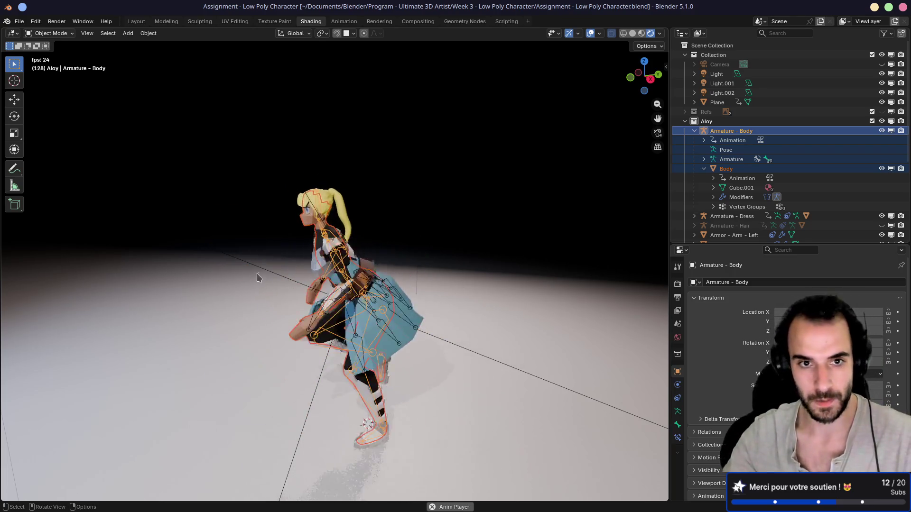
{"action": "key", "text": "space"}
Orbit and zoom around the Aloy character, from a front view to the whole figure
{"action": "left_click_drag", "start_coordinate": [221, 279], "coordinate": [294, 227]}
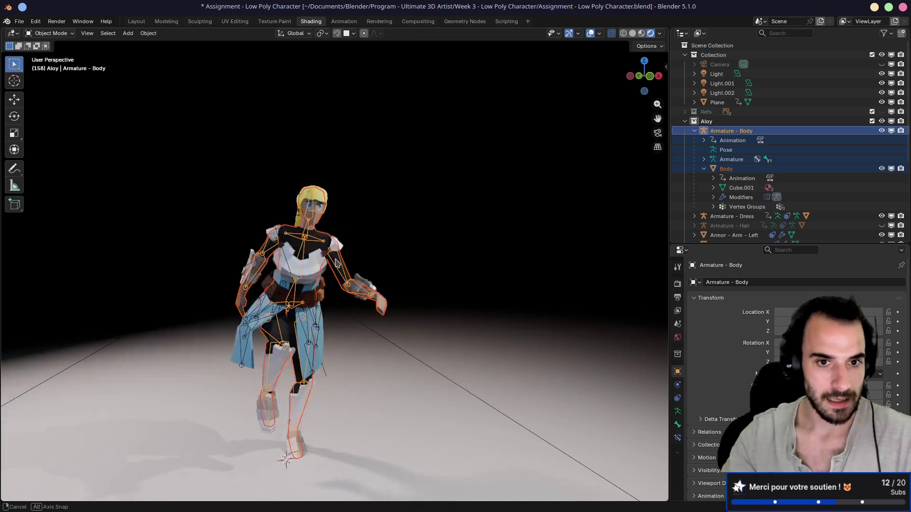
{"action": "scroll", "coordinate": [341, 179], "scroll_direction": "up", "scroll_amount": 5}
{"action": "scroll", "coordinate": [343, 178], "scroll_direction": "down", "scroll_amount": 2}
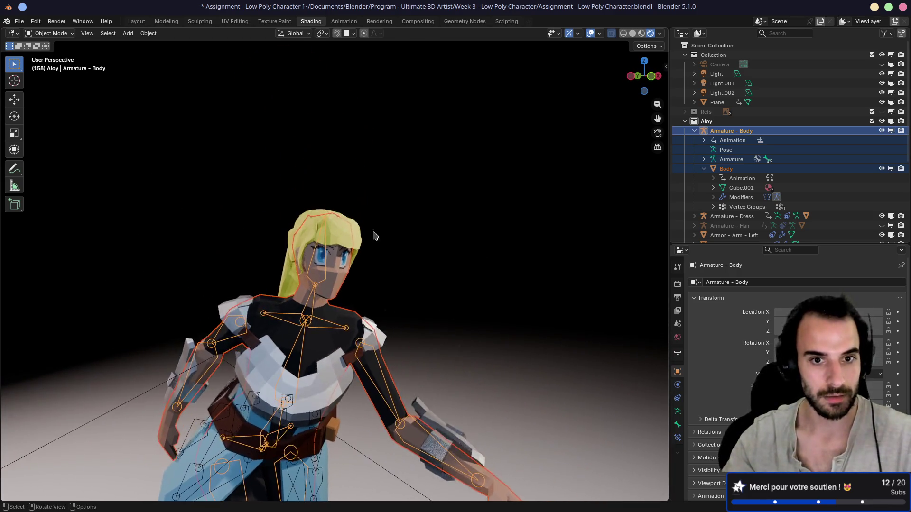
{"action": "scroll", "coordinate": [337, 227], "scroll_direction": "up", "scroll_amount": 8}
{"action": "left_click_drag", "start_coordinate": [337, 237], "coordinate": [334, 253]}
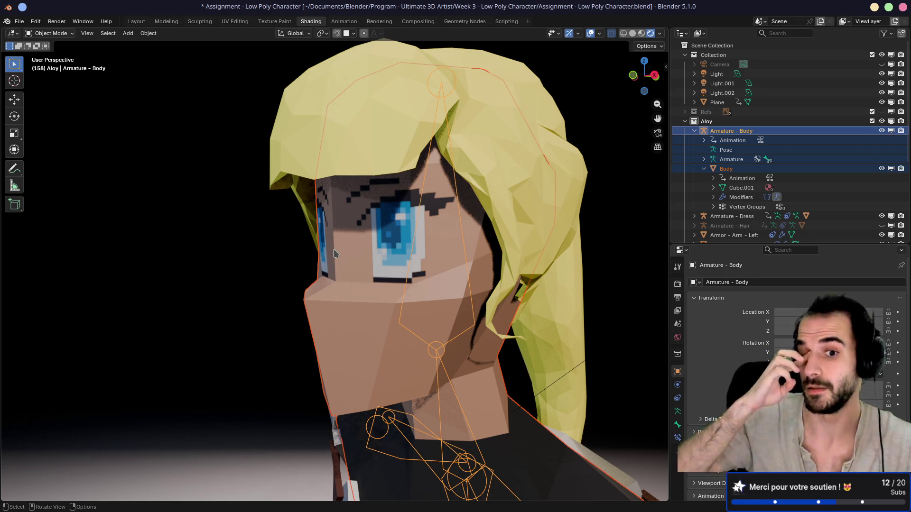
{"action": "scroll", "coordinate": [247, 290], "scroll_direction": "down", "scroll_amount": 6}
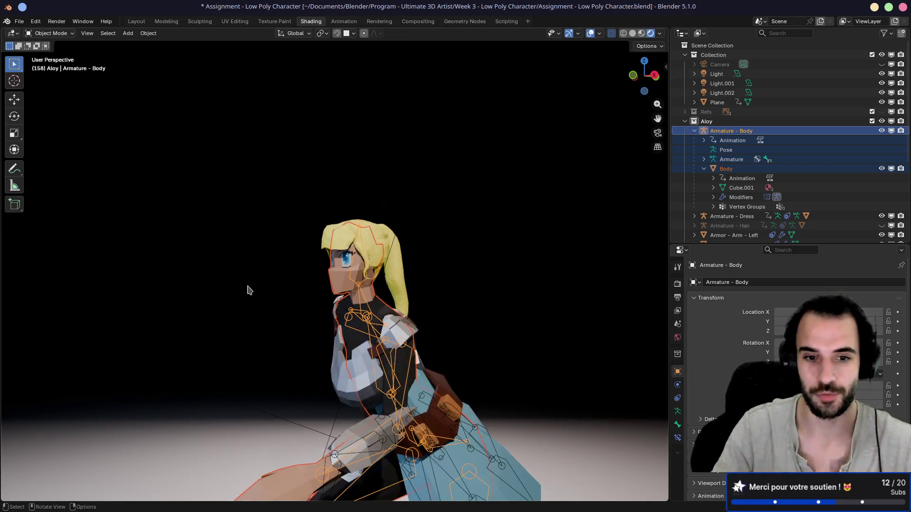
{"action": "scroll", "coordinate": [247, 290], "scroll_direction": "down", "scroll_amount": 5}
{"action": "left_click_drag", "start_coordinate": [248, 290], "coordinate": [373, 318]}
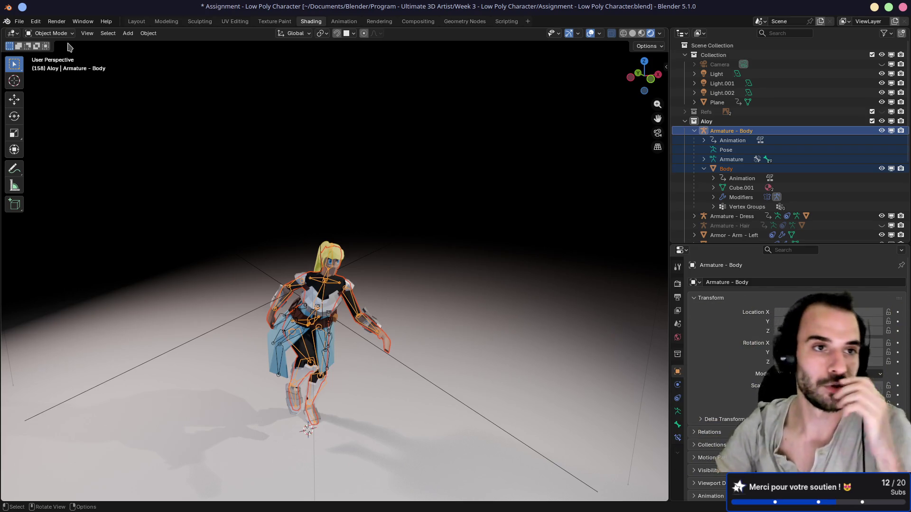
{"action": "left_click", "coordinate": [18, 22]}
Reopen Character - LowPoly - Female2.blend from Open Recent, answering the unsaved-changes prompt
{"action": "mouse_move", "coordinate": [68, 71]}
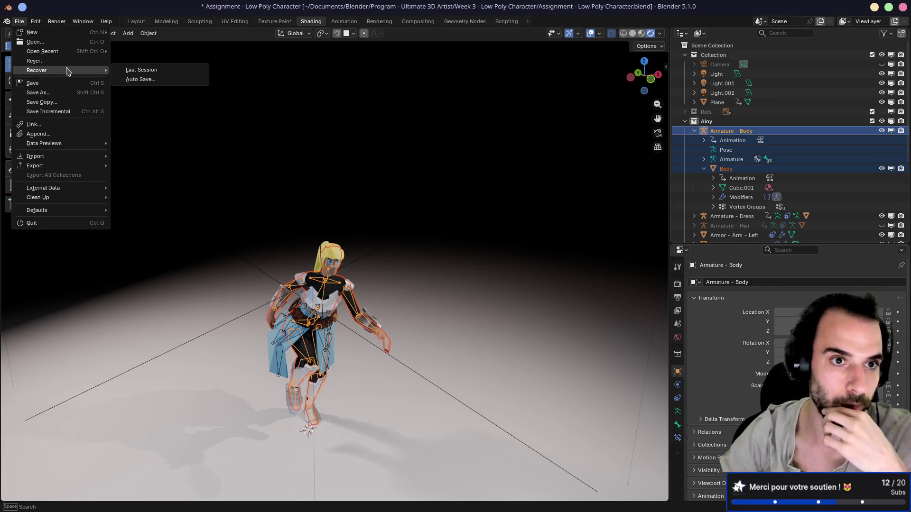
{"action": "mouse_move", "coordinate": [91, 52]}
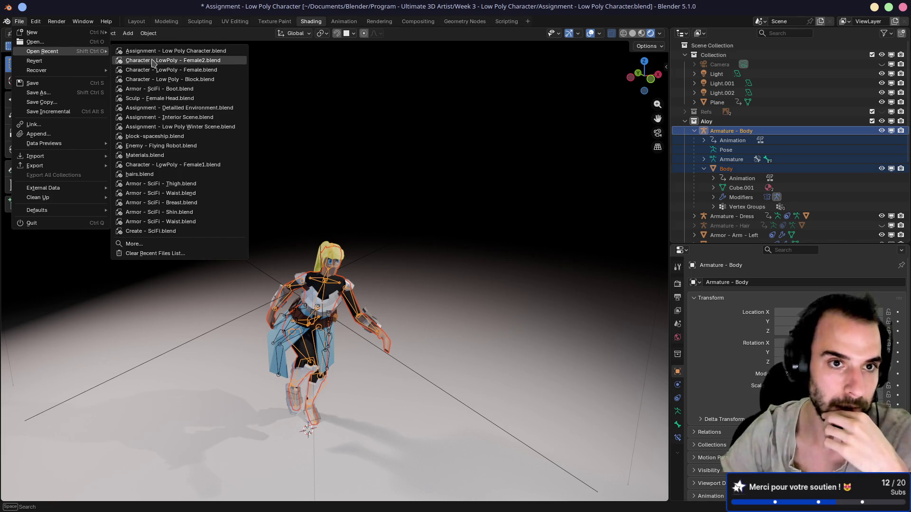
{"action": "left_click", "coordinate": [153, 63]}
{"action": "left_click", "coordinate": [528, 280]}
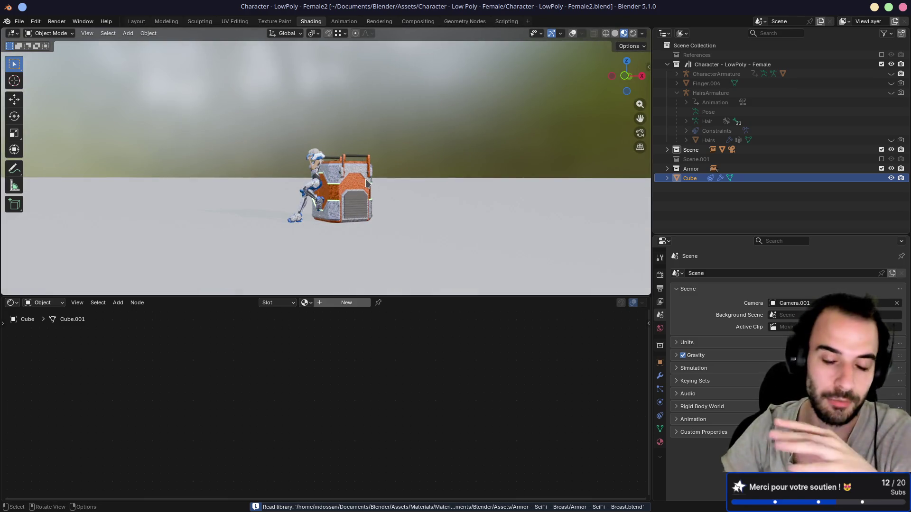
{"action": "left_click_drag", "start_coordinate": [280, 163], "coordinate": [382, 165]}
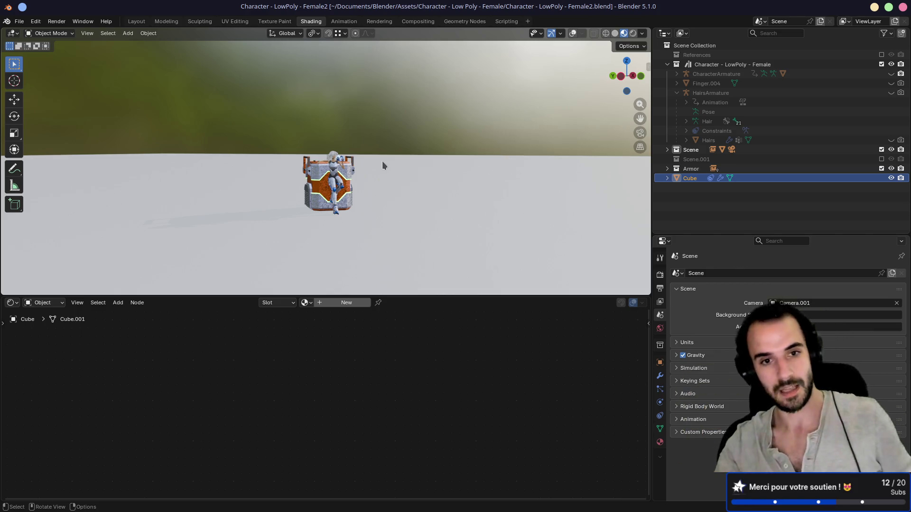
{"action": "scroll", "coordinate": [382, 161], "scroll_direction": "up", "scroll_amount": 4}
{"action": "mouse_move", "coordinate": [383, 161]}
{"action": "left_mouse_down"}
{"action": "mouse_move", "coordinate": [426, 174]}
{"action": "mouse_move", "coordinate": [295, 152]}
{"action": "left_mouse_up"}
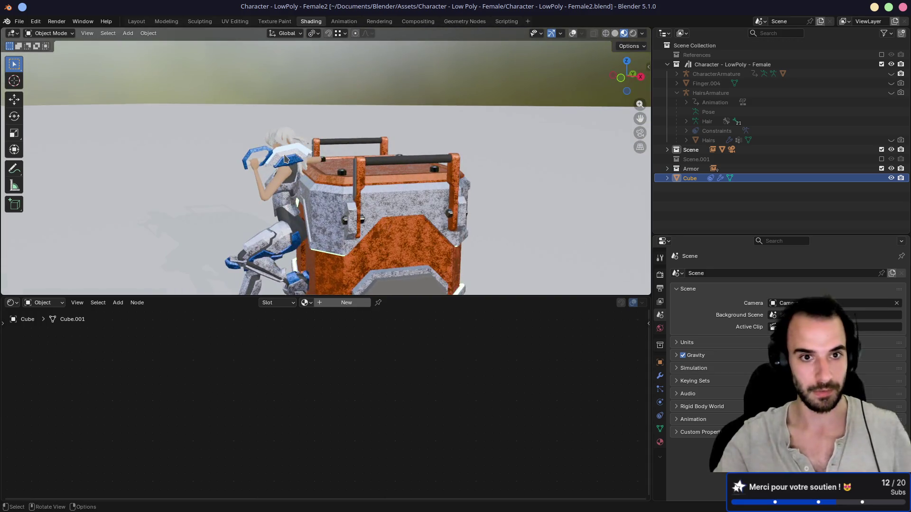
{"action": "scroll", "coordinate": [295, 152], "scroll_direction": "up", "scroll_amount": 8}
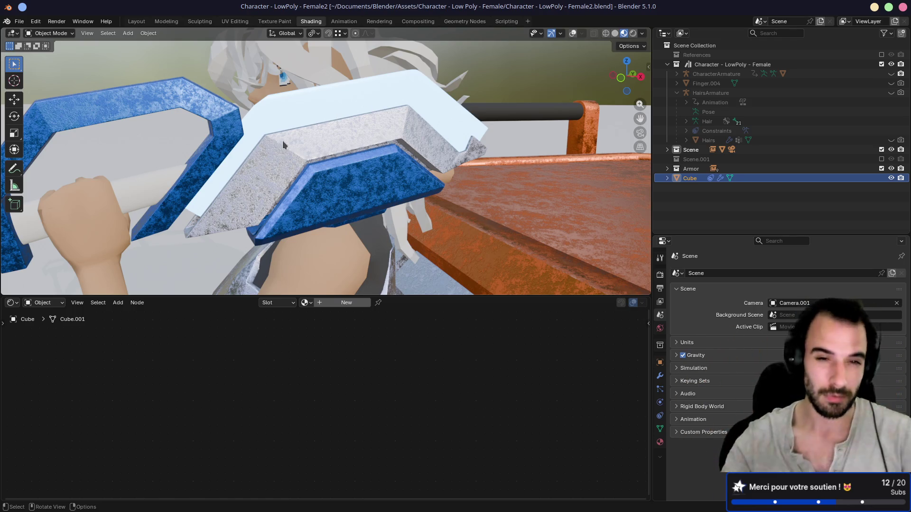
{"action": "scroll", "coordinate": [341, 191], "scroll_direction": "up", "scroll_amount": 3}
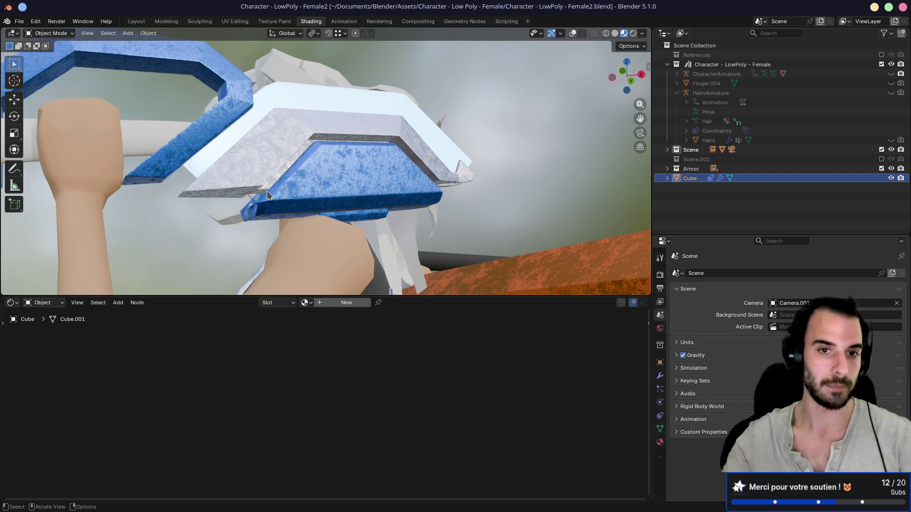
{"action": "left_click_drag", "start_coordinate": [279, 181], "coordinate": [278, 160]}
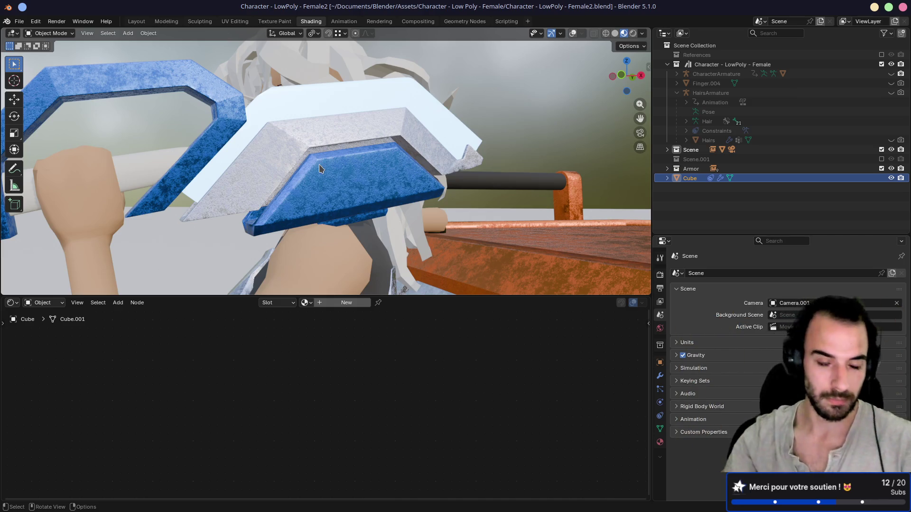
{"action": "scroll", "coordinate": [321, 170], "scroll_direction": "down", "scroll_amount": 2}
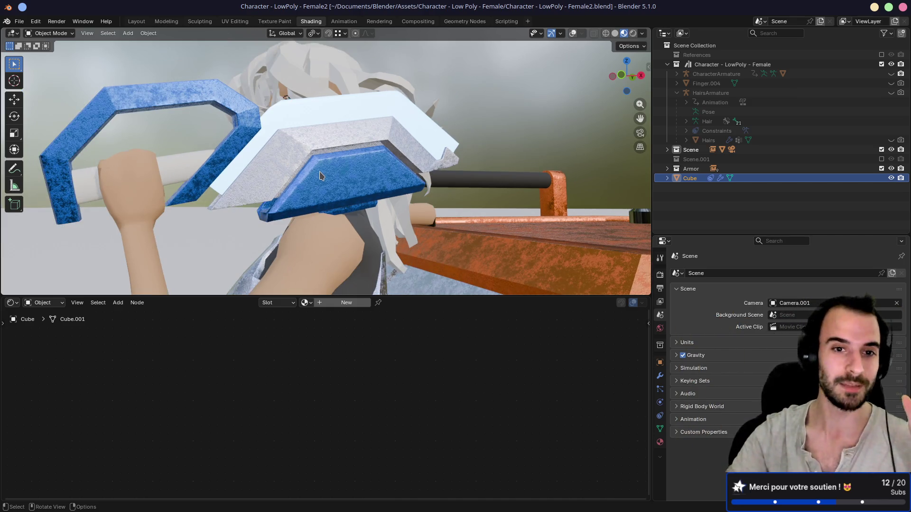
{"action": "scroll", "coordinate": [319, 176], "scroll_direction": "down", "scroll_amount": 4}
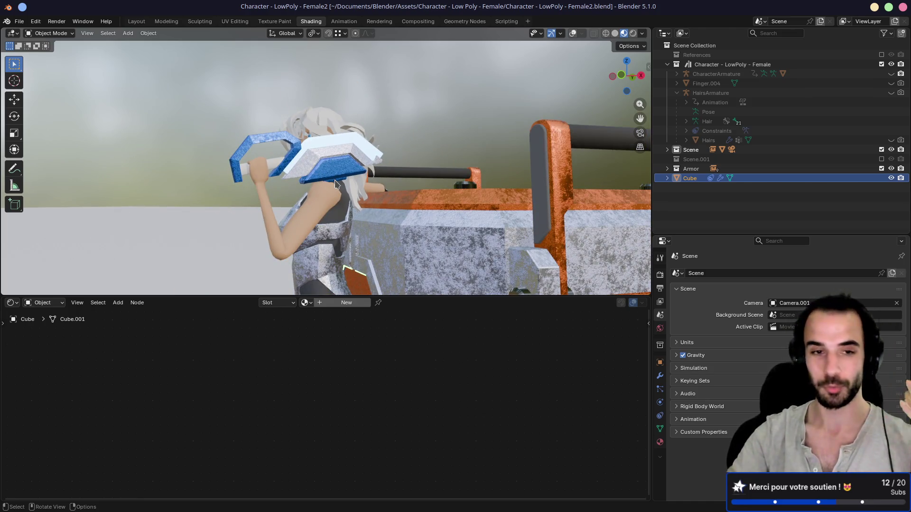
{"action": "scroll", "coordinate": [335, 183], "scroll_direction": "down", "scroll_amount": 8}
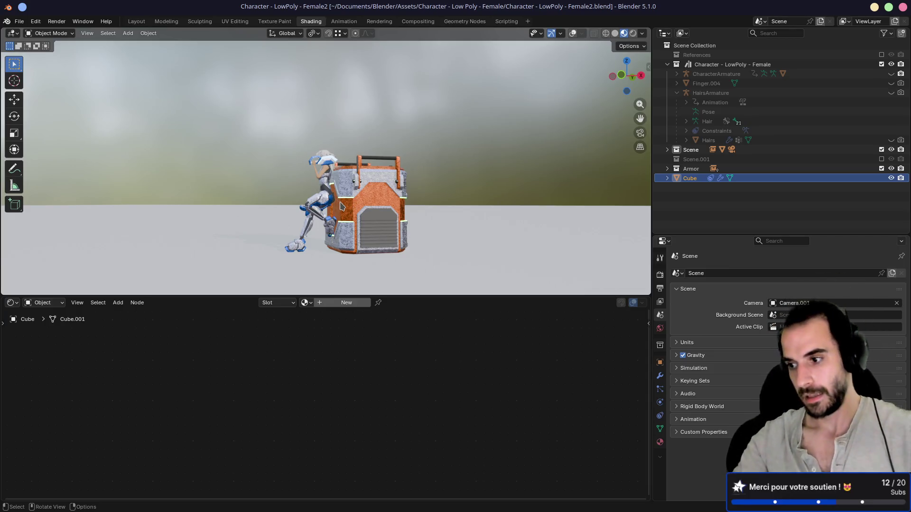
Orbit to a near-front view of the character and crate, then switch to Firefox
{"action": "left_click_drag", "start_coordinate": [290, 185], "coordinate": [410, 227]}
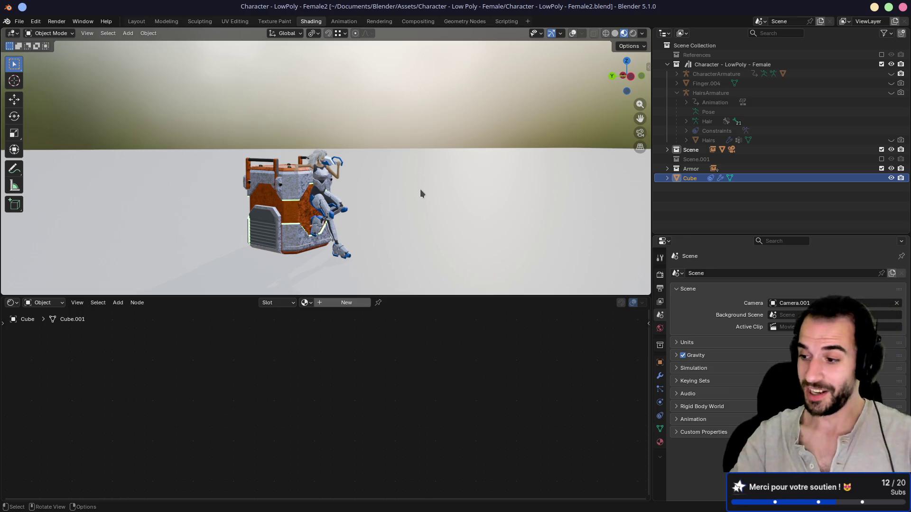
{"action": "mouse_move", "coordinate": [420, 188]}
{"action": "left_mouse_down"}
{"action": "mouse_move", "coordinate": [368, 163]}
{"action": "mouse_move", "coordinate": [450, 153]}
{"action": "mouse_move", "coordinate": [427, 142]}
{"action": "mouse_move", "coordinate": [418, 108]}
{"action": "left_mouse_up"}
{"action": "scroll", "coordinate": [427, 142], "scroll_direction": "up", "scroll_amount": 4}
{"action": "key", "text": "alt+Tab"}
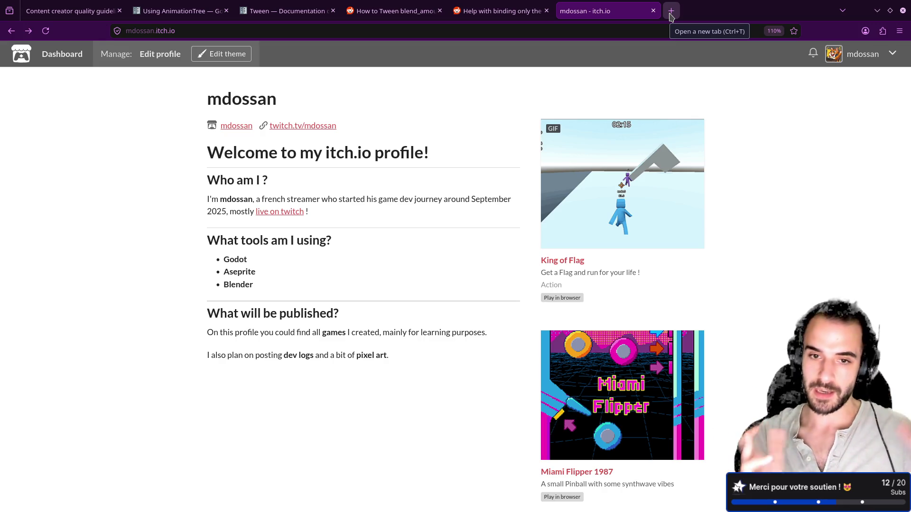
In a new tab, search the web for 'garten of banban steam'
{"action": "left_click", "coordinate": [670, 14]}
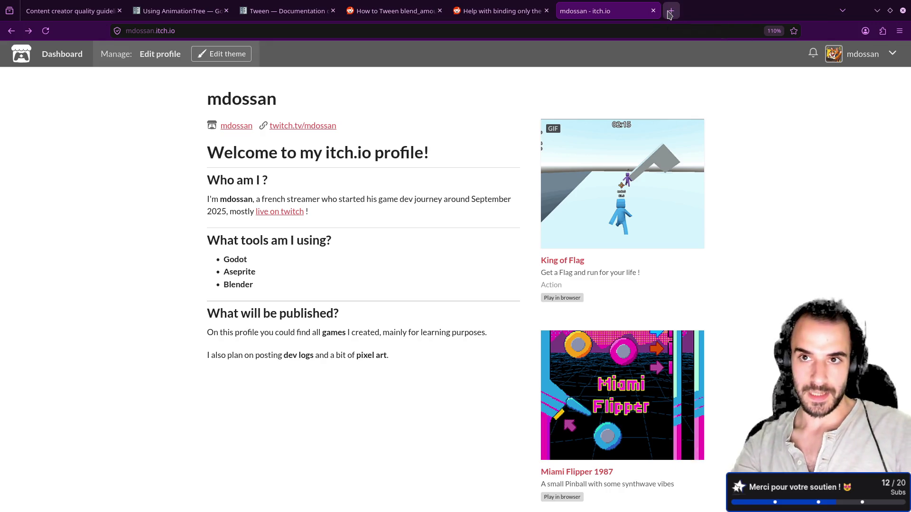
{"action": "type", "text": "gar"}
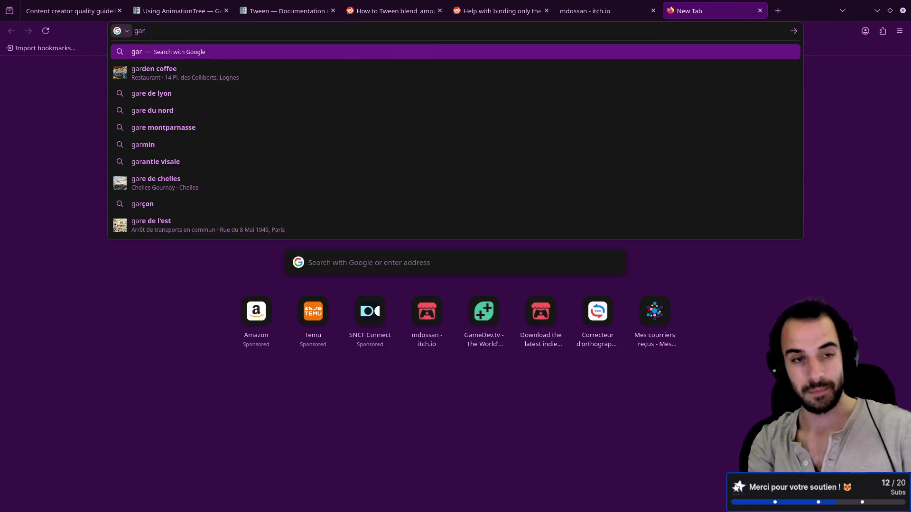
{"action": "type", "text": "ten of banban"}
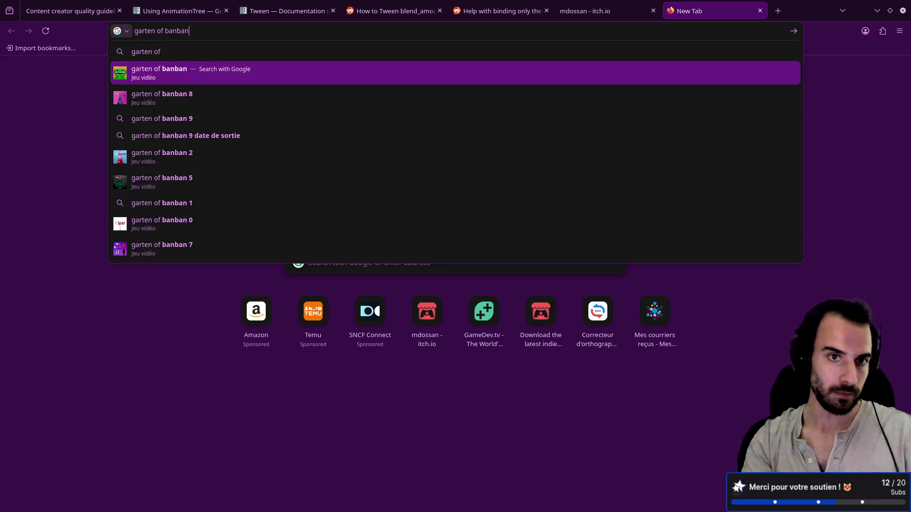
{"action": "key", "text": "Return"}
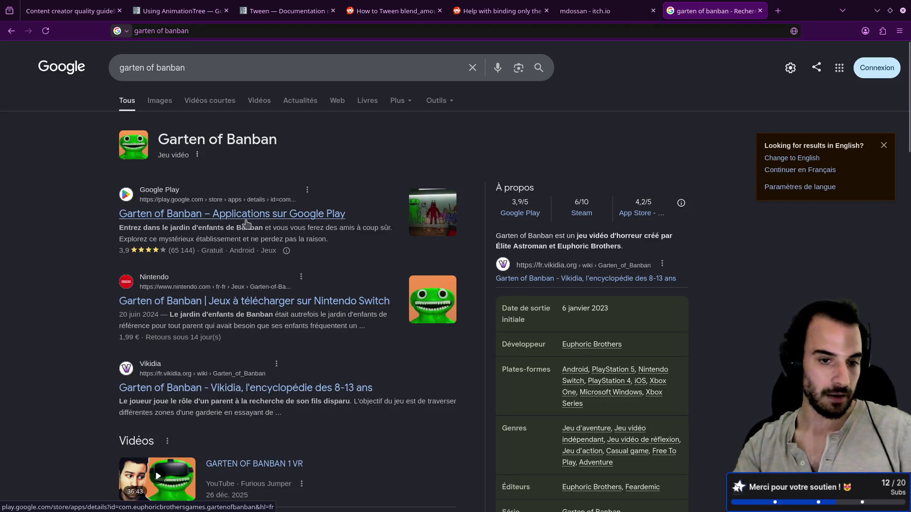
{"action": "scroll", "coordinate": [226, 261], "scroll_direction": "down", "scroll_amount": 3}
{"action": "scroll", "coordinate": [225, 261], "scroll_direction": "up", "scroll_amount": 3}
{"action": "left_click", "coordinate": [216, 67]}
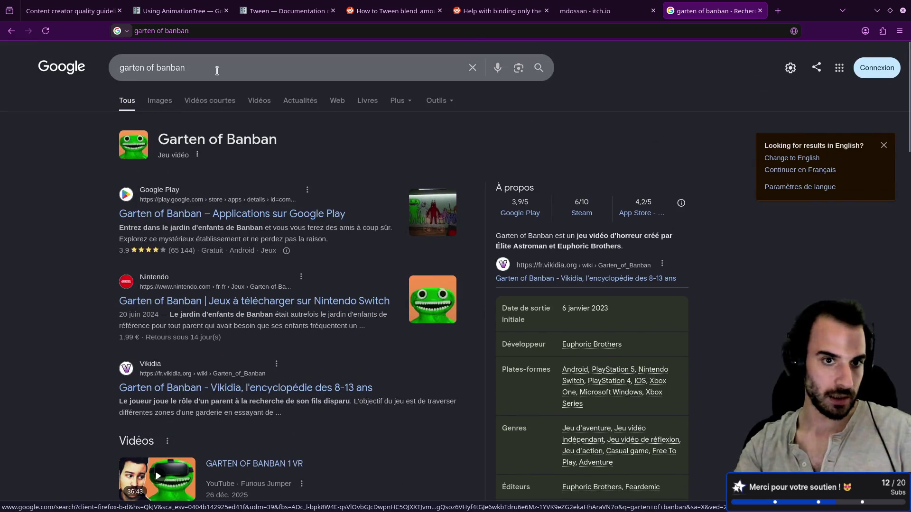
{"action": "type", "text": " steam"}
{"action": "key", "text": "Return"}
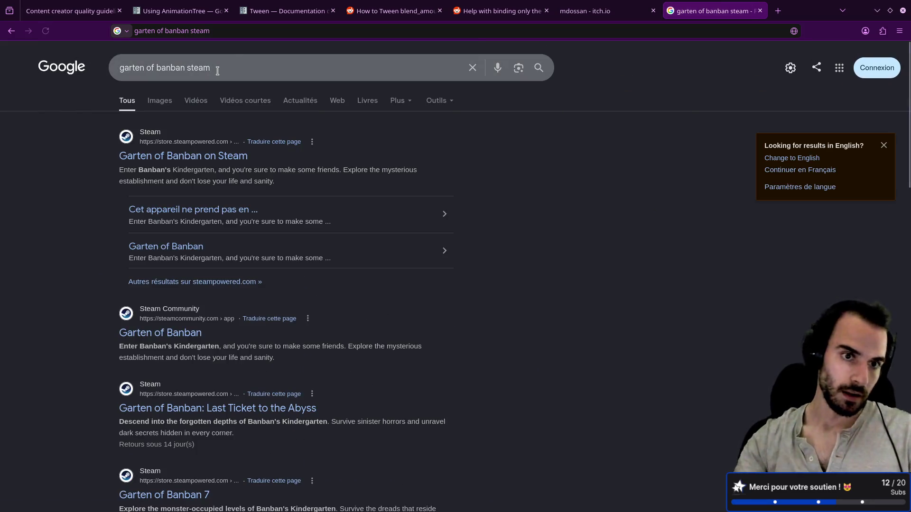
Open the Garten of Banban Steam store page and view its second screenshot
{"action": "left_click", "coordinate": [197, 157]}
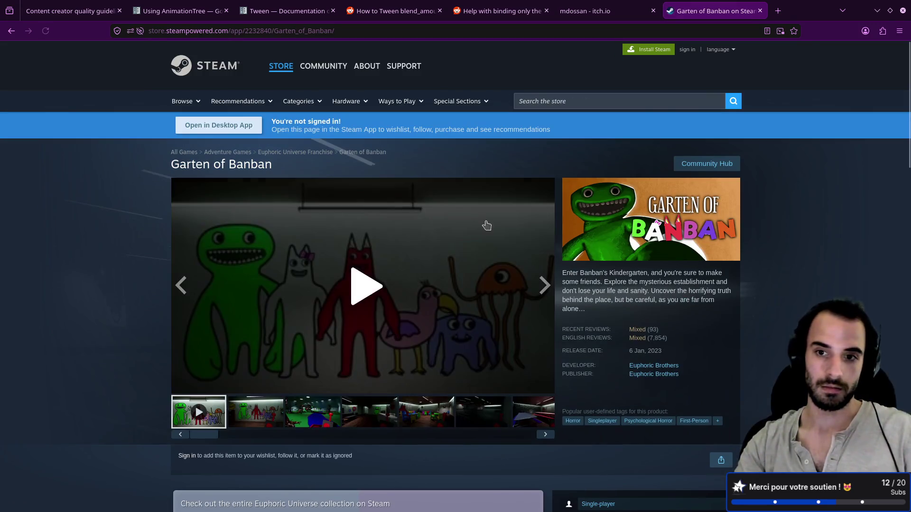
{"action": "left_click", "coordinate": [263, 417]}
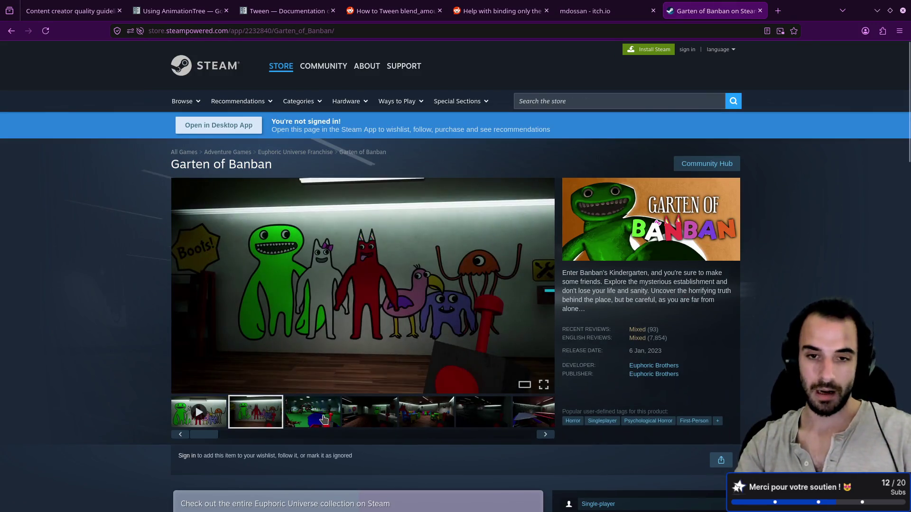
{"action": "scroll", "coordinate": [453, 356], "scroll_direction": "down", "scroll_amount": 3}
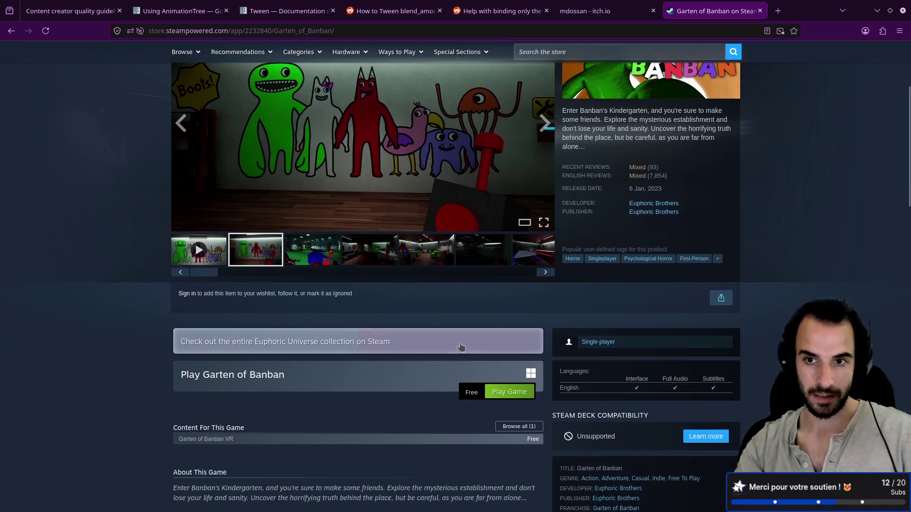
{"action": "mouse_move", "coordinate": [633, 174]}
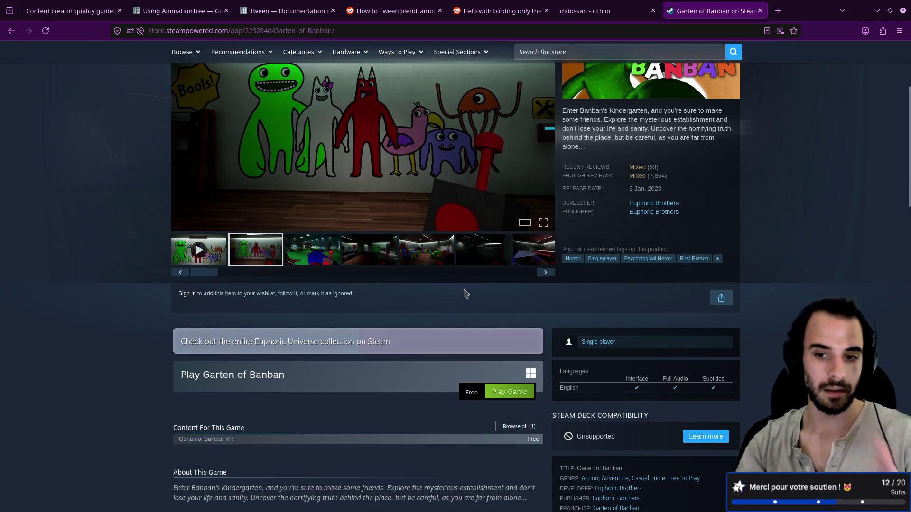
{"action": "scroll", "coordinate": [466, 294], "scroll_direction": "down", "scroll_amount": 10}
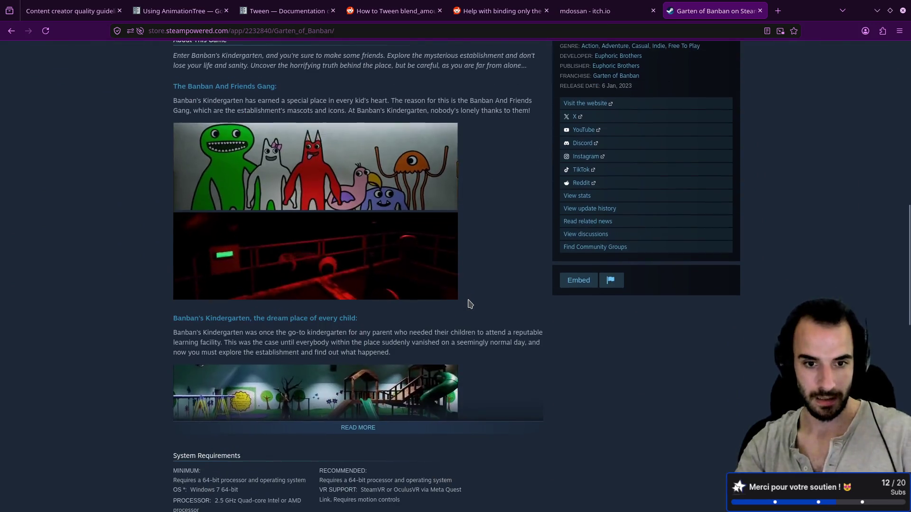
{"action": "scroll", "coordinate": [469, 302], "scroll_direction": "up", "scroll_amount": 10}
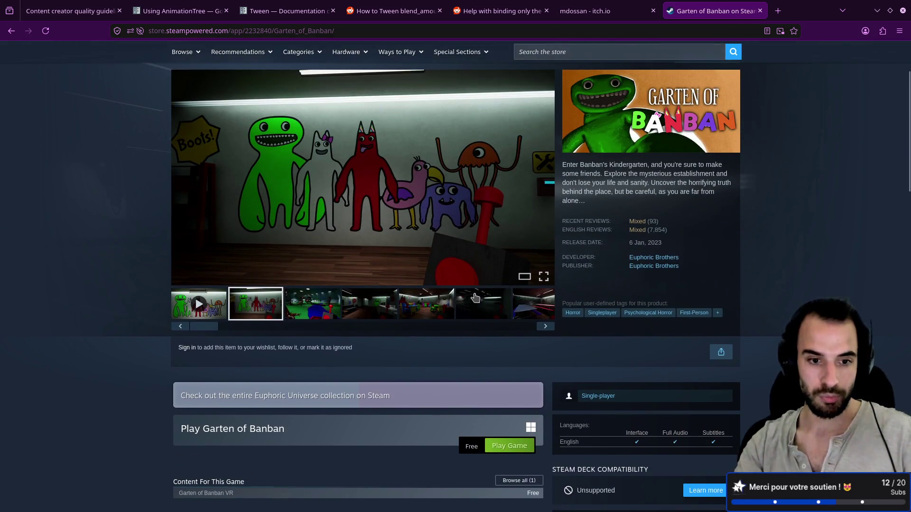
{"action": "scroll", "coordinate": [442, 315], "scroll_direction": "down", "scroll_amount": 3}
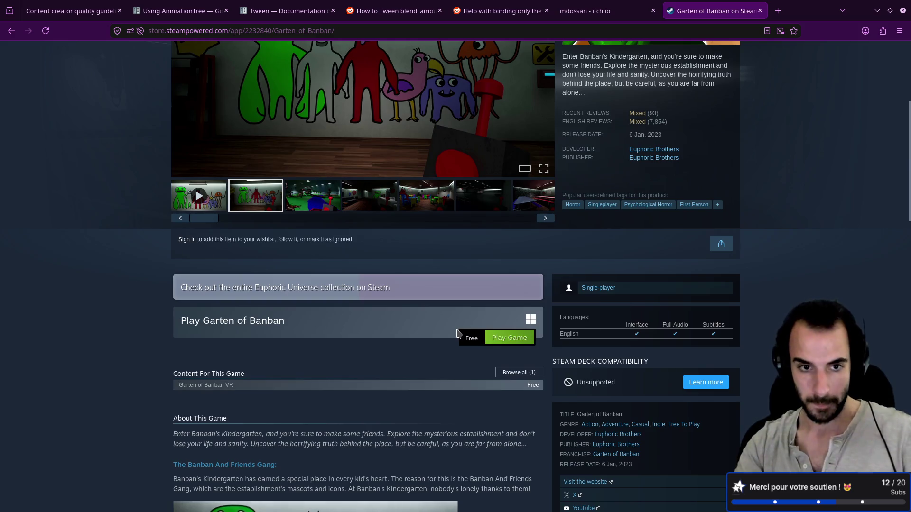
{"action": "scroll", "coordinate": [456, 332], "scroll_direction": "up", "scroll_amount": 4}
{"action": "scroll", "coordinate": [458, 330], "scroll_direction": "down", "scroll_amount": 15}
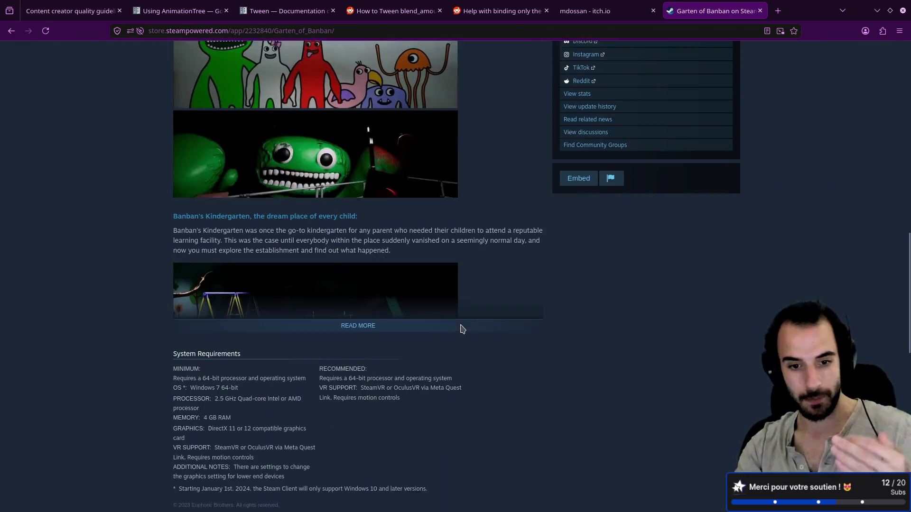
{"action": "scroll", "coordinate": [463, 329], "scroll_direction": "down", "scroll_amount": 6}
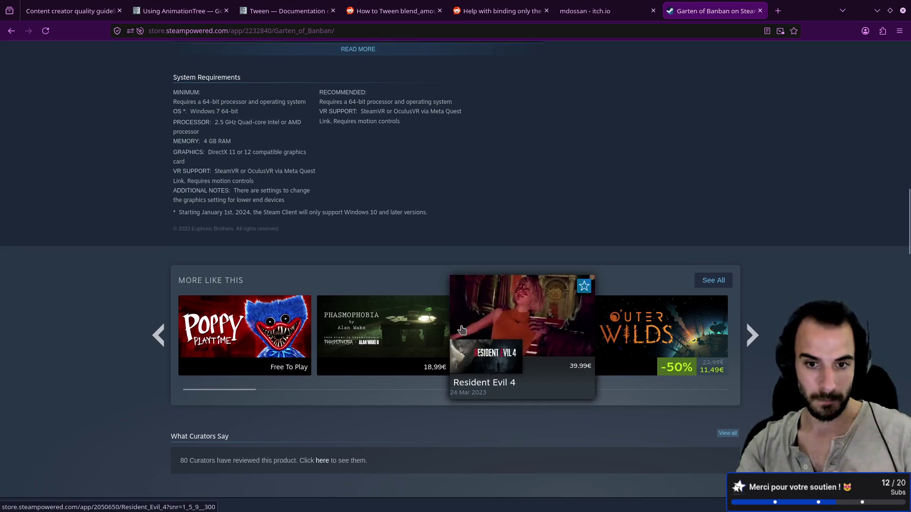
{"action": "scroll", "coordinate": [463, 328], "scroll_direction": "down", "scroll_amount": 3}
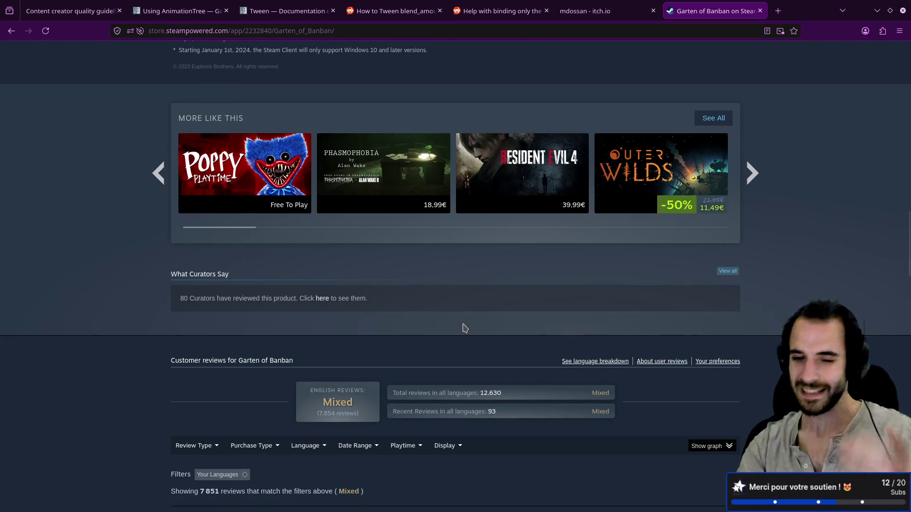
{"action": "scroll", "coordinate": [464, 328], "scroll_direction": "up", "scroll_amount": 15}
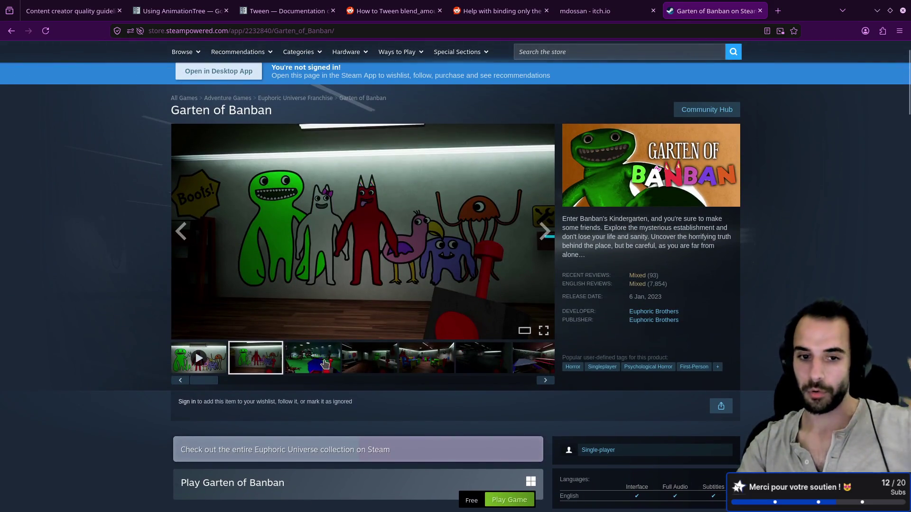
Step through the remaining screenshots, from the playground and dark room onward
{"action": "left_click", "coordinate": [325, 363]}
{"action": "mouse_move", "coordinate": [639, 279]}
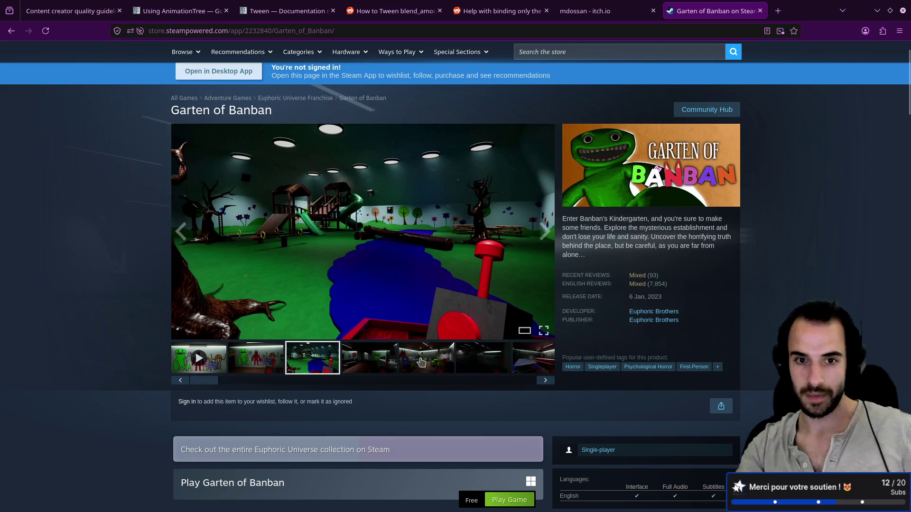
{"action": "left_click", "coordinate": [378, 366]}
{"action": "left_click", "coordinate": [429, 362]}
{"action": "left_click", "coordinate": [482, 361]}
{"action": "left_click", "coordinate": [522, 365]}
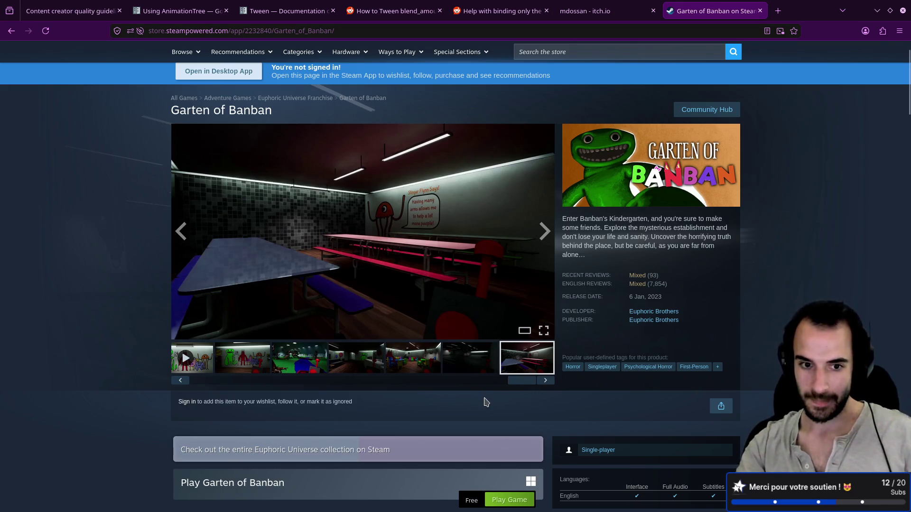
{"action": "scroll", "coordinate": [488, 402], "scroll_direction": "down", "scroll_amount": 5}
{"action": "scroll", "coordinate": [489, 398], "scroll_direction": "down", "scroll_amount": 9}
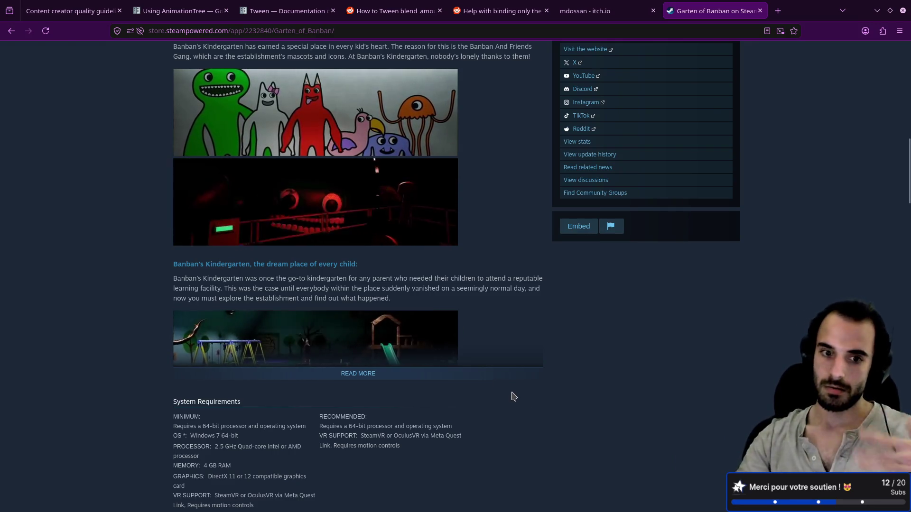
Expand the full game description, then open the developer Euphoric Universe's Steam page
{"action": "left_click", "coordinate": [368, 380]}
{"action": "scroll", "coordinate": [456, 377], "scroll_direction": "down", "scroll_amount": 10}
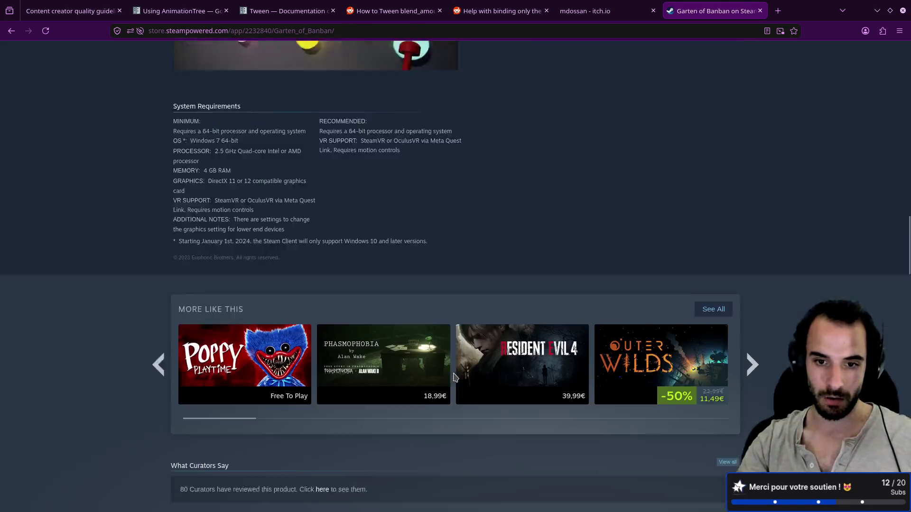
{"action": "scroll", "coordinate": [708, 289], "scroll_direction": "right", "scroll_amount": 2}
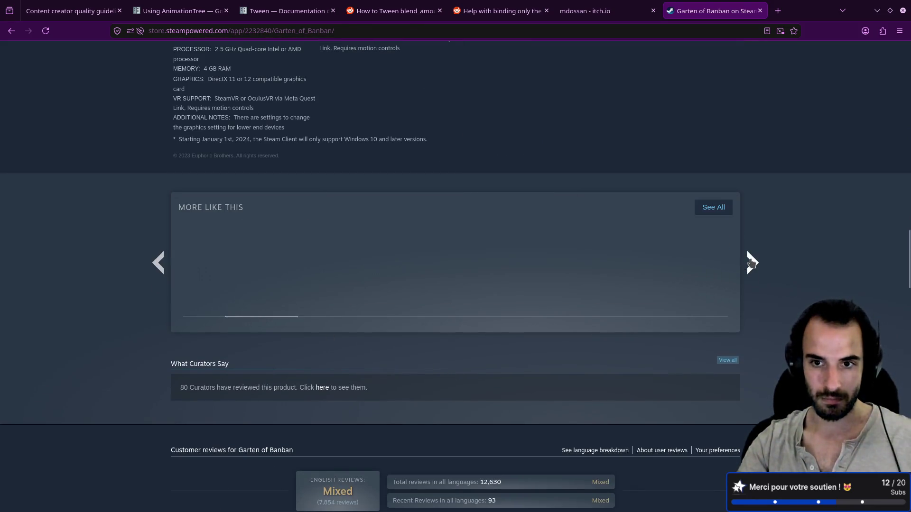
{"action": "scroll", "coordinate": [616, 346], "scroll_direction": "down", "scroll_amount": 10}
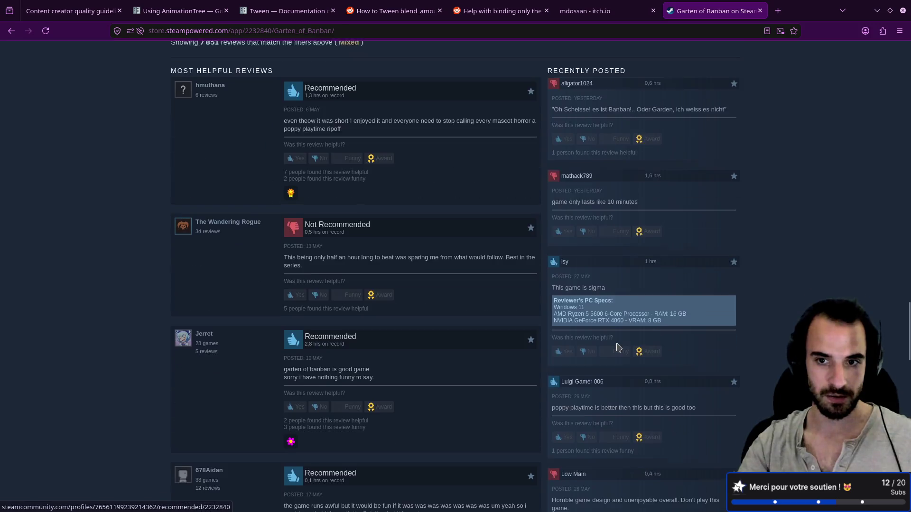
{"action": "key", "text": "Home"}
{"action": "left_click", "coordinate": [650, 365]}
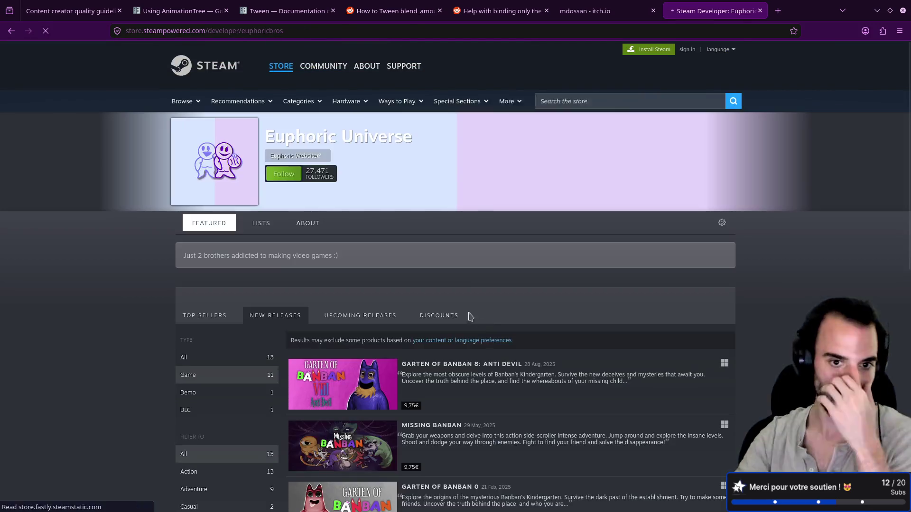
{"action": "scroll", "coordinate": [407, 294], "scroll_direction": "down", "scroll_amount": 3}
{"action": "scroll", "coordinate": [407, 294], "scroll_direction": "down", "scroll_amount": 5}
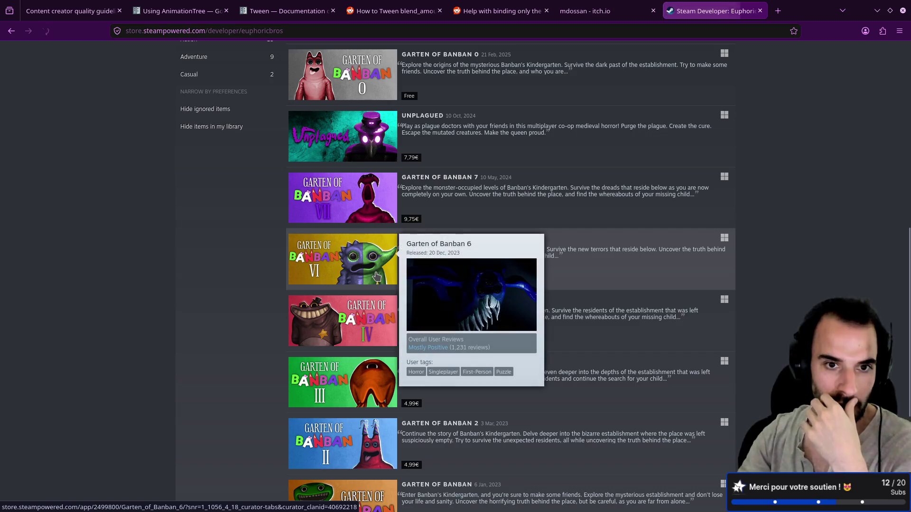
{"action": "scroll", "coordinate": [375, 273], "scroll_direction": "down", "scroll_amount": 3}
{"action": "scroll", "coordinate": [353, 311], "scroll_direction": "up", "scroll_amount": 4}
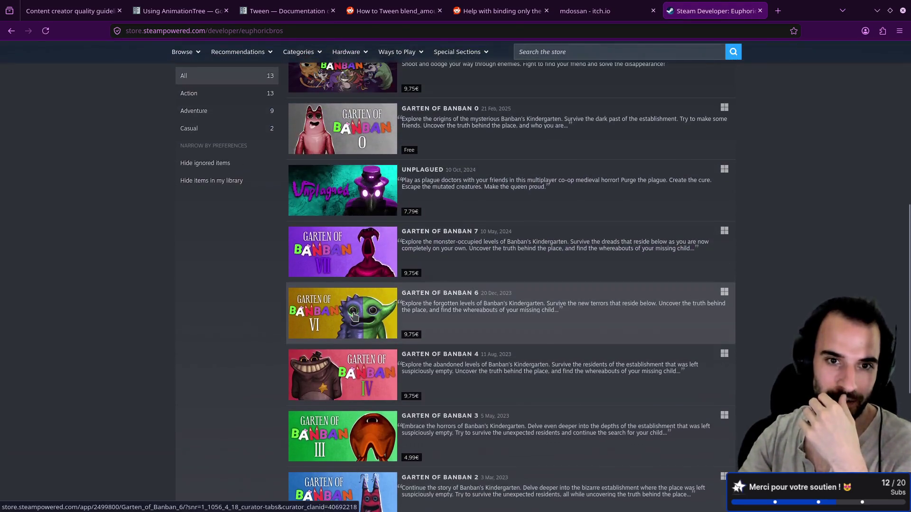
{"action": "scroll", "coordinate": [353, 311], "scroll_direction": "up", "scroll_amount": 3}
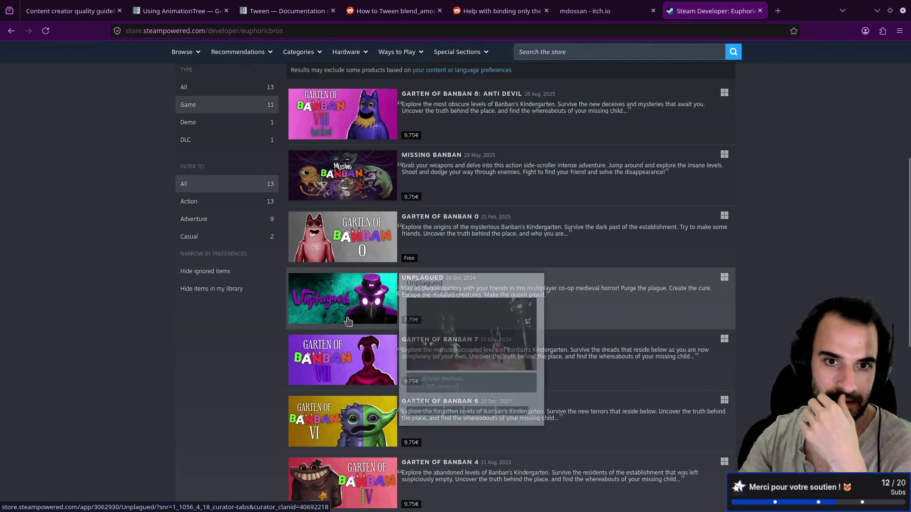
{"action": "scroll", "coordinate": [285, 323], "scroll_direction": "up", "scroll_amount": 1}
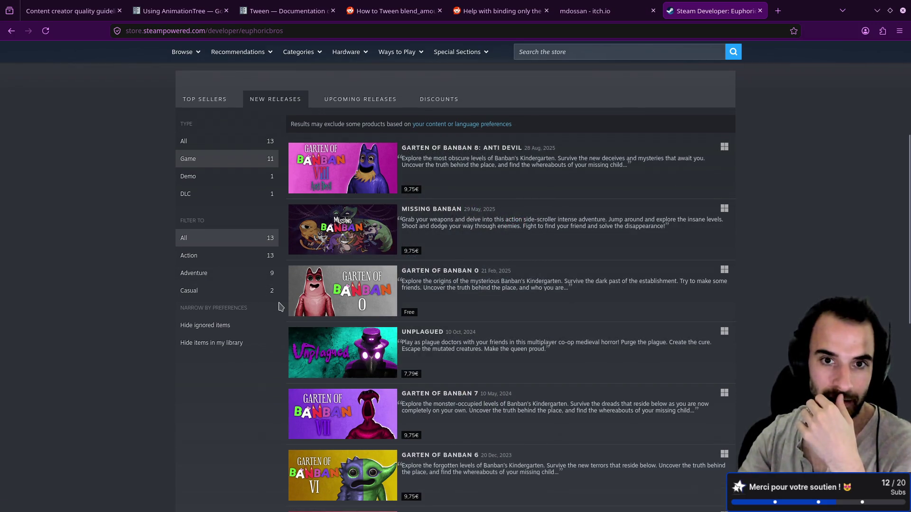
{"action": "mouse_move", "coordinate": [354, 306]}
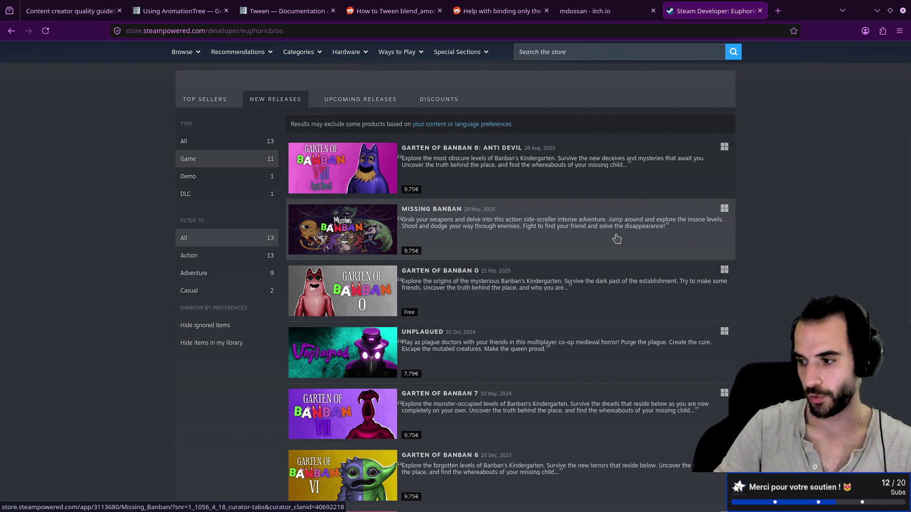
{"action": "scroll", "coordinate": [617, 238], "scroll_direction": "down", "scroll_amount": 5}
{"action": "scroll", "coordinate": [617, 239], "scroll_direction": "down", "scroll_amount": 4}
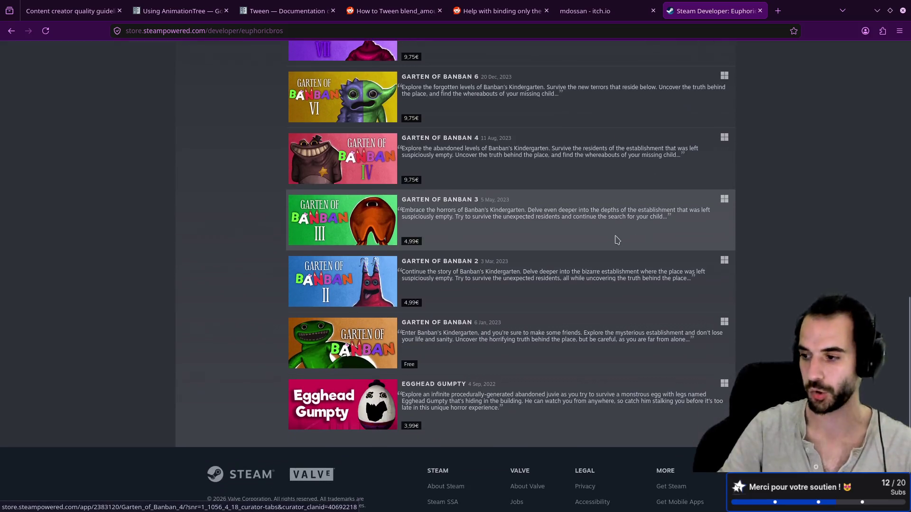
{"action": "scroll", "coordinate": [617, 239], "scroll_direction": "up", "scroll_amount": 6}
{"action": "scroll", "coordinate": [615, 239], "scroll_direction": "up", "scroll_amount": 5}
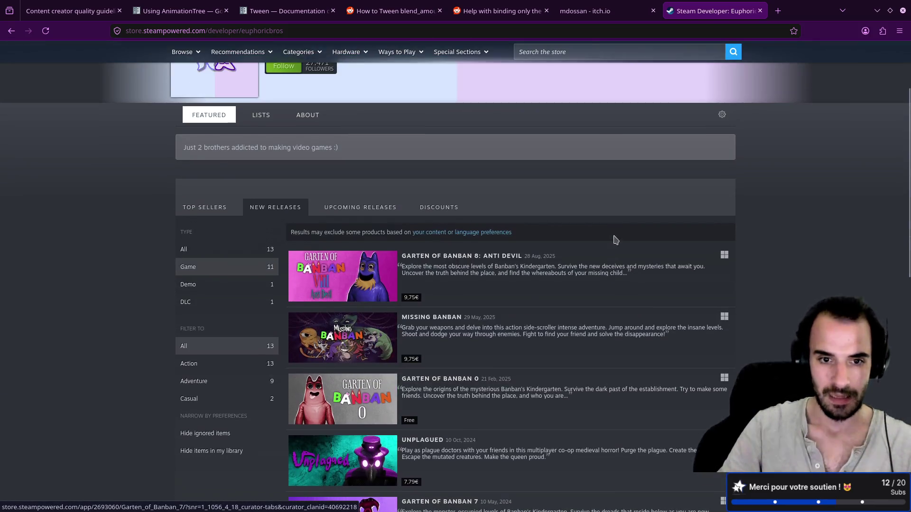
{"action": "scroll", "coordinate": [614, 237], "scroll_direction": "down", "scroll_amount": 3}
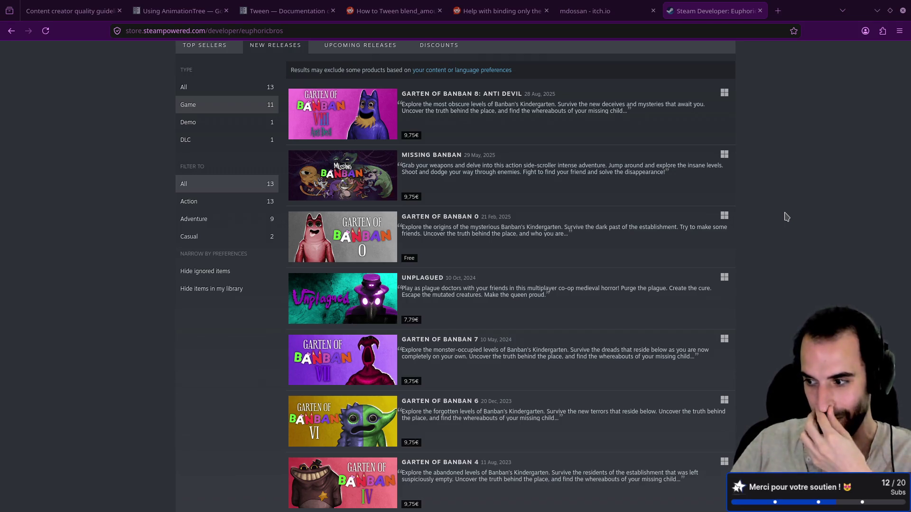
Scroll Euphoric Universe's New Releases down to Egghead Gumpty at 3.99€, then open a blank tab
{"action": "scroll", "coordinate": [417, 211], "scroll_direction": "up", "scroll_amount": 3}
{"action": "mouse_move", "coordinate": [385, 210]}
{"action": "scroll", "coordinate": [385, 209], "scroll_direction": "down", "scroll_amount": 7}
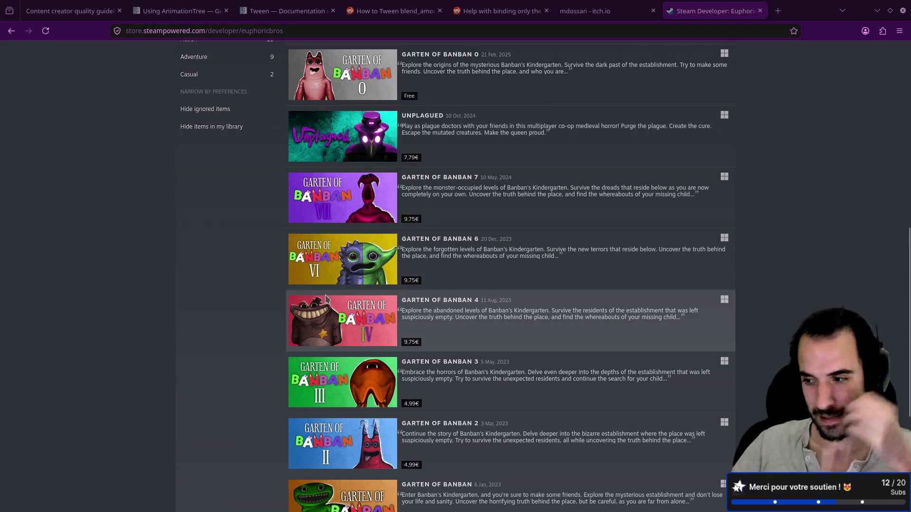
{"action": "scroll", "coordinate": [273, 340], "scroll_direction": "up", "scroll_amount": 7}
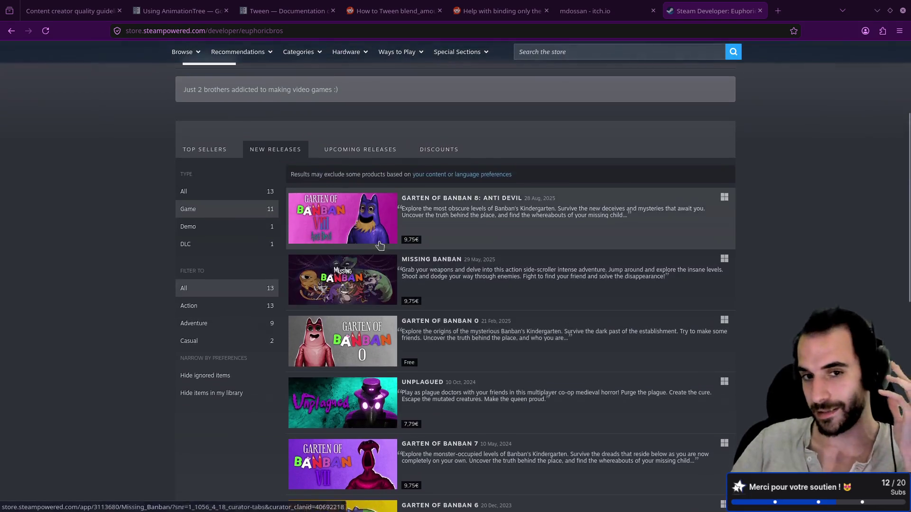
{"action": "scroll", "coordinate": [368, 271], "scroll_direction": "down", "scroll_amount": 10}
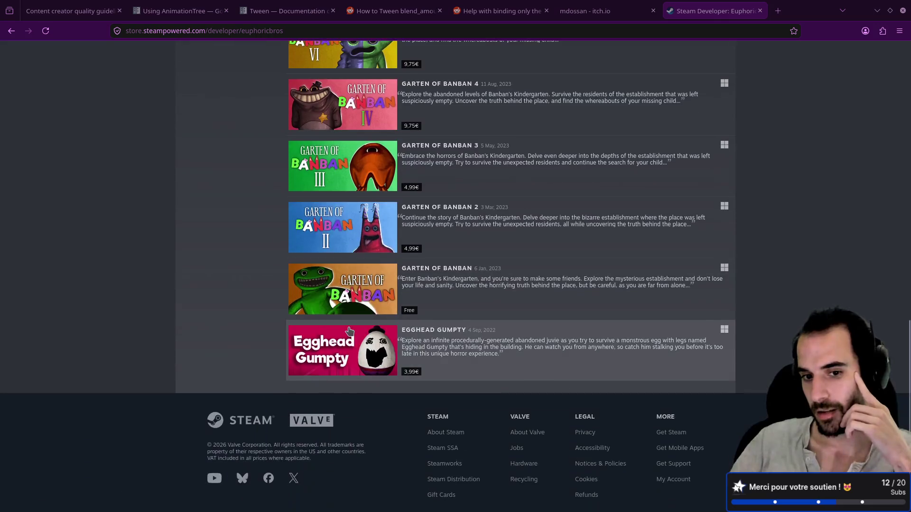
{"action": "scroll", "coordinate": [354, 284], "scroll_direction": "up", "scroll_amount": 8}
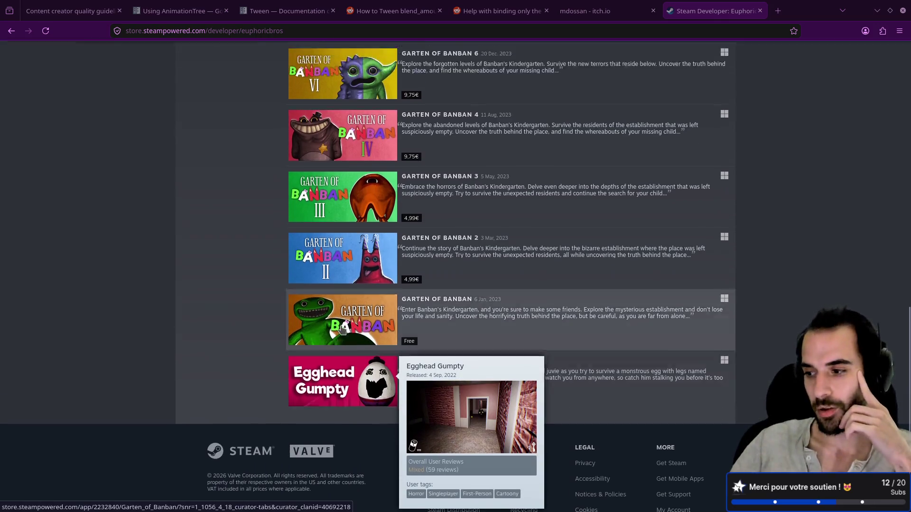
{"action": "scroll", "coordinate": [368, 295], "scroll_direction": "up", "scroll_amount": 7}
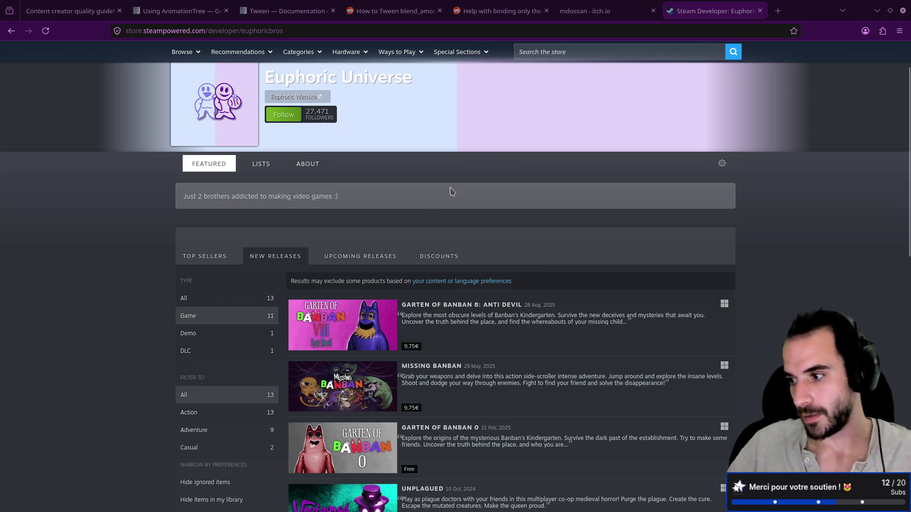
{"action": "left_click", "coordinate": [778, 11]}
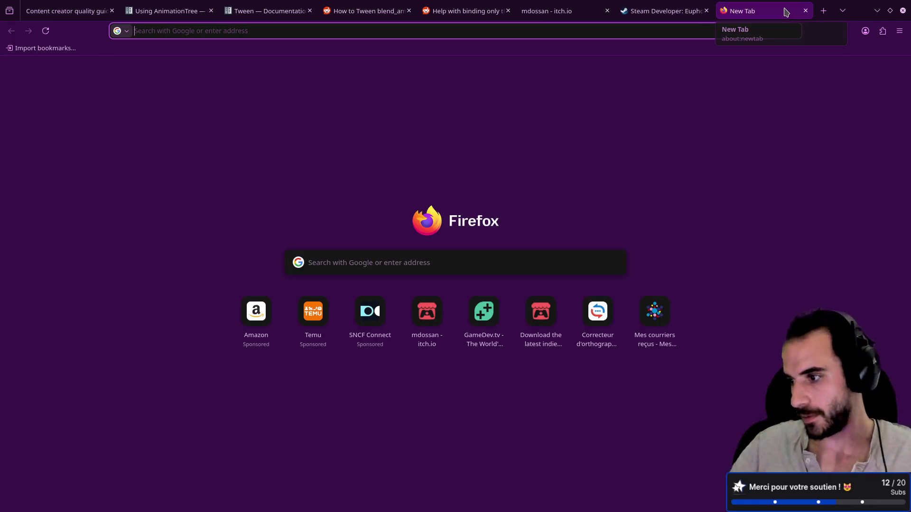
Search 'scrivener', open Literature & Latte's Scrivener page and accept its cookies
{"action": "type", "text": "scriv"}
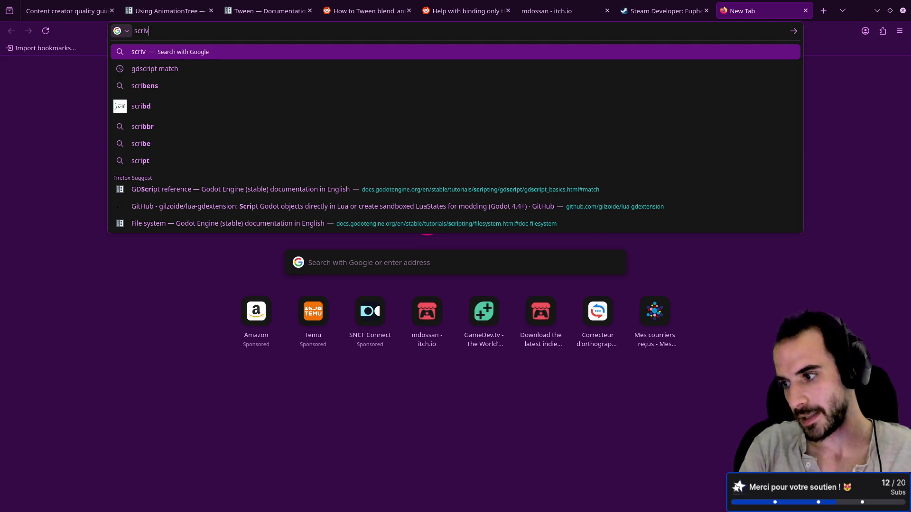
{"action": "type", "text": "ener"}
{"action": "key", "text": "Return"}
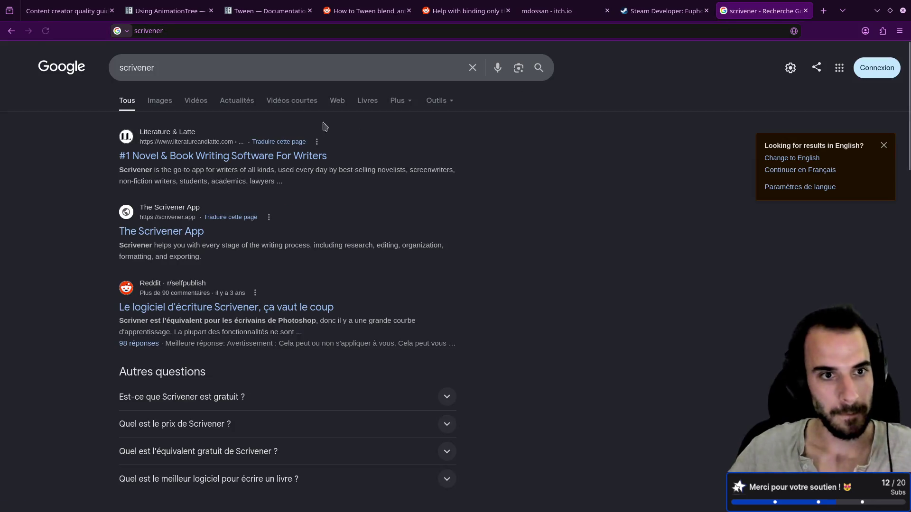
{"action": "left_click", "coordinate": [223, 158]}
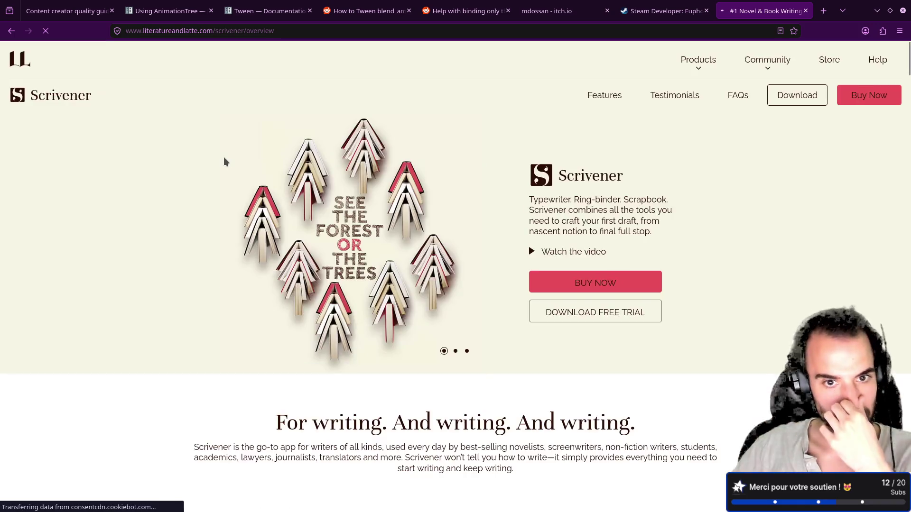
{"action": "left_click", "coordinate": [610, 362]}
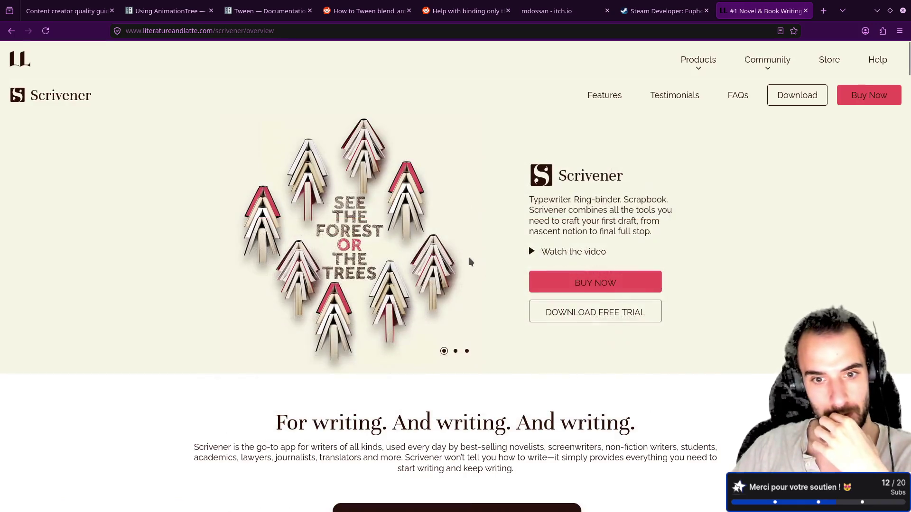
{"action": "scroll", "coordinate": [467, 251], "scroll_direction": "down", "scroll_amount": 3}
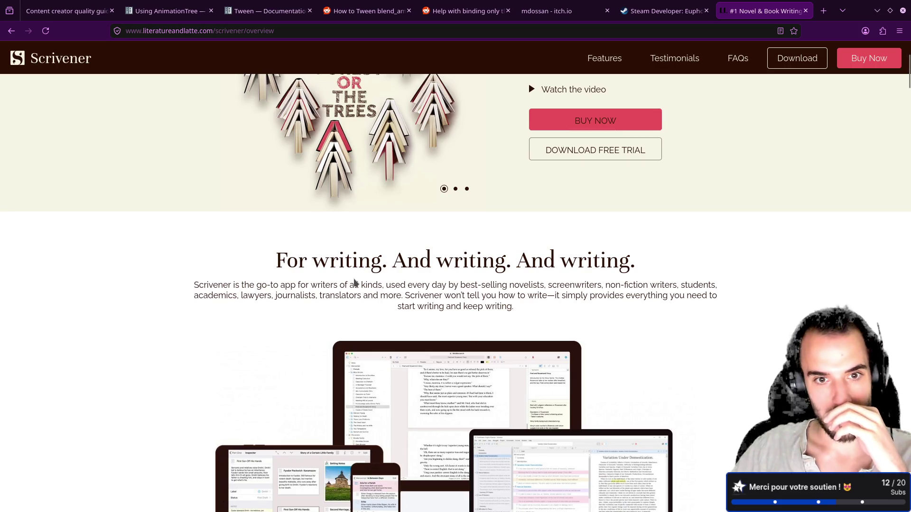
{"action": "left_click_drag", "start_coordinate": [458, 285], "coordinate": [521, 284]}
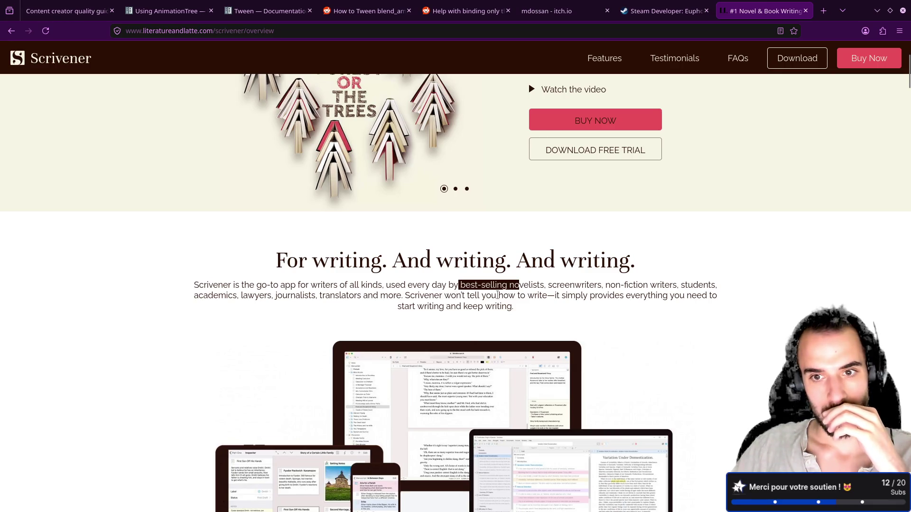
Read down the Scrivener overview and bookmark it on the bookmarks toolbar
{"action": "scroll", "coordinate": [486, 284], "scroll_direction": "down", "scroll_amount": 10}
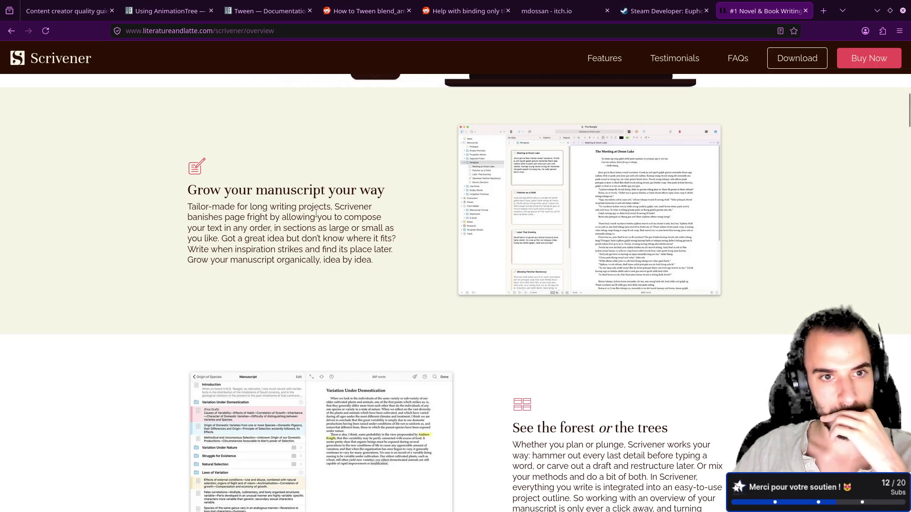
{"action": "scroll", "coordinate": [320, 220], "scroll_direction": "down", "scroll_amount": 5}
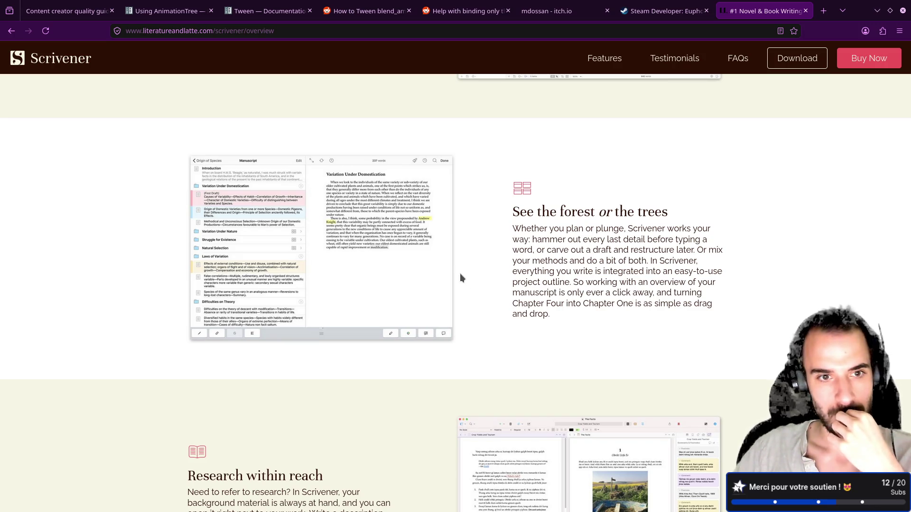
{"action": "scroll", "coordinate": [460, 275], "scroll_direction": "down", "scroll_amount": 5}
{"action": "scroll", "coordinate": [460, 275], "scroll_direction": "down", "scroll_amount": 3}
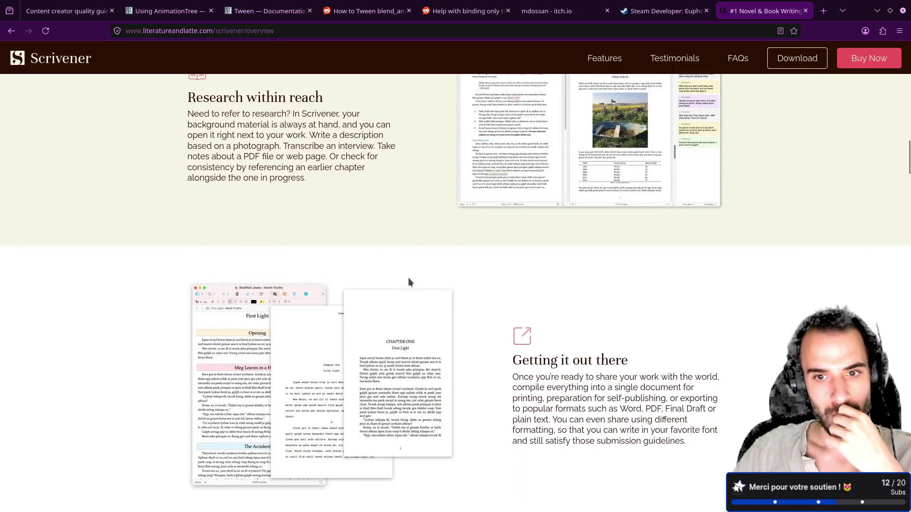
{"action": "scroll", "coordinate": [414, 276], "scroll_direction": "down", "scroll_amount": 2}
{"action": "left_click", "coordinate": [794, 31]}
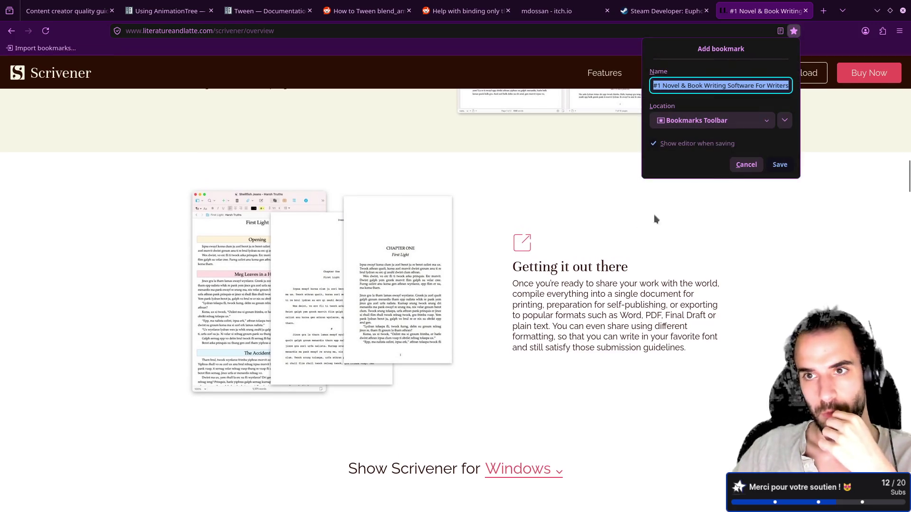
{"action": "left_click", "coordinate": [770, 165]}
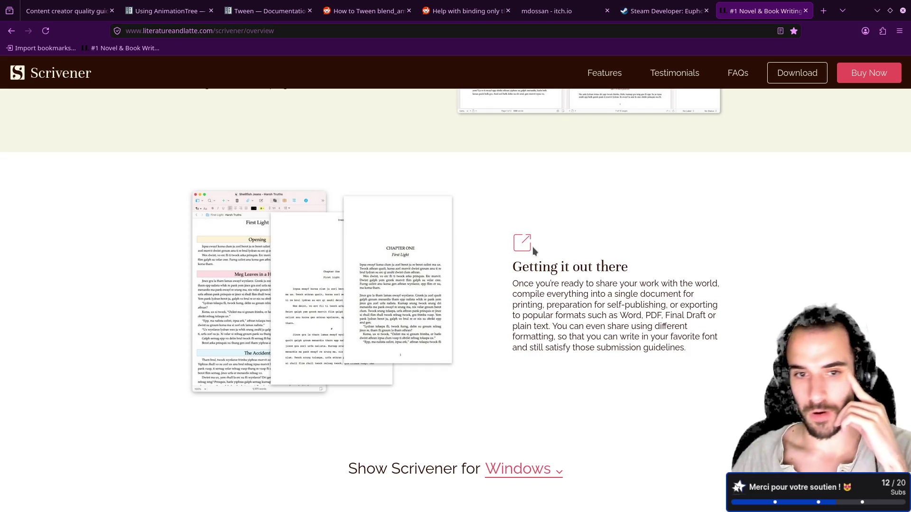
Pick Windows in 'Show Scrivener for' and read further down the page
{"action": "scroll", "coordinate": [533, 246], "scroll_direction": "down", "scroll_amount": 3}
{"action": "left_click", "coordinate": [540, 312]}
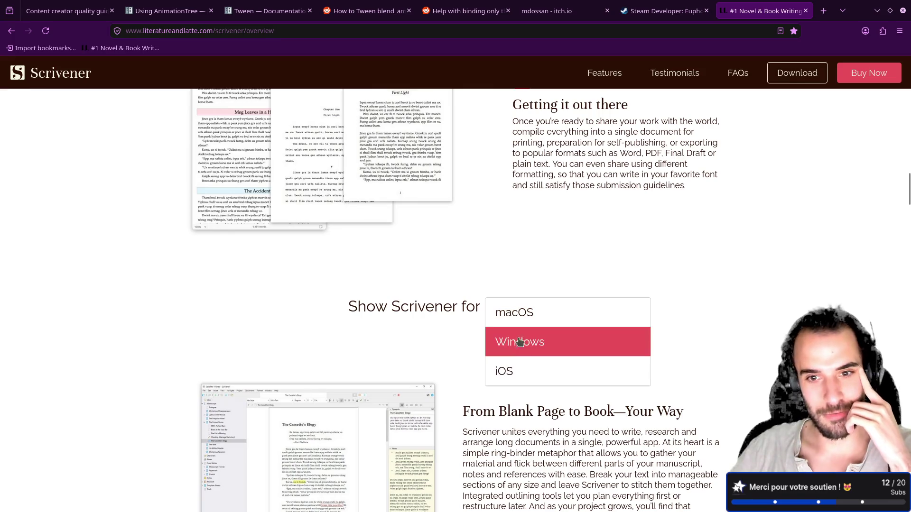
{"action": "left_click", "coordinate": [436, 273]}
{"action": "scroll", "coordinate": [435, 272], "scroll_direction": "down", "scroll_amount": 2}
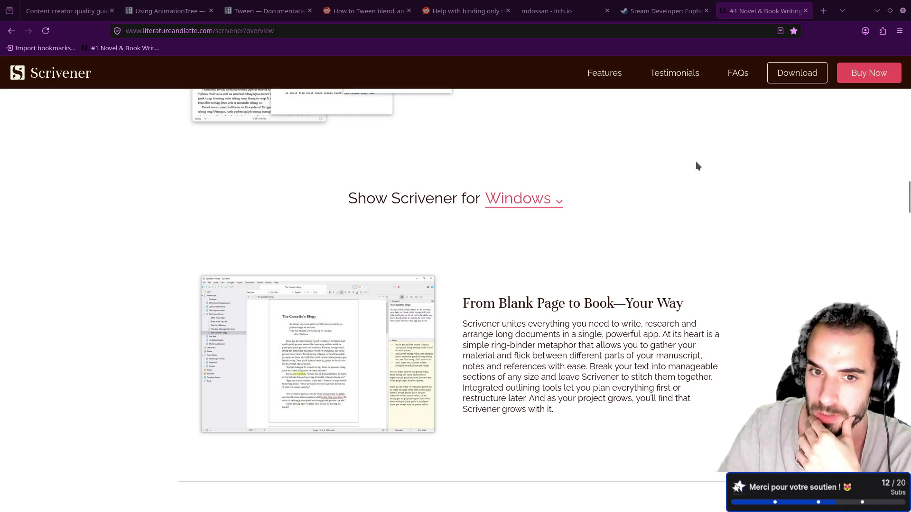
{"action": "scroll", "coordinate": [697, 162], "scroll_direction": "down", "scroll_amount": 5}
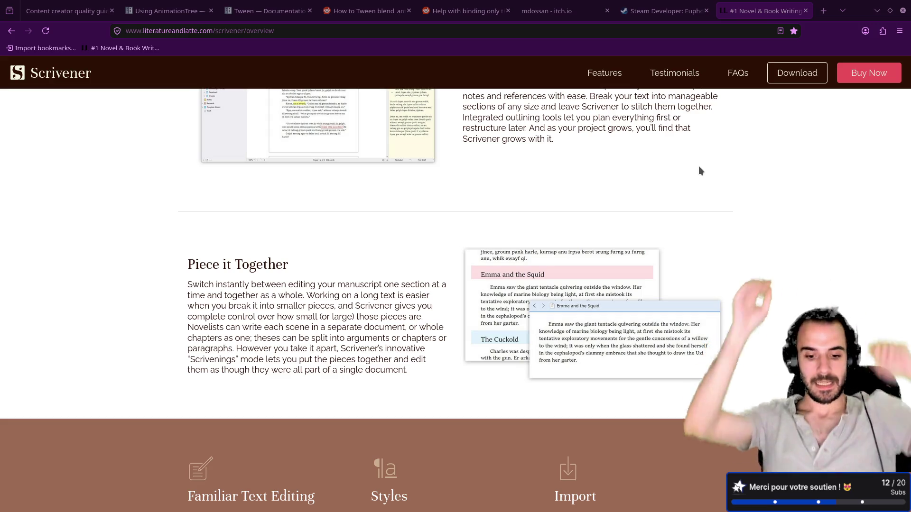
{"action": "key", "text": "super+Right"}
Run the current scene, start the character running and toggle Guard on, off, then on
{"action": "key", "text": "super+Left"}
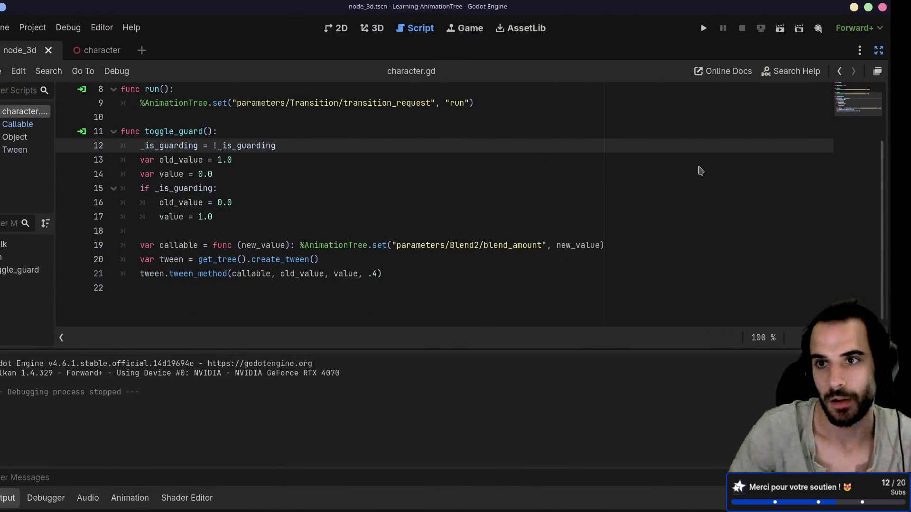
{"action": "left_click", "coordinate": [803, 26]}
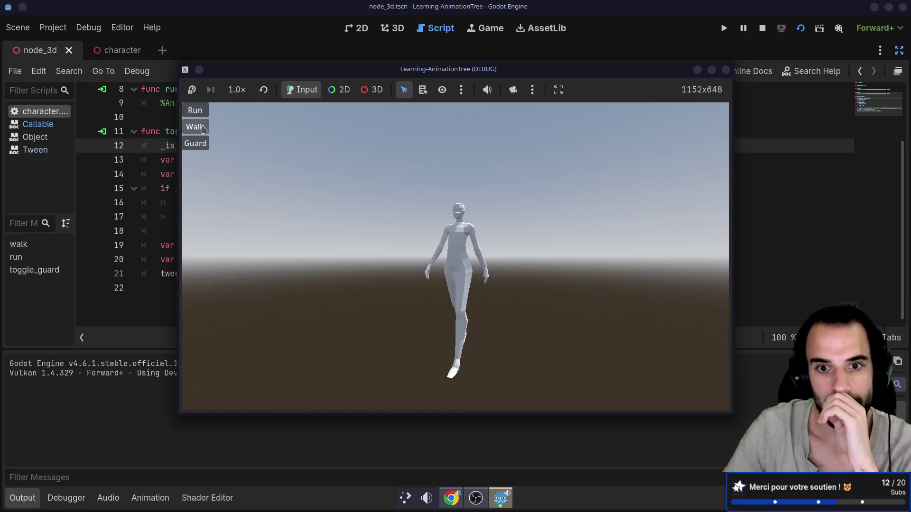
{"action": "left_click", "coordinate": [200, 118]}
{"action": "left_click", "coordinate": [200, 149]}
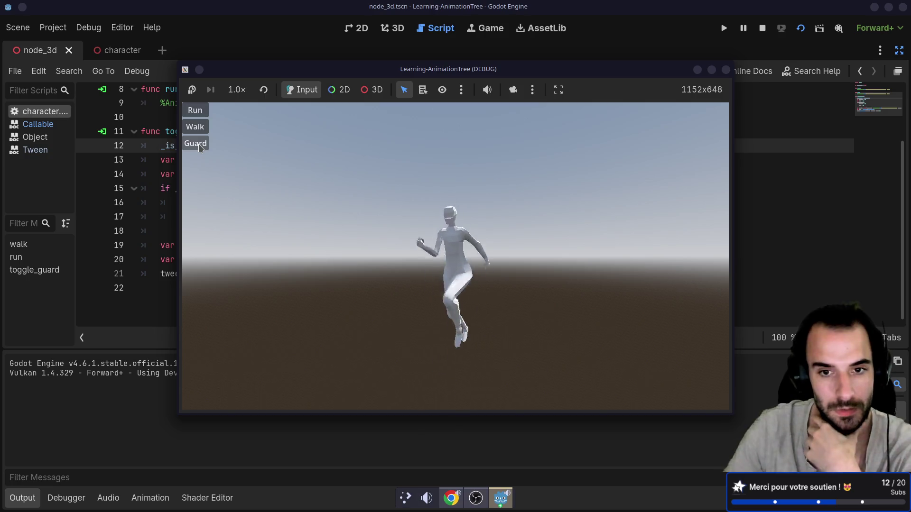
{"action": "left_click", "coordinate": [201, 150]}
{"action": "left_click", "coordinate": [201, 151]}
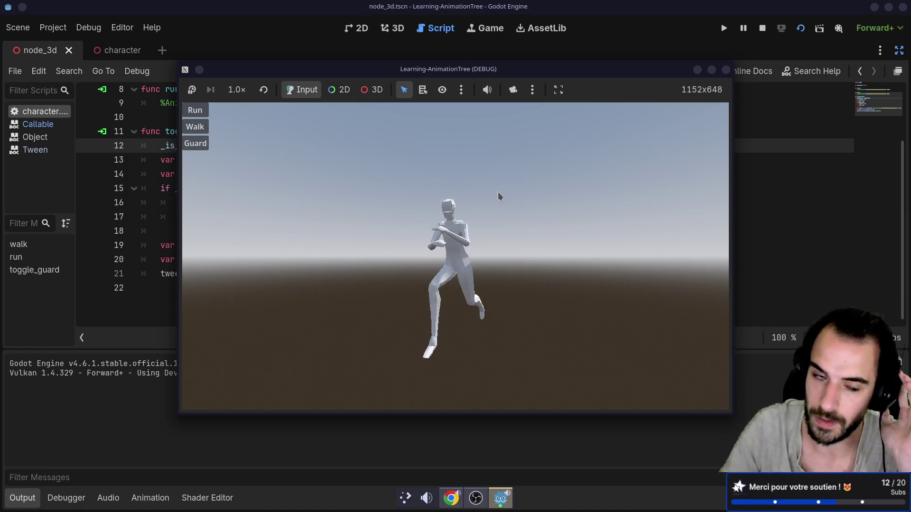
{"action": "key", "text": "alt+Tab"}
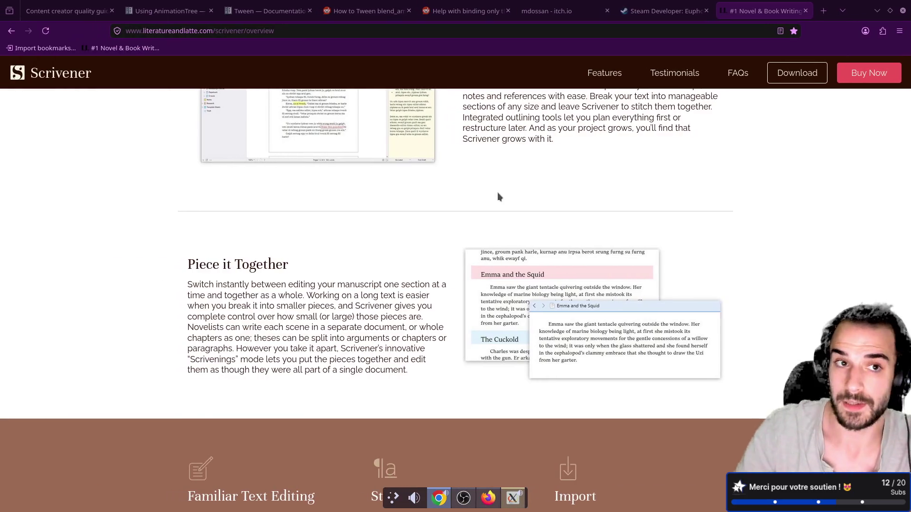
From the itch.io profile, open King of Flag and its newest multiplayer-improvement devlog post
{"action": "left_click", "coordinate": [553, 14]}
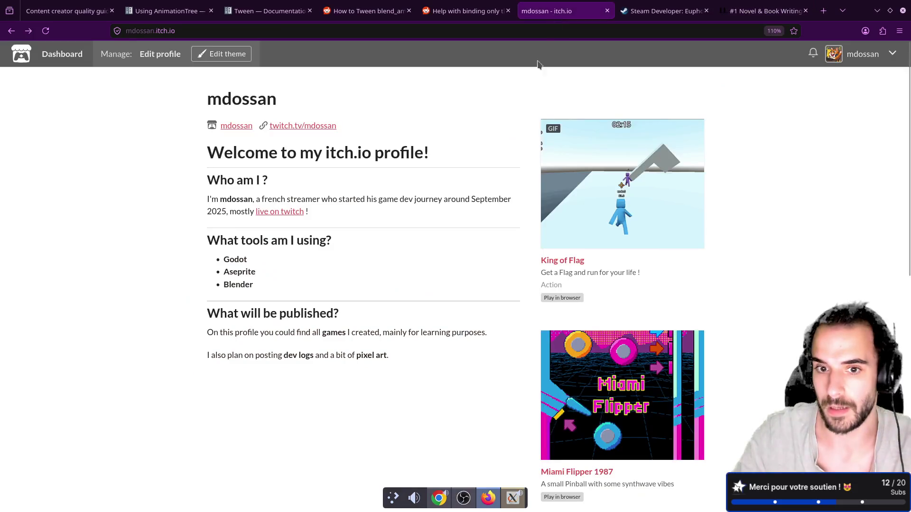
{"action": "left_click", "coordinate": [611, 219]}
{"action": "scroll", "coordinate": [355, 311], "scroll_direction": "down", "scroll_amount": 5}
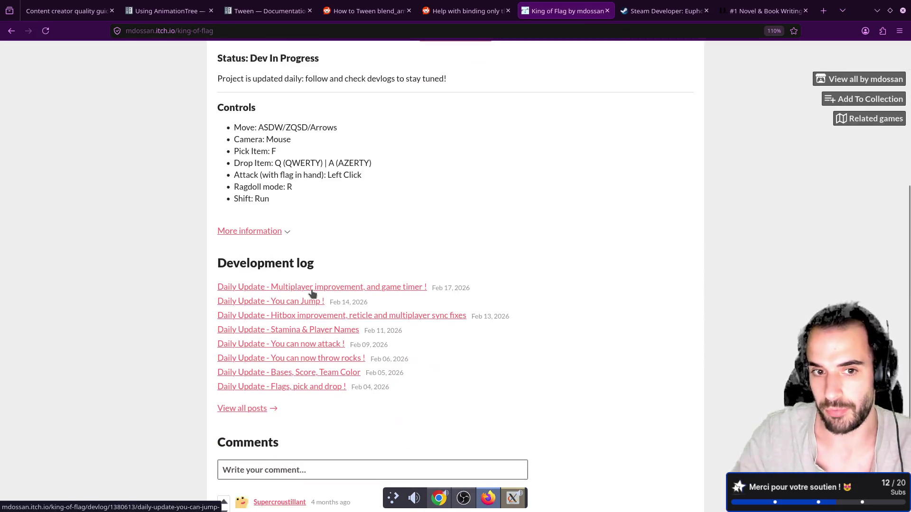
{"action": "left_click", "coordinate": [311, 290]}
{"action": "scroll", "coordinate": [434, 332], "scroll_direction": "down", "scroll_amount": 4}
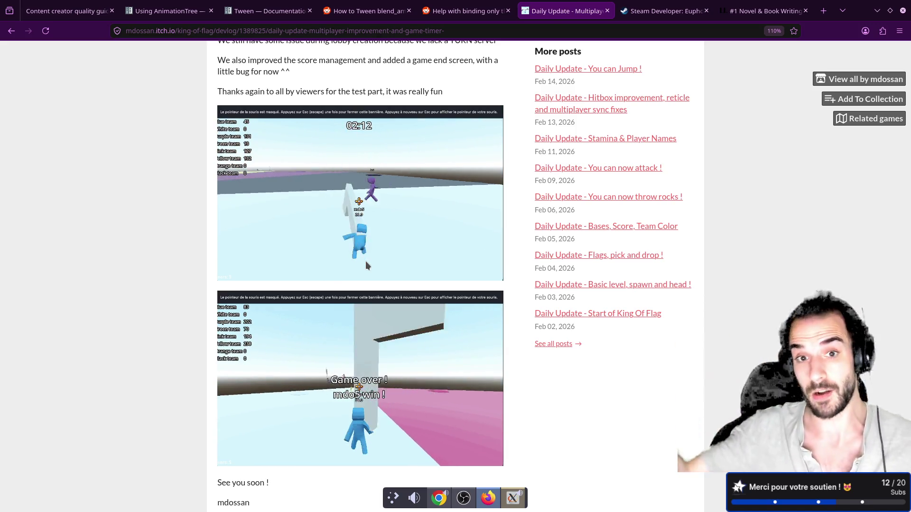
{"action": "scroll", "coordinate": [354, 229], "scroll_direction": "up", "scroll_amount": 5}
{"action": "scroll", "coordinate": [356, 230], "scroll_direction": "down", "scroll_amount": 5}
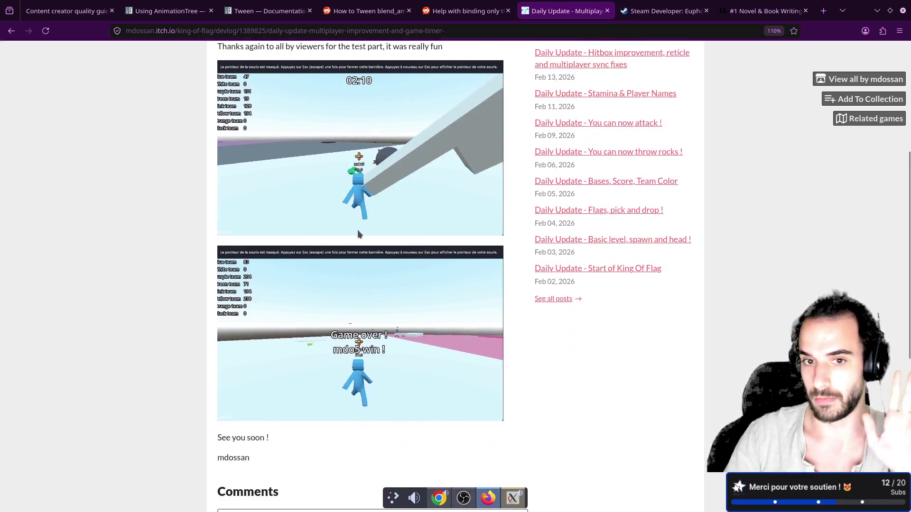
{"action": "scroll", "coordinate": [365, 227], "scroll_direction": "up", "scroll_amount": 1}
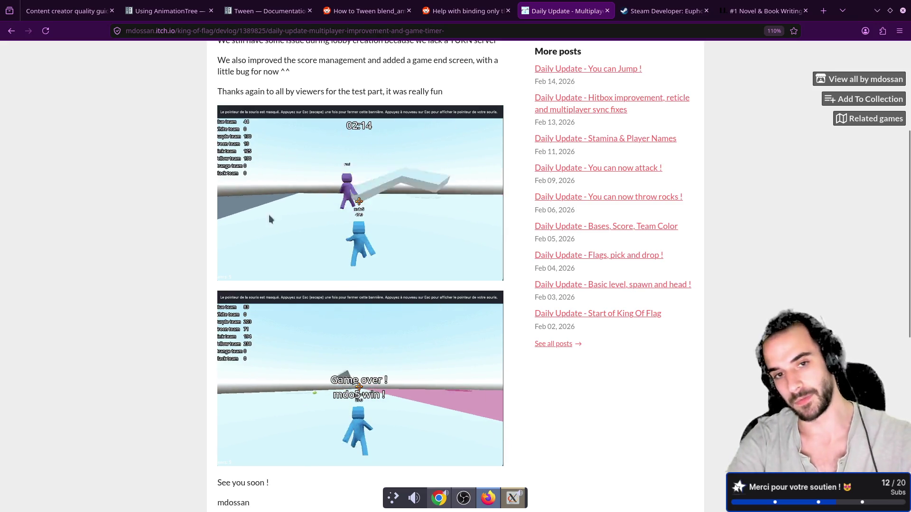
{"action": "scroll", "coordinate": [587, 273], "scroll_direction": "up", "scroll_amount": 3}
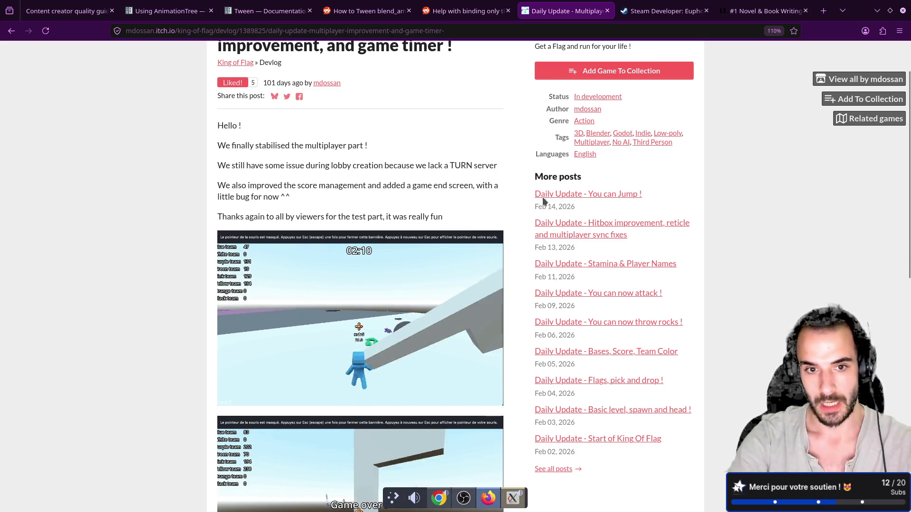
{"action": "scroll", "coordinate": [582, 166], "scroll_direction": "down", "scroll_amount": 2}
{"action": "left_click", "coordinate": [584, 167]}
{"action": "scroll", "coordinate": [362, 325], "scroll_direction": "down", "scroll_amount": 5}
{"action": "scroll", "coordinate": [412, 290], "scroll_direction": "up", "scroll_amount": 3}
{"action": "scroll", "coordinate": [413, 291], "scroll_direction": "up", "scroll_amount": 1}
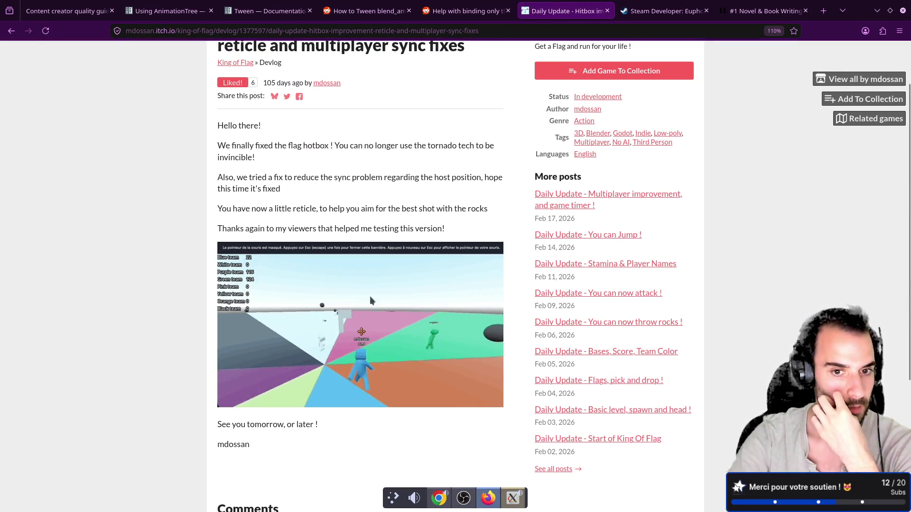
{"action": "left_click", "coordinate": [591, 201]}
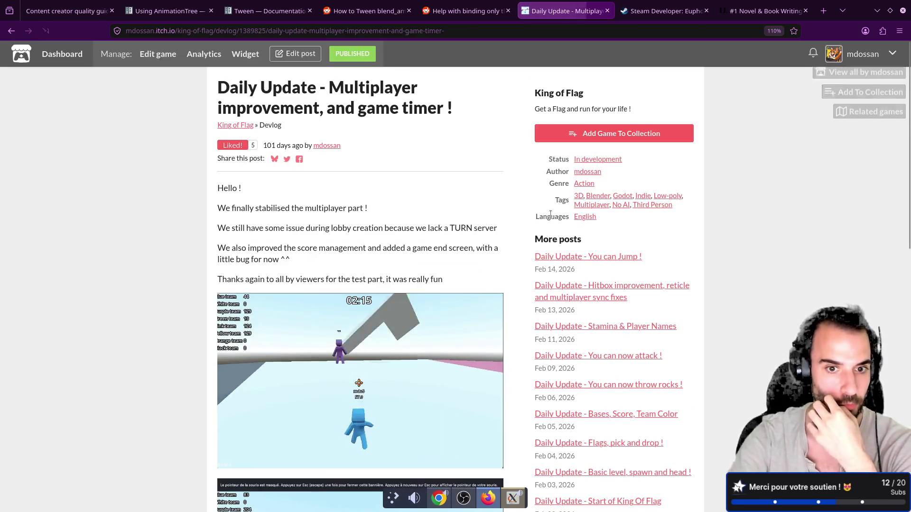
{"action": "scroll", "coordinate": [455, 270], "scroll_direction": "down", "scroll_amount": 1}
{"action": "scroll", "coordinate": [456, 269], "scroll_direction": "down", "scroll_amount": 2}
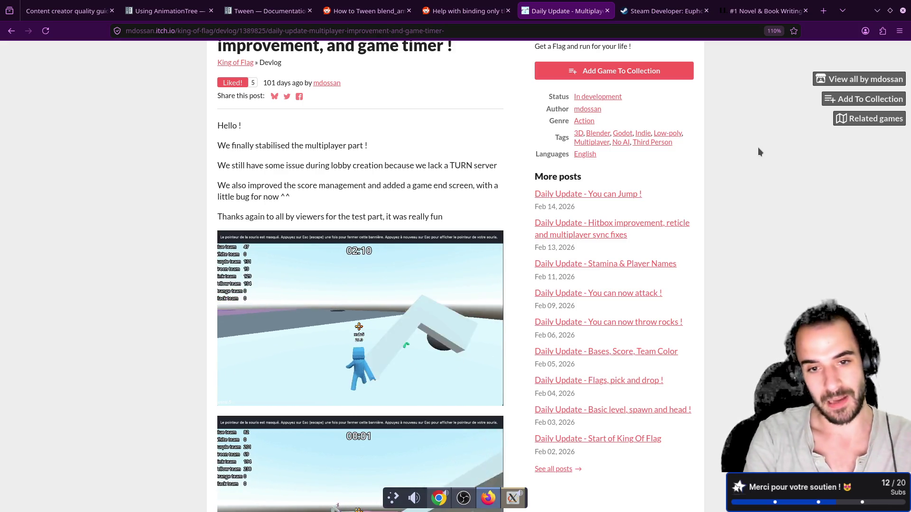
Bring the running Godot debug game back to check the guard stance, then return to the devlog
{"action": "key", "text": "super+2"}
{"action": "key", "text": "super+Right"}
{"action": "key", "text": "super+Left"}
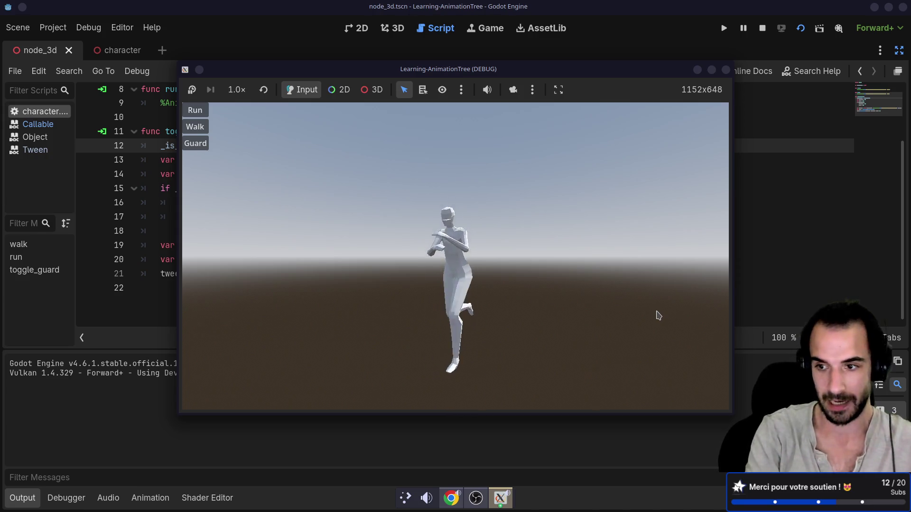
{"action": "key", "text": "alt+Tab"}
{"action": "scroll", "coordinate": [400, 174], "scroll_direction": "down", "scroll_amount": 4}
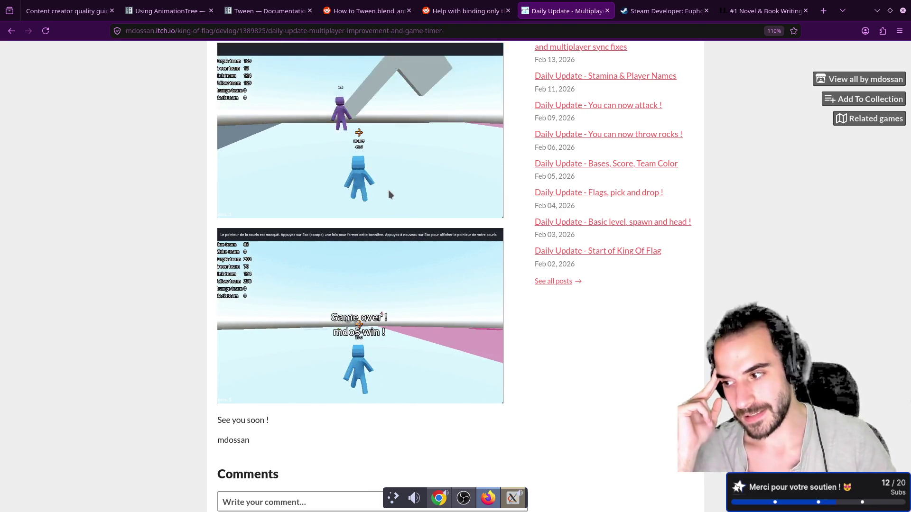
Open a new blank Firefox tab
{"action": "left_click", "coordinate": [824, 12]}
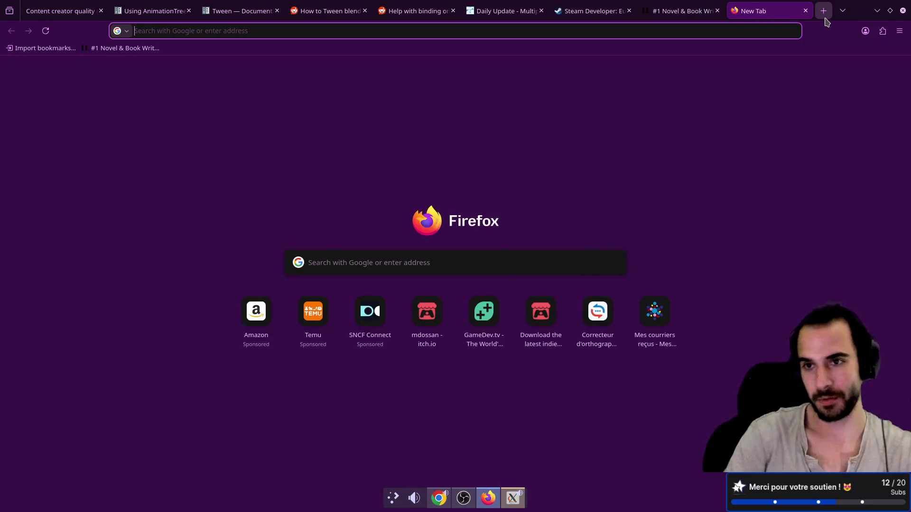
Search the web for 'fall flat' from the new tab
{"action": "type", "text": "fall flat"}
{"action": "key", "text": "Return"}
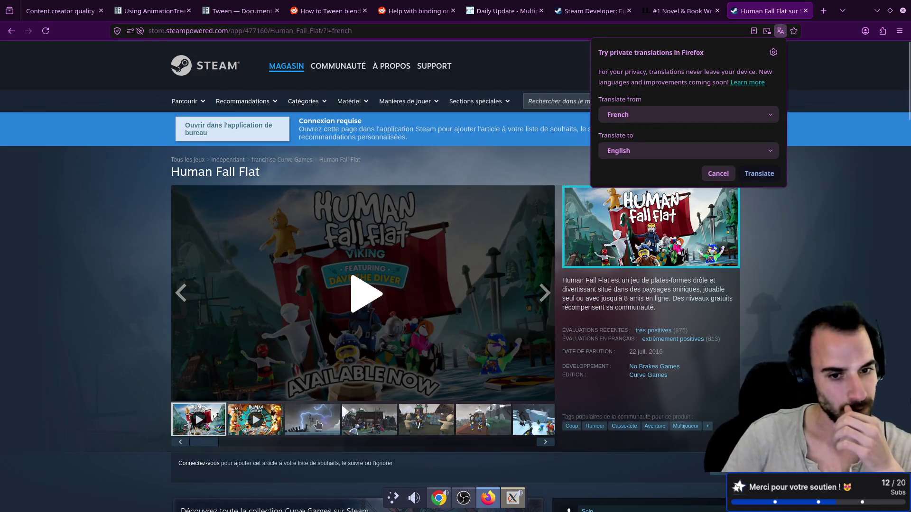
Dismiss the translation offer and view the lightning storm, village training, sixth and snowy screenshots
{"action": "left_click", "coordinate": [317, 424]}
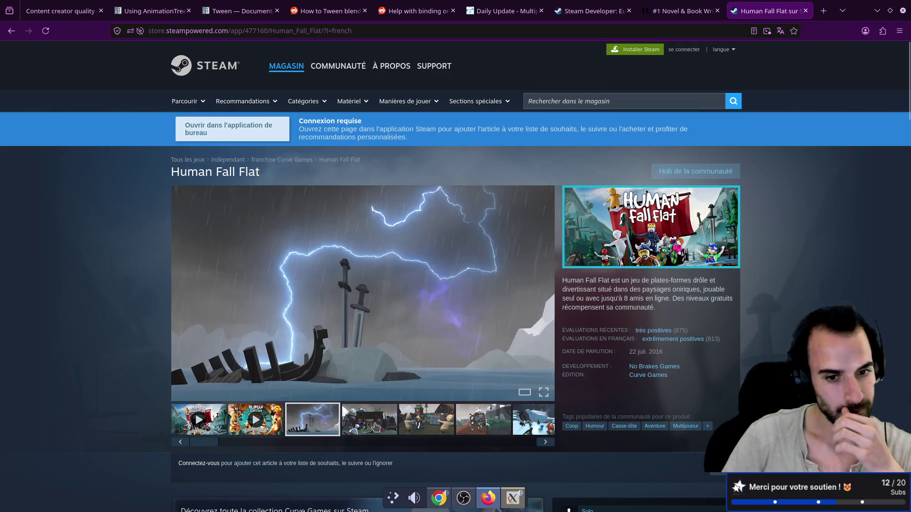
{"action": "left_click", "coordinate": [373, 427]}
{"action": "left_click", "coordinate": [408, 426]}
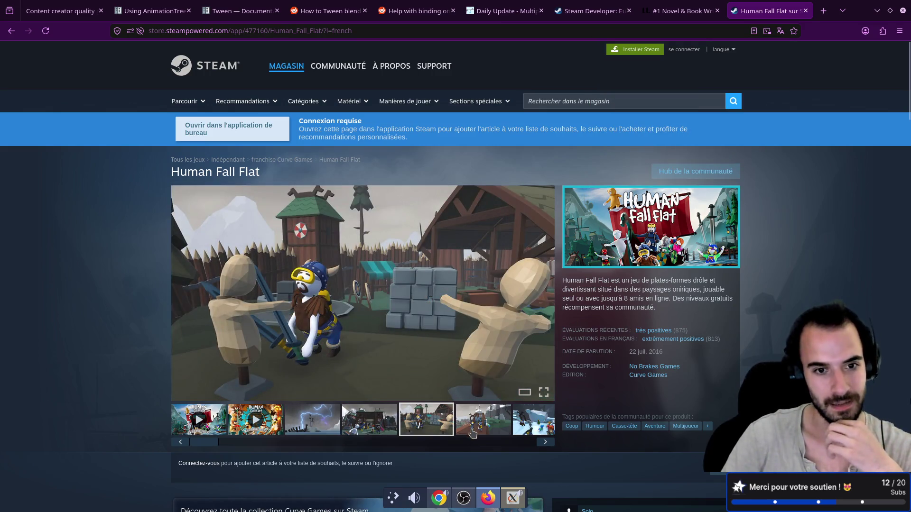
{"action": "left_click", "coordinate": [478, 422]}
{"action": "left_click", "coordinate": [546, 442]}
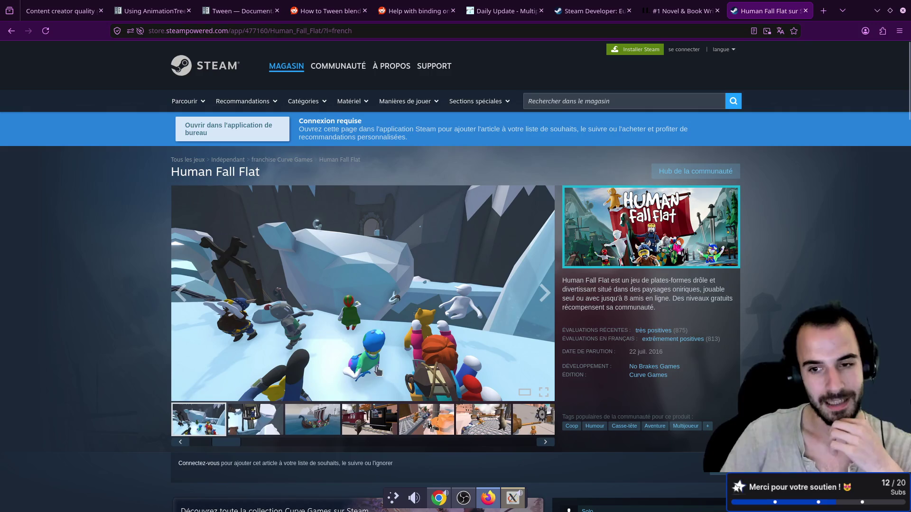
{"action": "scroll", "coordinate": [404, 347], "scroll_direction": "down", "scroll_amount": 3}
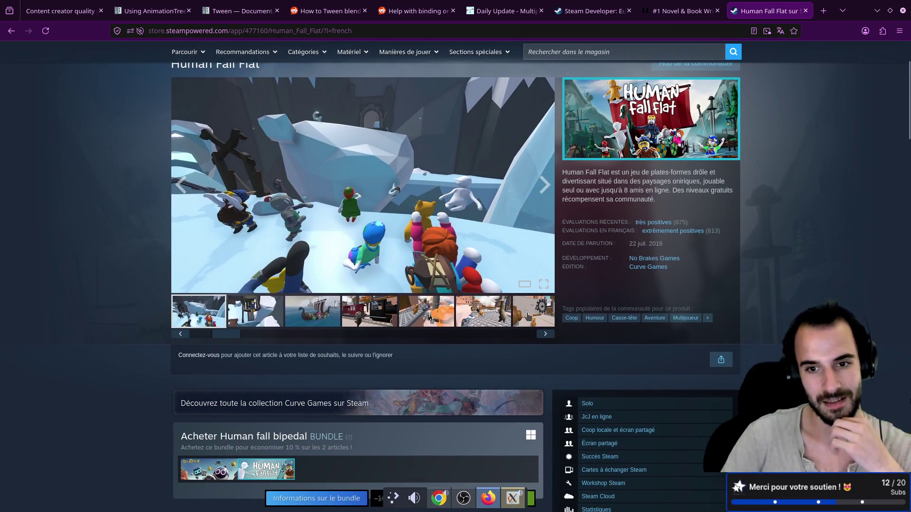
Step the gallery past the gear and purple castle shots to the carousel scene
{"action": "left_click", "coordinate": [537, 335]}
{"action": "left_click", "coordinate": [538, 337]}
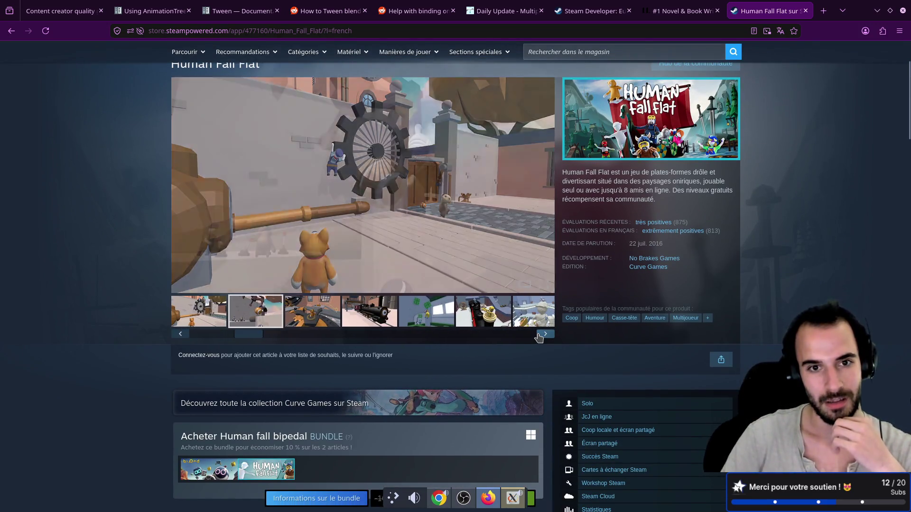
{"action": "left_click", "coordinate": [545, 333]}
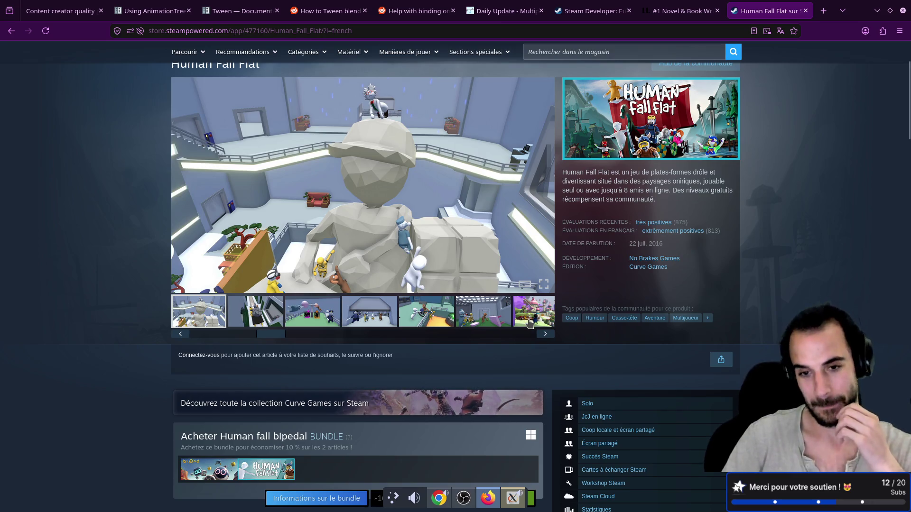
{"action": "left_click", "coordinate": [530, 317]}
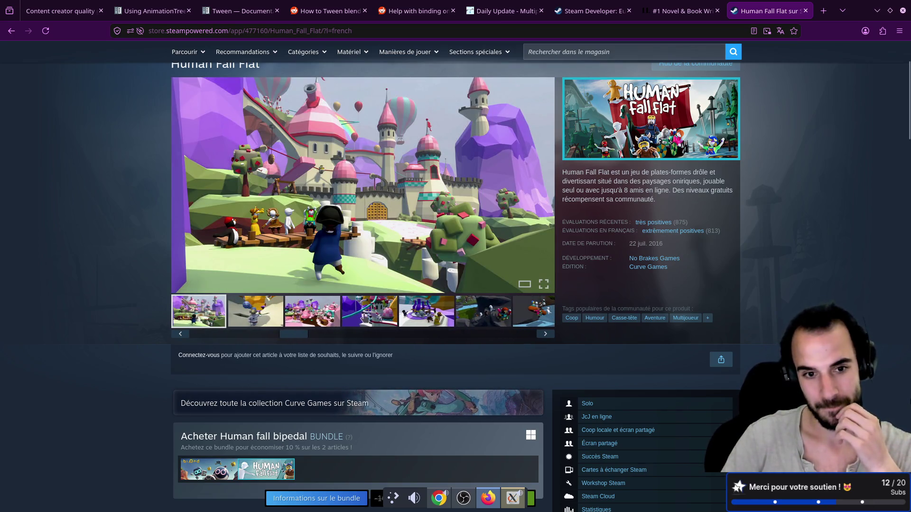
{"action": "left_click", "coordinate": [264, 317]}
{"action": "left_click", "coordinate": [307, 316]}
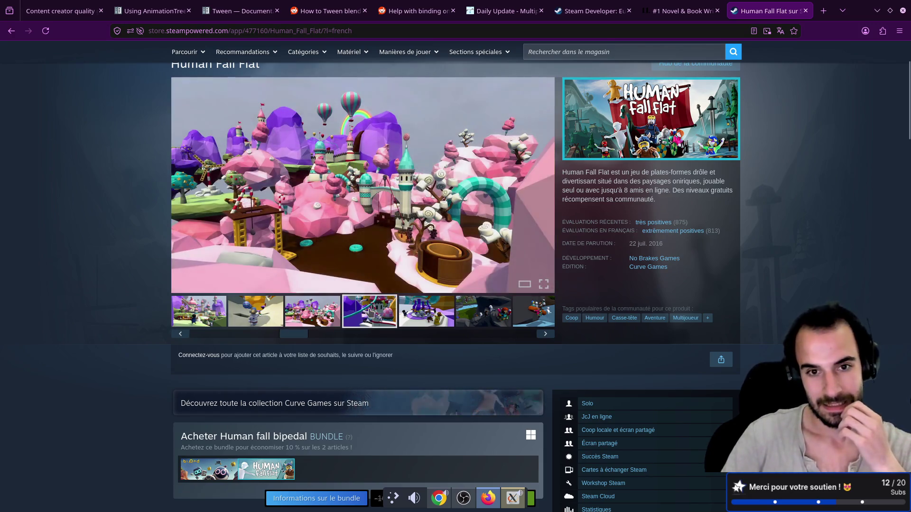
{"action": "left_click", "coordinate": [370, 313]}
{"action": "left_click", "coordinate": [421, 310]}
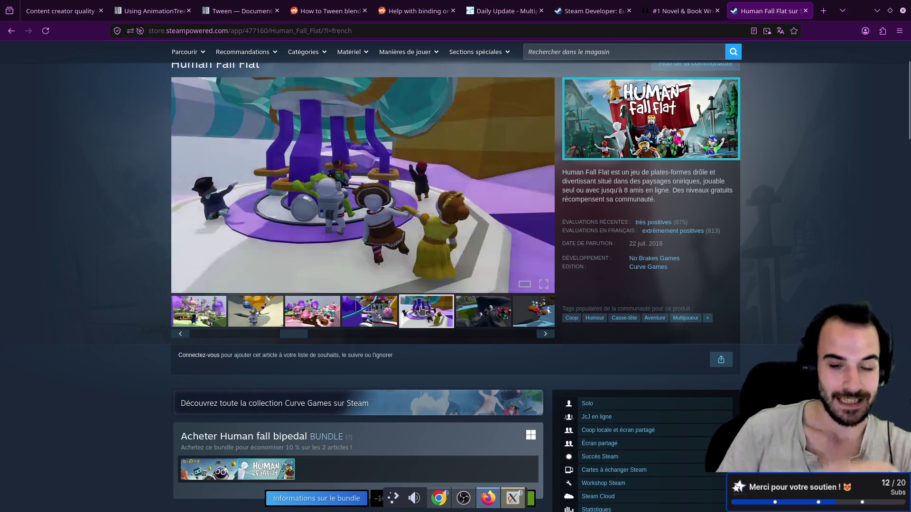